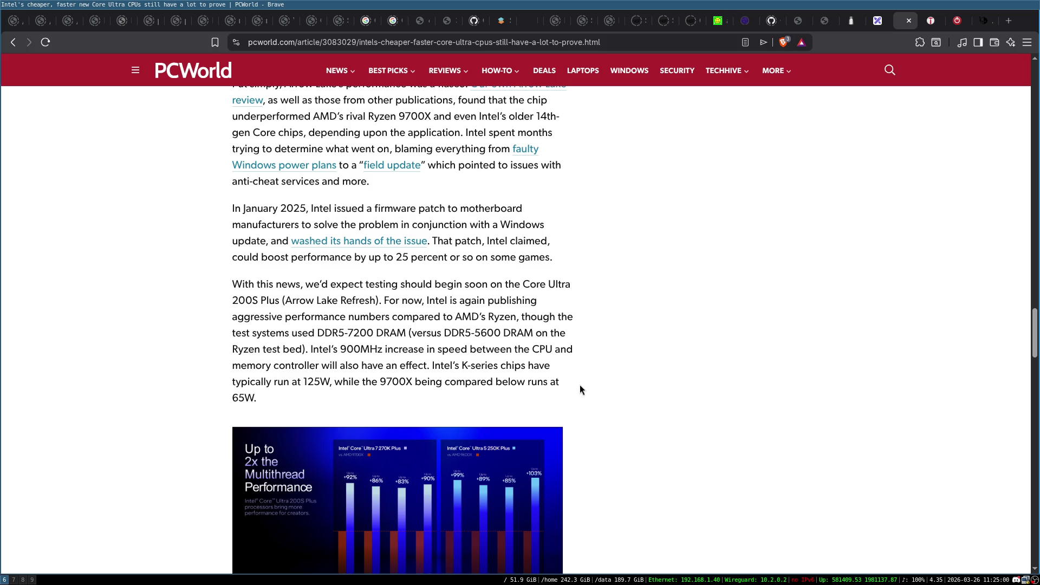
Step: Scroll the PCWorld article and highlight the 125W, 9700X and 65W figures in turn
scroll(580, 386, down, 2)
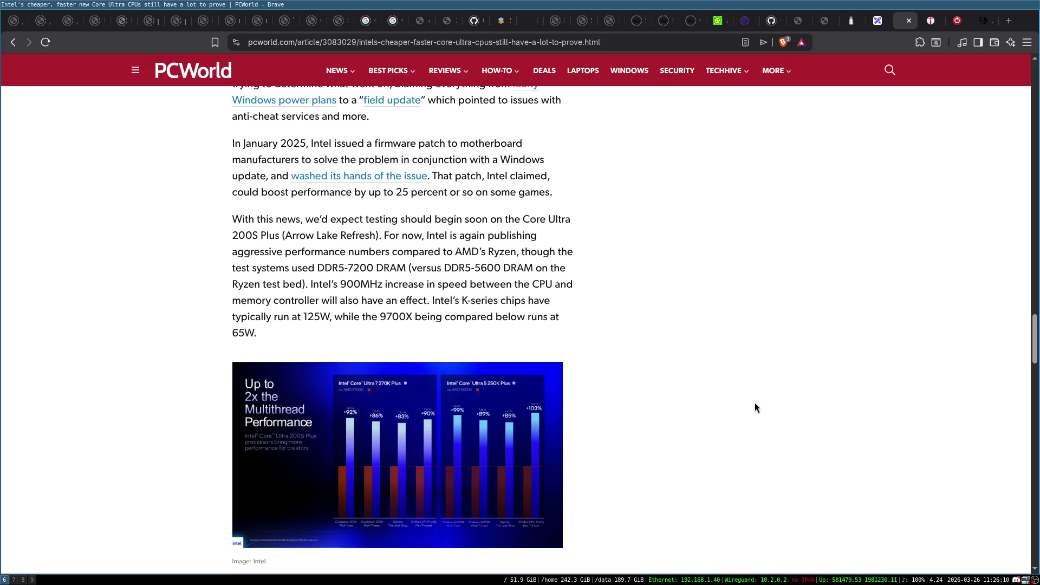
scroll(684, 296, down, 3)
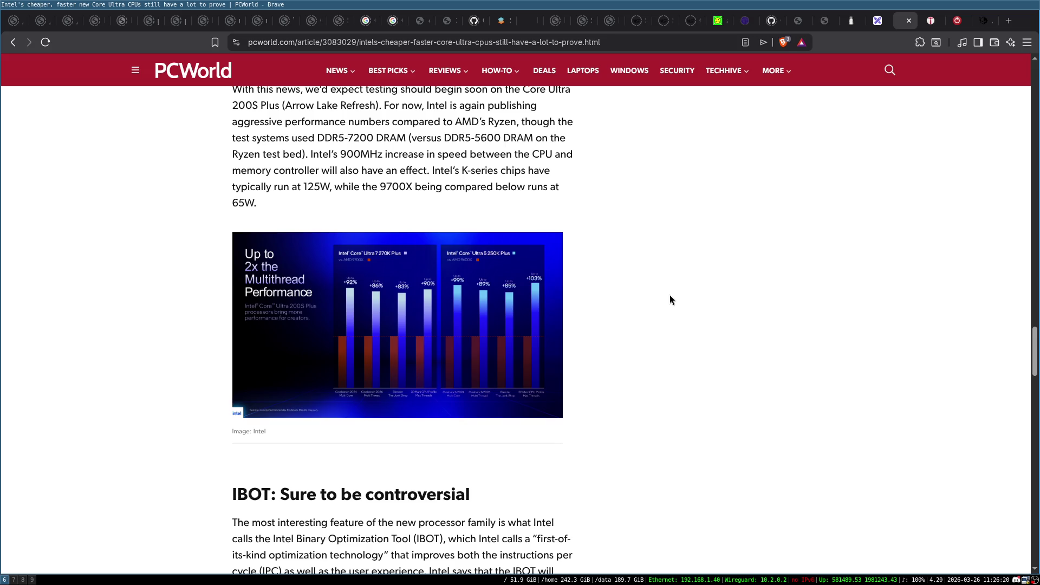
scroll(669, 296, down, 2)
scroll(668, 295, up, 2)
double_click(311, 187)
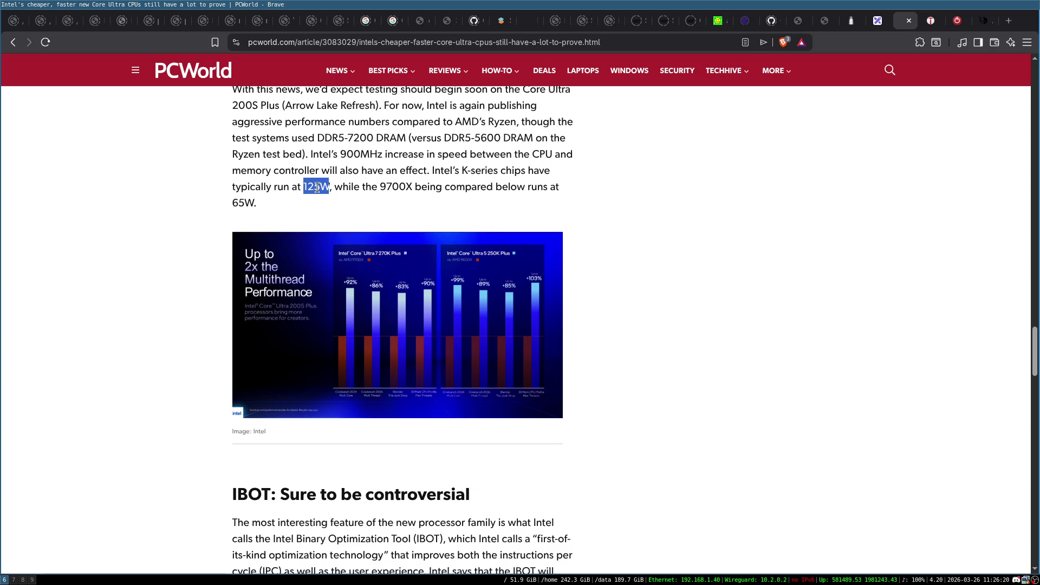
double_click(398, 187)
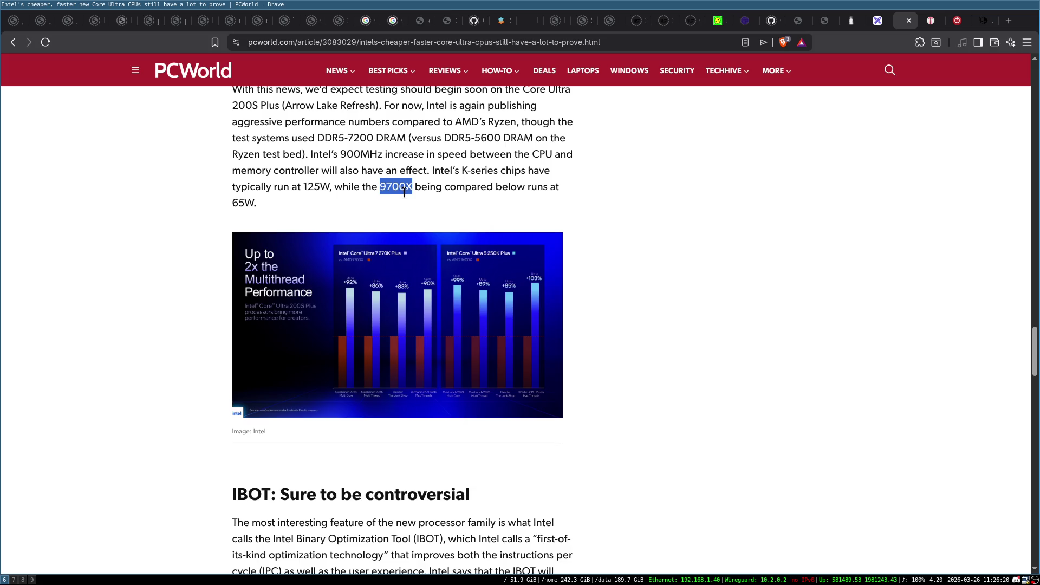
click(316, 197)
double_click(317, 186)
click(295, 190)
double_click(242, 204)
click(428, 184)
double_click(399, 186)
click(317, 183)
Step: Enlarge and close the Intel benchmark chart three times to study it
scroll(407, 162, down, 3)
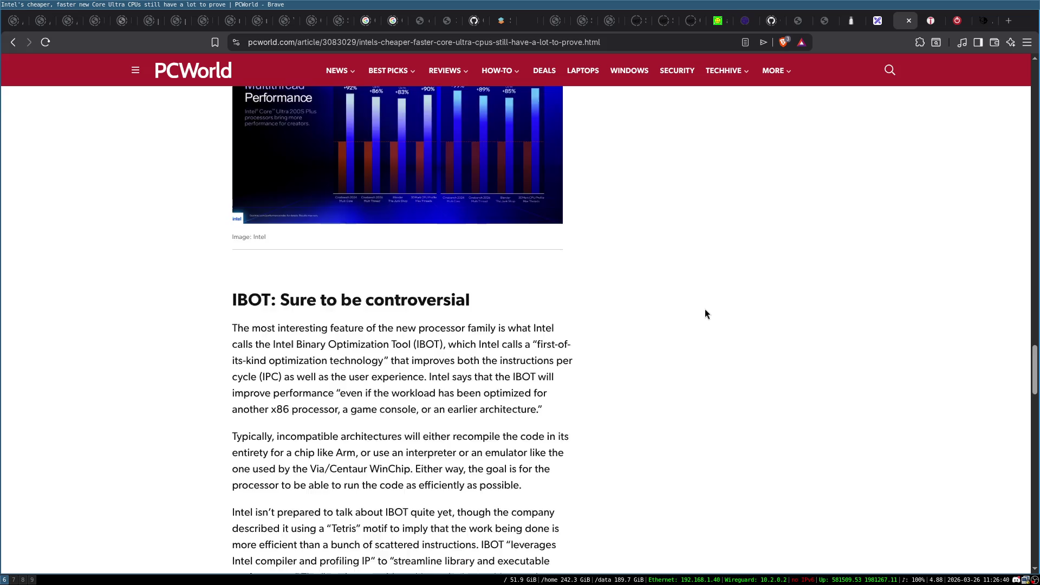
scroll(696, 309, down, 1)
scroll(687, 308, up, 3)
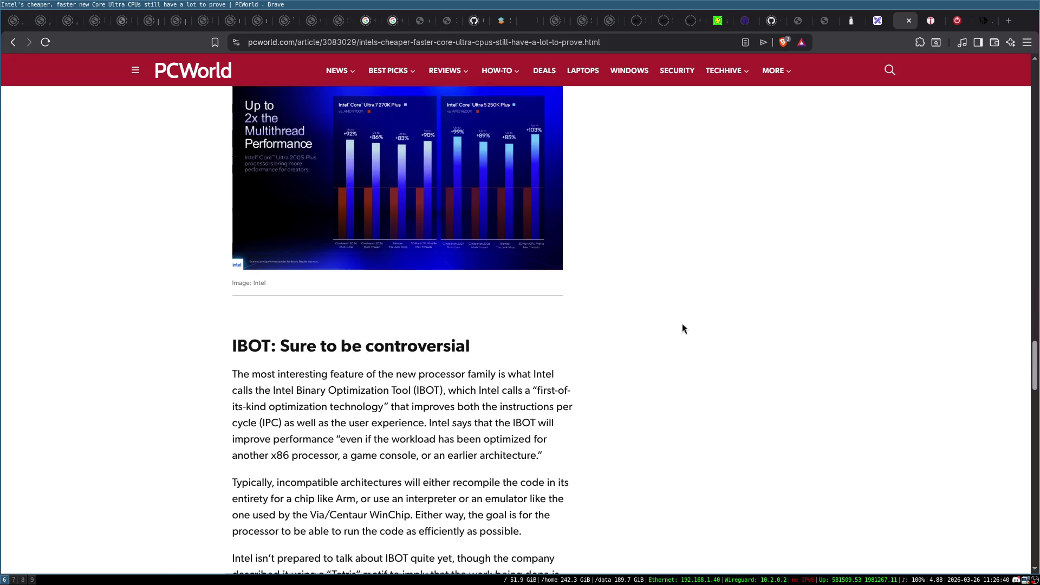
click(541, 260)
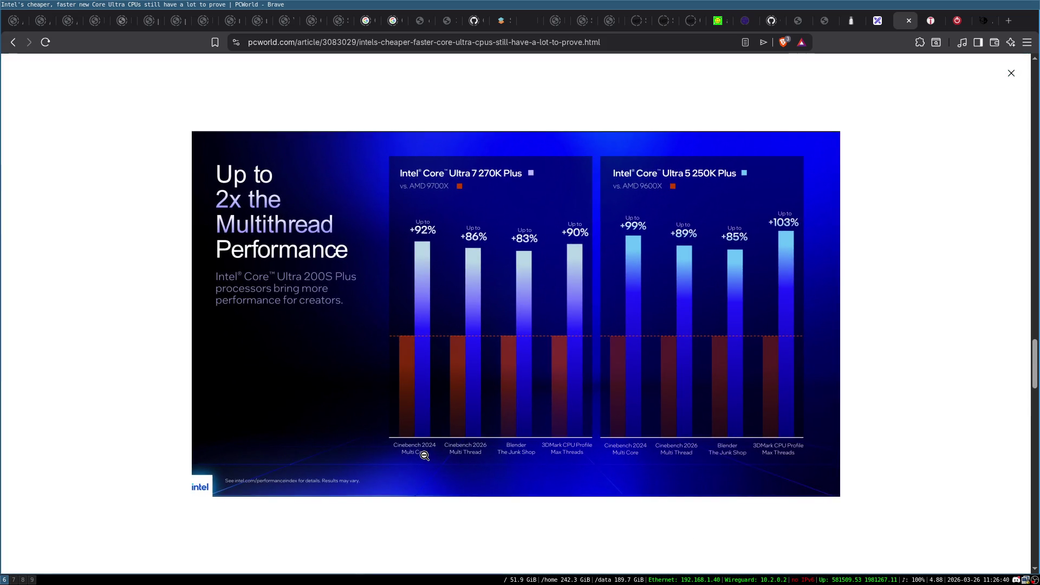
click(431, 515)
scroll(373, 320, down, 1)
scroll(383, 316, up, 2)
click(414, 257)
click(650, 522)
scroll(308, 282, down, 3)
scroll(307, 304, up, 3)
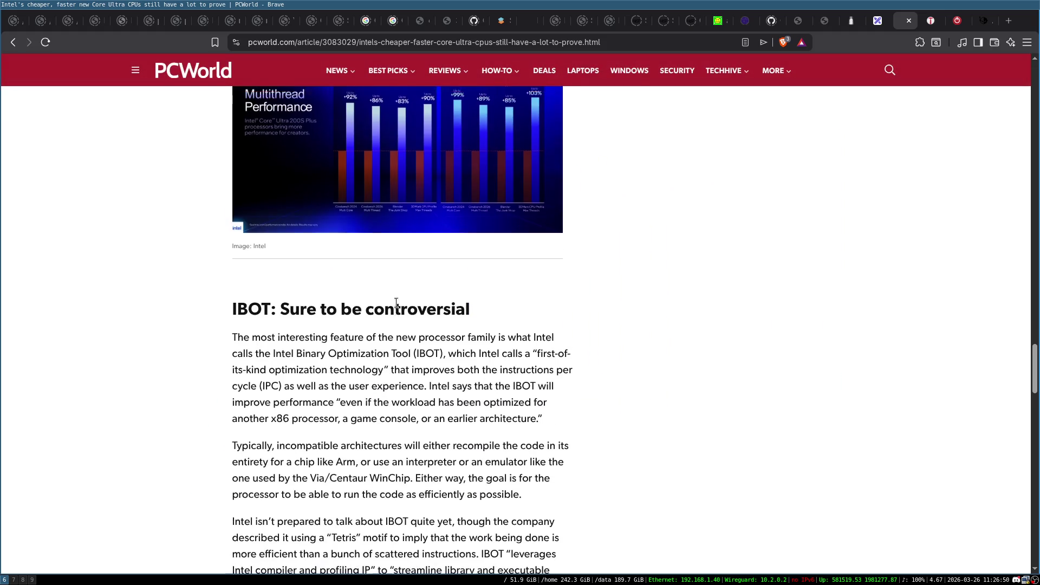
click(477, 336)
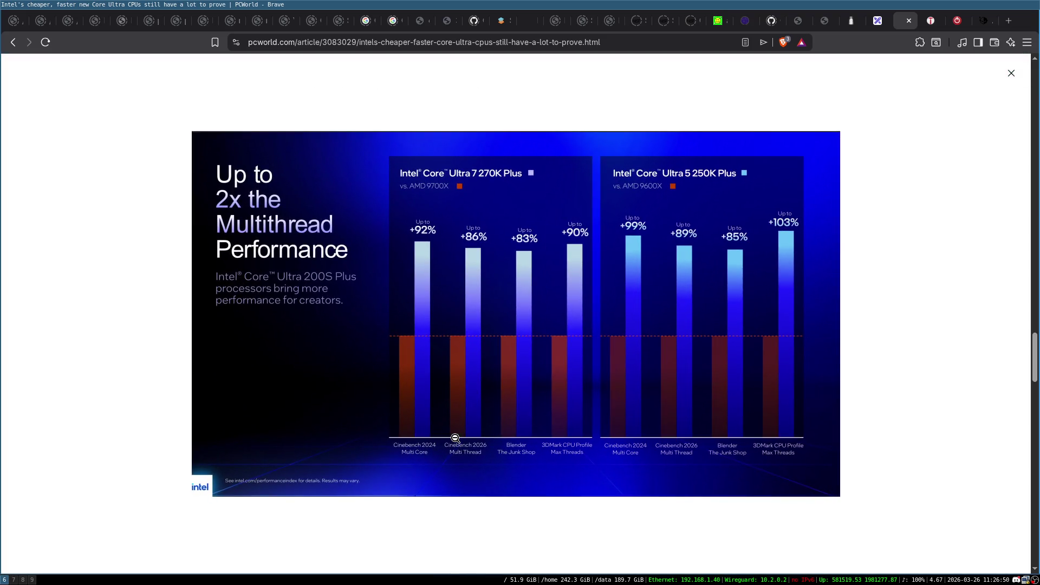
click(881, 267)
Step: Scroll further down and highlight the 'first-of-its-kind optimization technology' phrase
scroll(603, 373, down, 1)
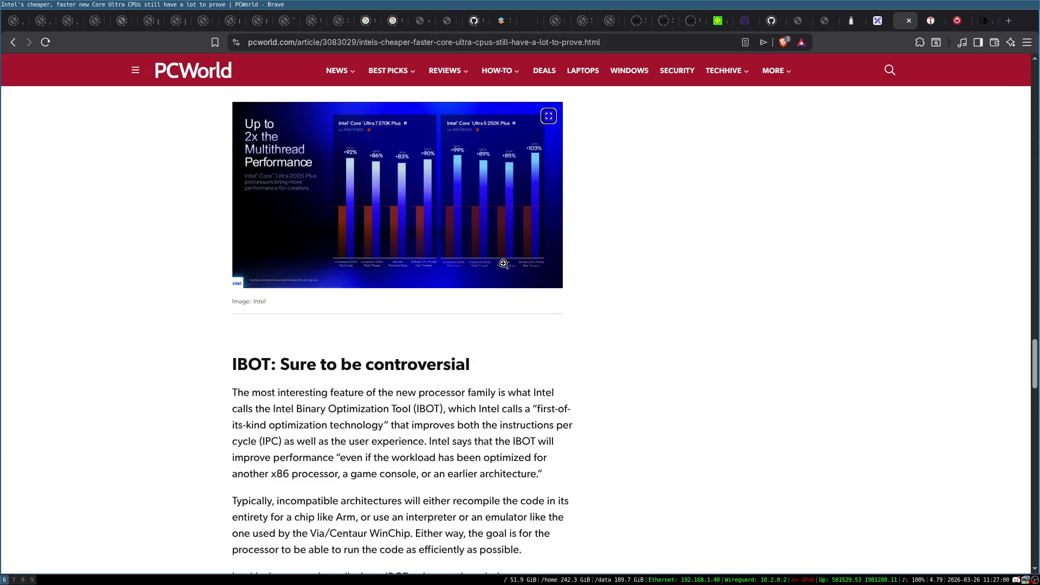
scroll(441, 301, down, 2)
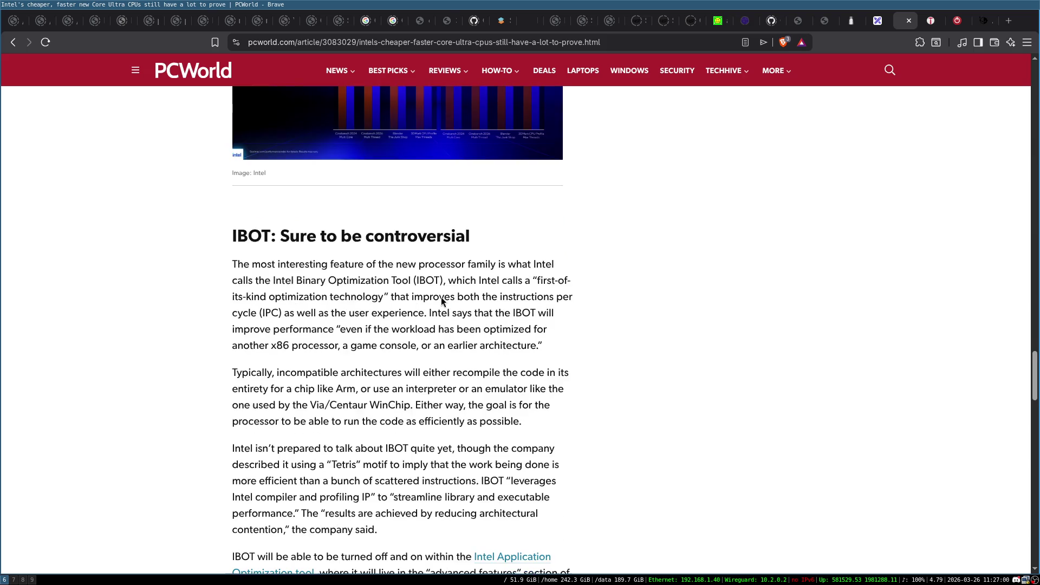
scroll(441, 302, down, 1)
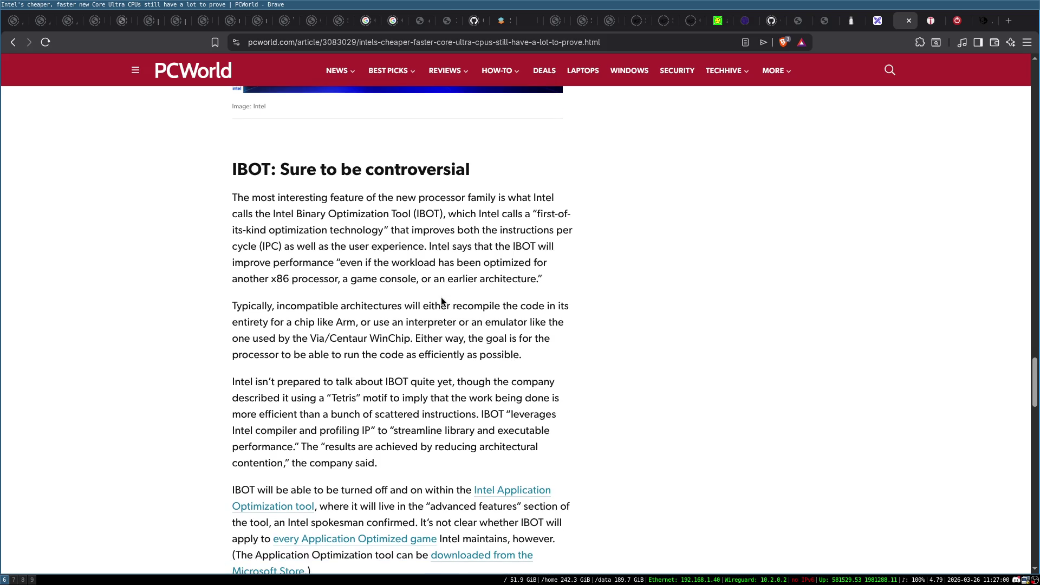
scroll(441, 301, down, 1)
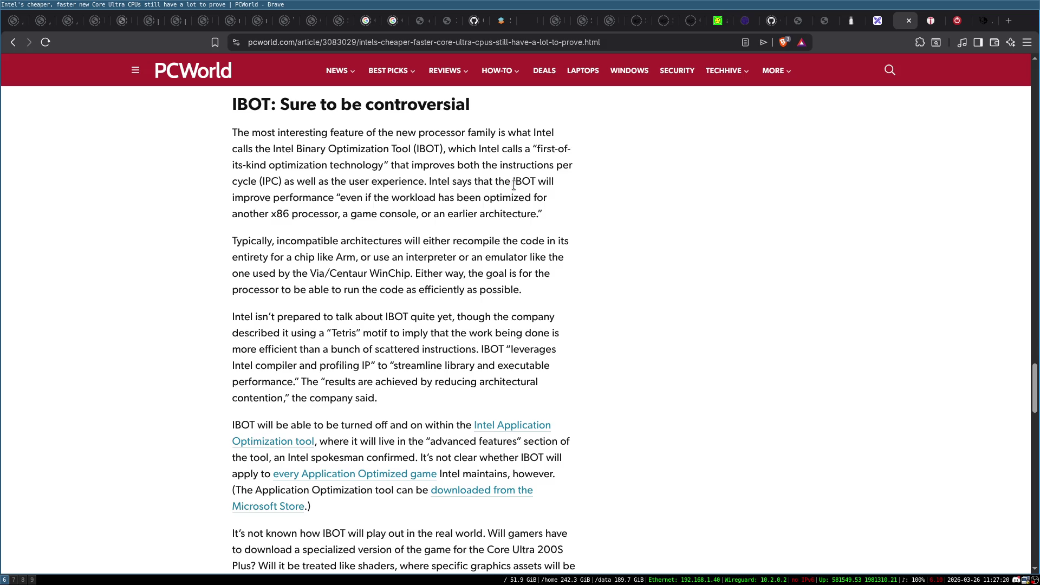
mouse_move(537, 148)
mouse_down()
mouse_move(321, 182)
mouse_move(392, 165)
mouse_up()
click(392, 166)
Step: Highlight the Intel Binary Optimization Tool name, IBOT paragraph, user-experience phrase and Via/Centaur WinChip
mouse_move(275, 150)
mouse_down()
mouse_move(351, 163)
mouse_move(409, 153)
mouse_up()
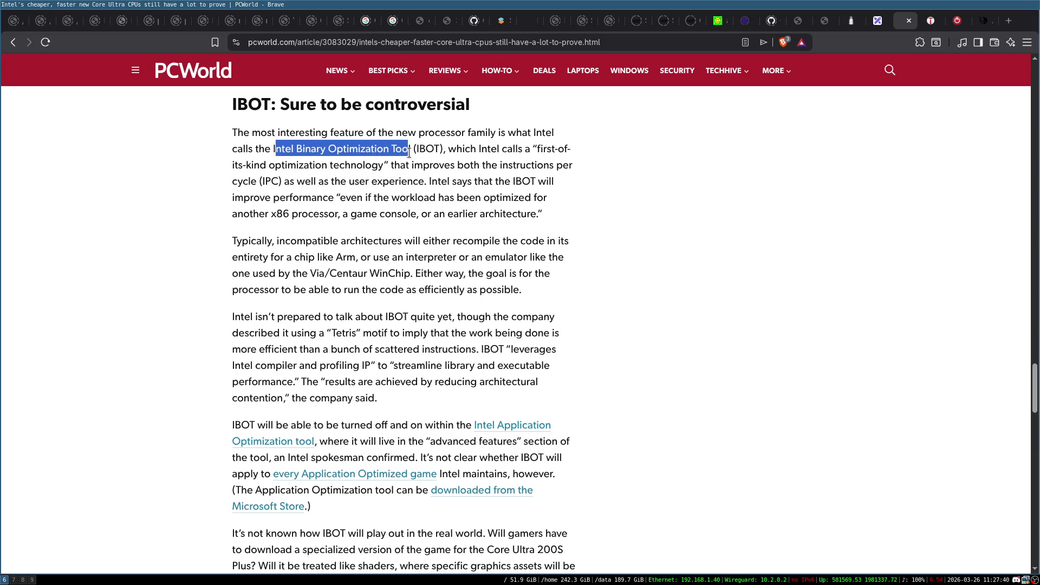
triple_click(430, 150)
click(409, 149)
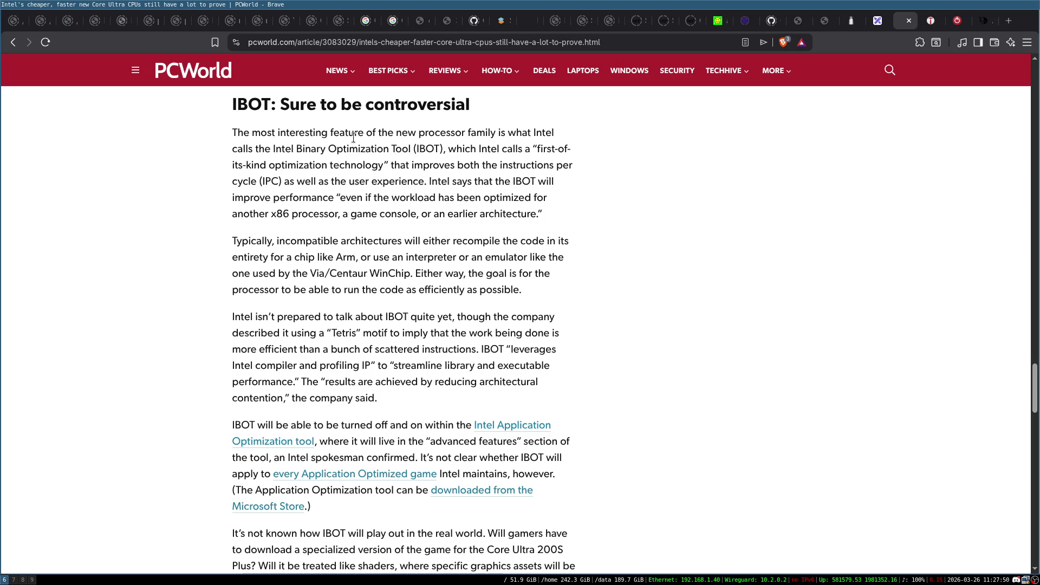
mouse_move(533, 149)
mouse_down()
mouse_move(413, 181)
mouse_move(388, 165)
mouse_up()
double_click(422, 148)
click(537, 148)
drag(288, 182, 433, 179)
click(568, 231)
drag(310, 273, 416, 275)
click(344, 274)
Step: Search 'transmetta' in a new tab and open the Transmeta Wikipedia article
key(ctrl+t)
text(trans)
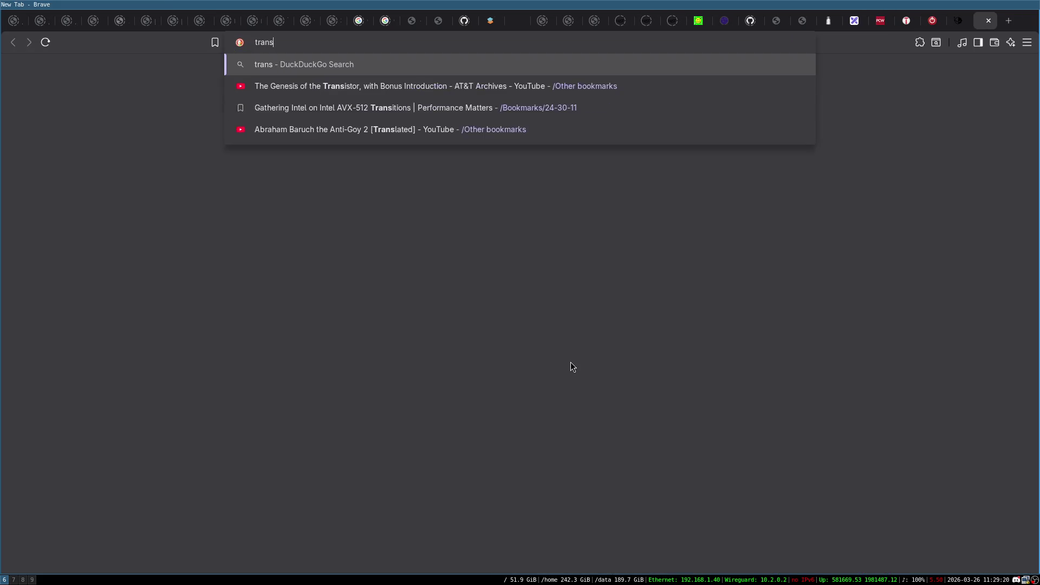
text(metta)
key(Return)
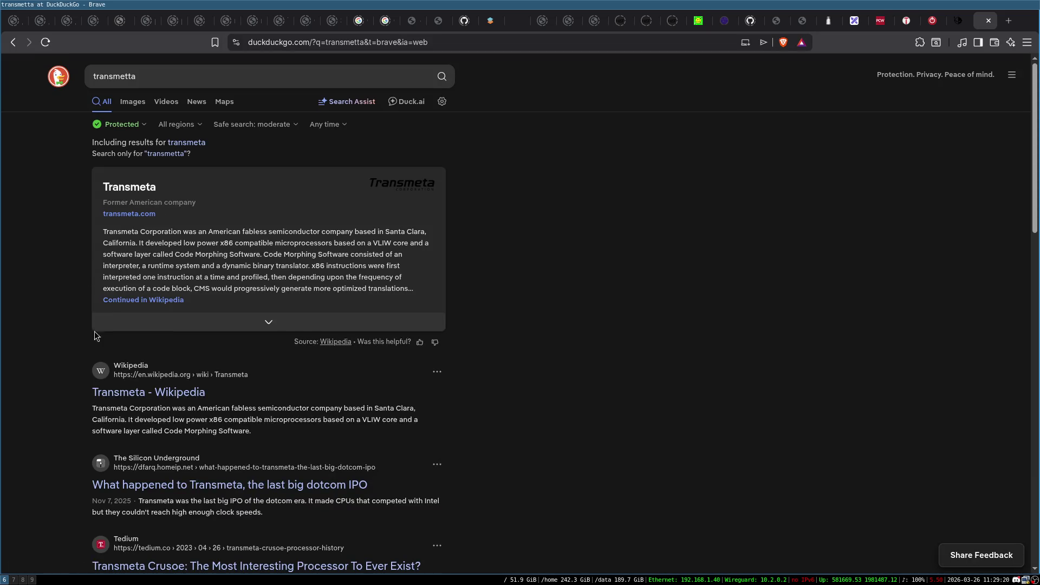
click(142, 394)
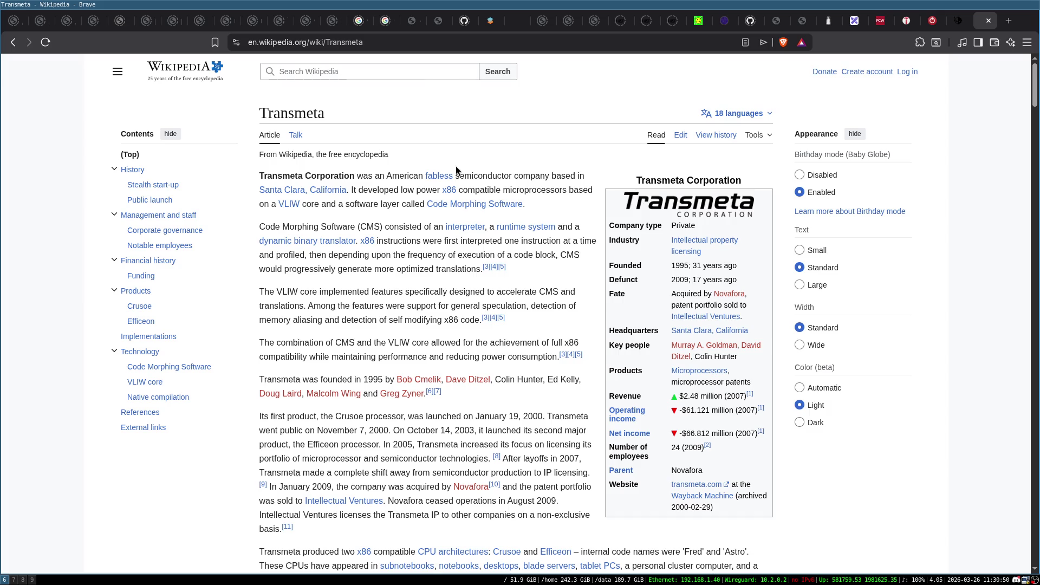
Step: Scroll past the Crusoe and Efficeon overview, then return to the Excalidraw whiteboard
scroll(427, 274, down, 3)
click(854, 20)
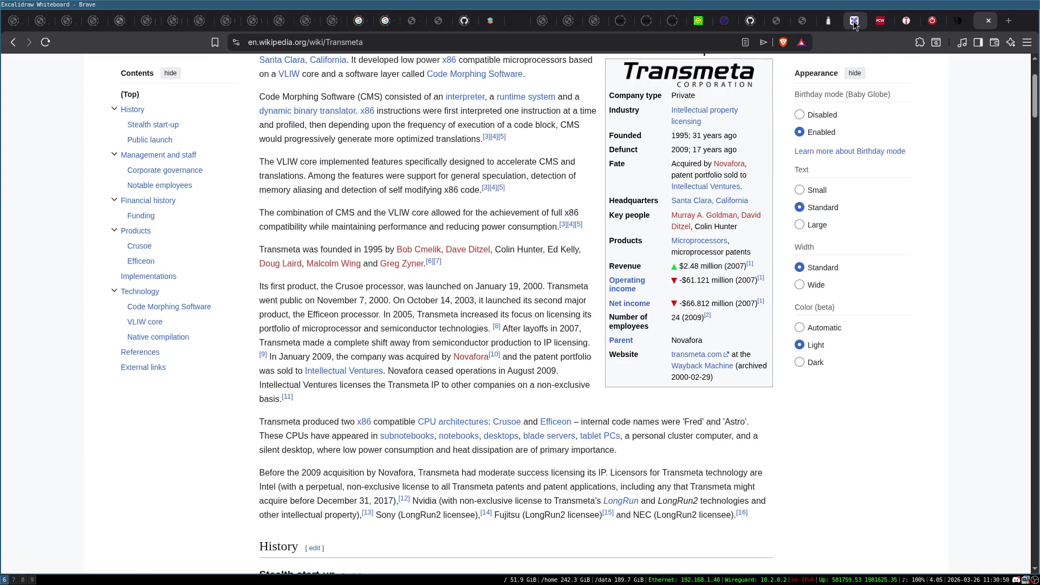
Step: Draw a wide rectangle labelled 'Decoder (x86)' and move it left and down
click(445, 78)
mouse_move(360, 170)
mouse_down()
mouse_move(530, 202)
mouse_move(782, 196)
mouse_up()
key(Return)
text(D)
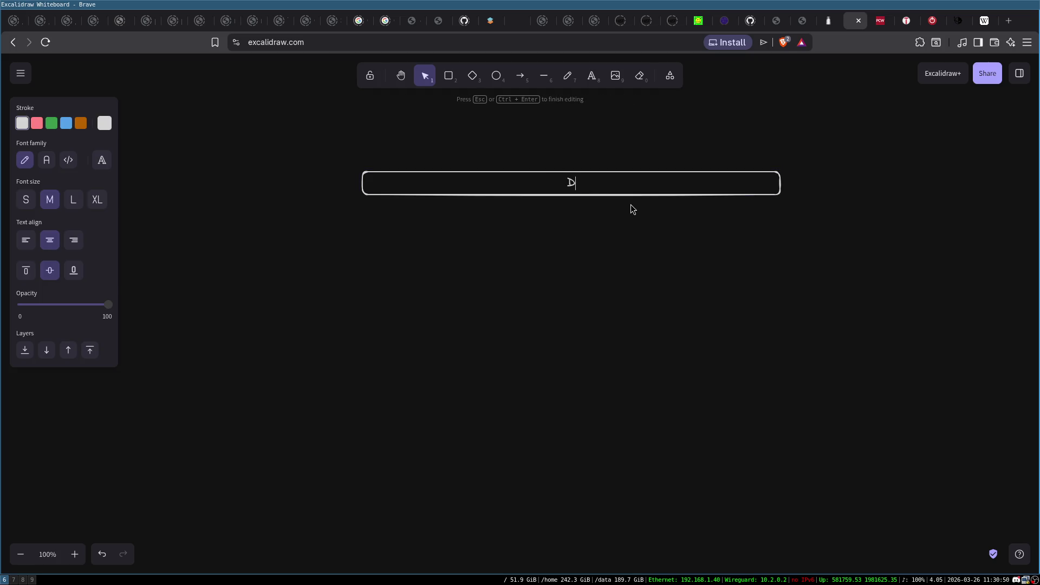
text(ecoder (x86))
drag(451, 195, 350, 241)
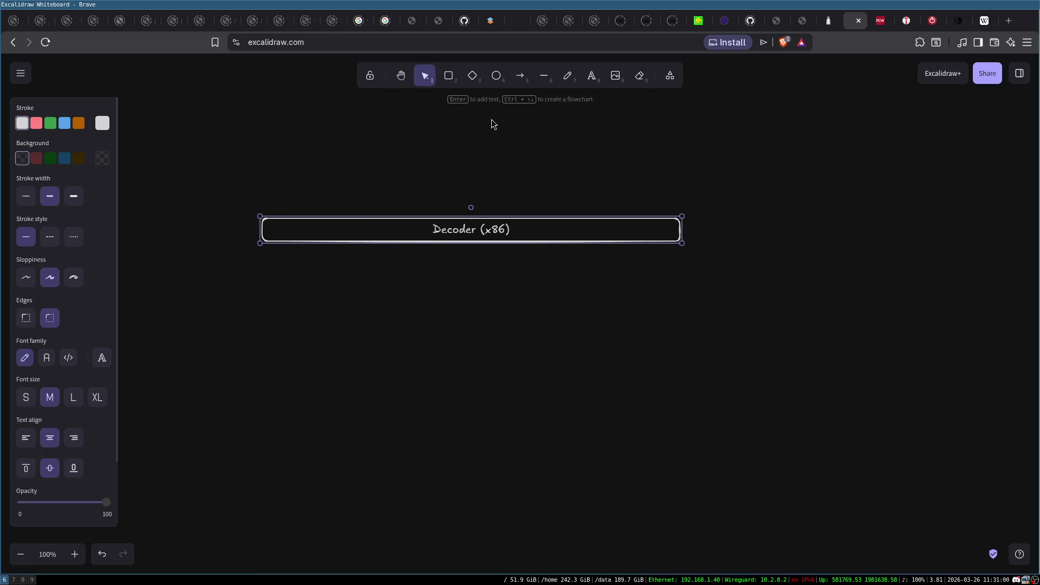
Step: Draw a box below the Decoder bar and label it 'Morphing'
click(448, 75)
drag(414, 274, 566, 446)
drag(543, 395, 515, 390)
click(474, 376)
double_click(474, 376)
click(489, 378)
double_click(490, 378)
text(M)
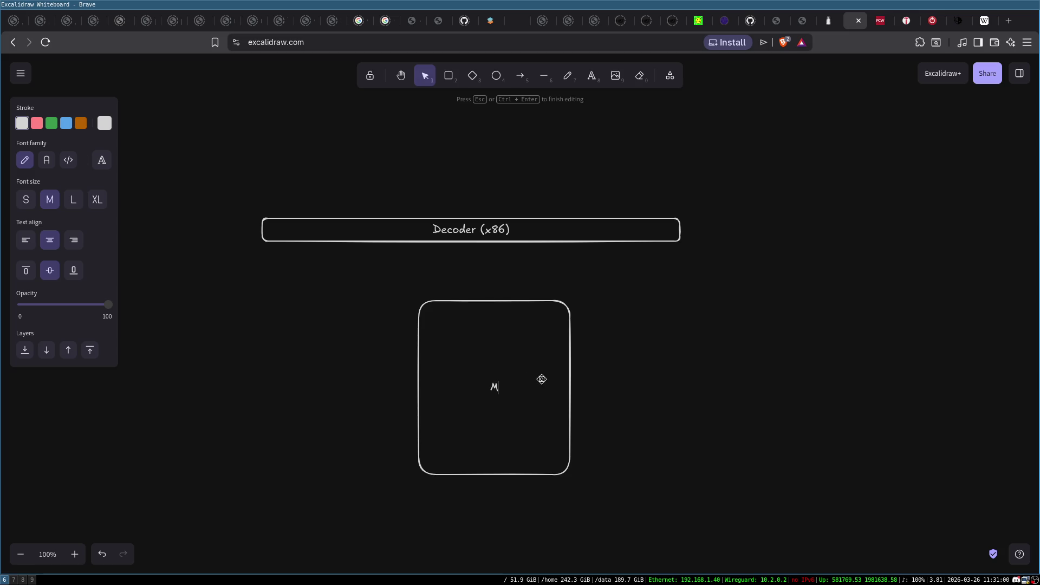
text(orphing)
click(603, 174)
Step: Add an arrow from Decoder (x86) down to the box and extend its label to 'Morphing Engine'
click(520, 76)
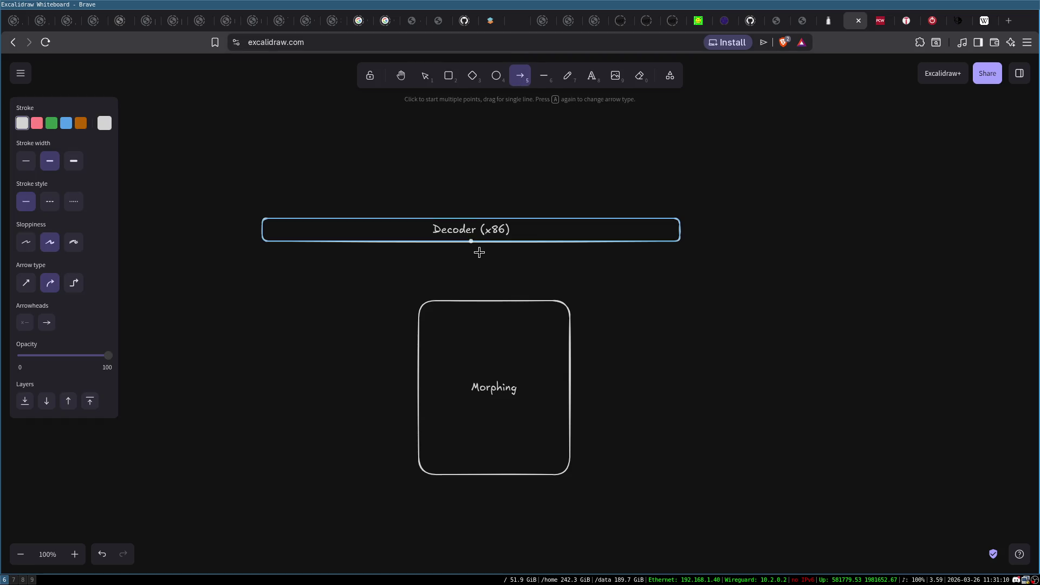
drag(471, 241, 472, 301)
mouse_move(515, 332)
mouse_down()
mouse_move(485, 332)
mouse_move(500, 318)
mouse_up()
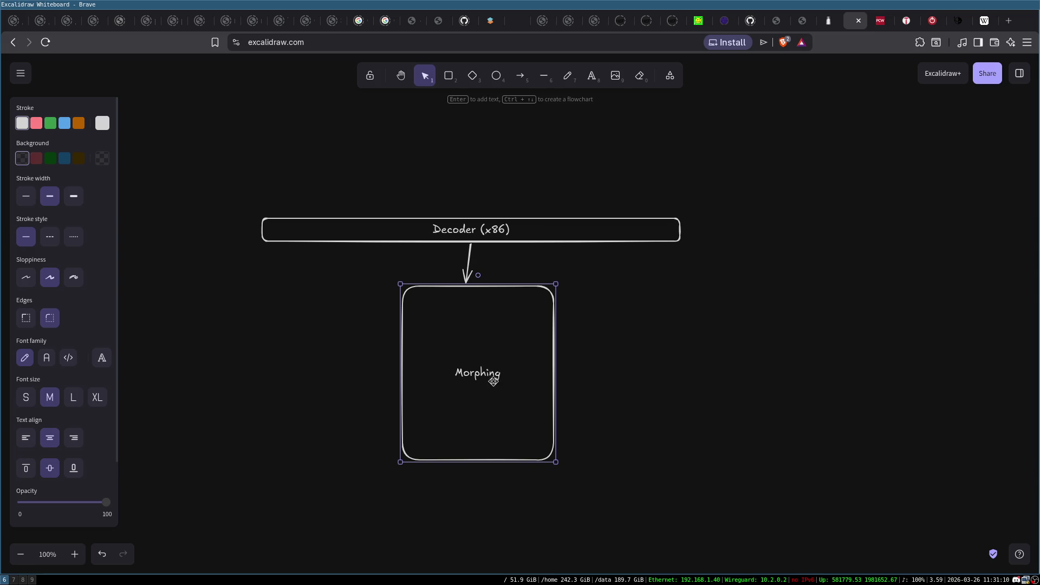
double_click(498, 377)
key(Return)
text(Engine)
click(589, 321)
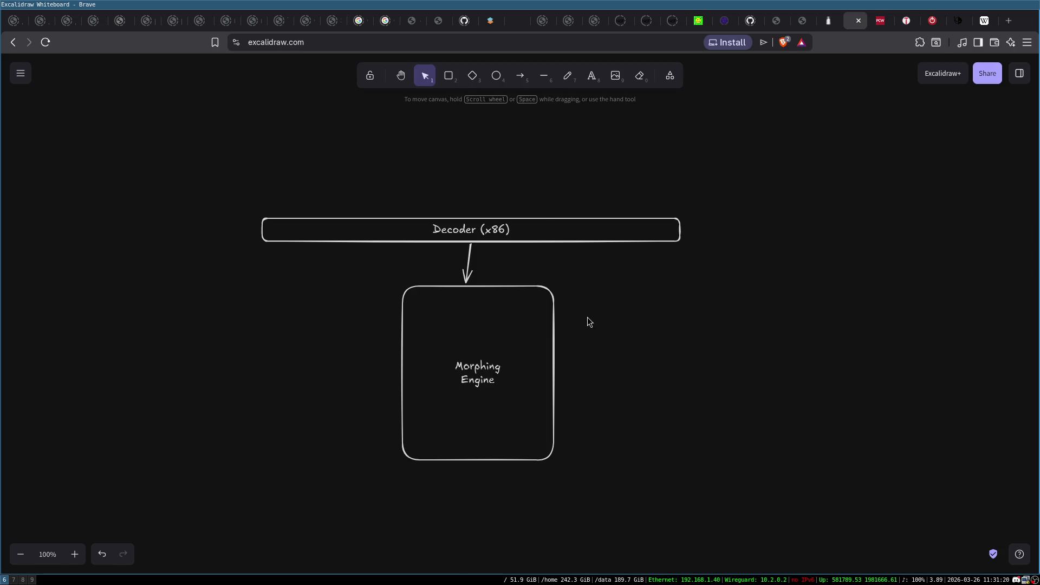
Step: Narrow and shorten the Morphing Engine box and nudge it under the arrow
click(517, 76)
key(Escape)
click(479, 459)
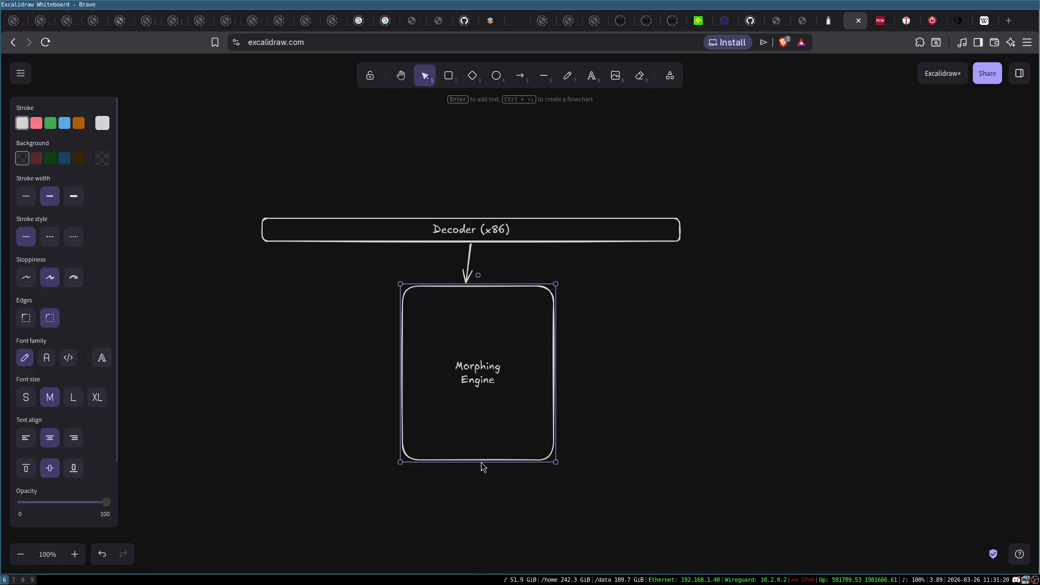
mouse_move(481, 461)
mouse_down()
mouse_move(476, 401)
mouse_move(477, 458)
mouse_up()
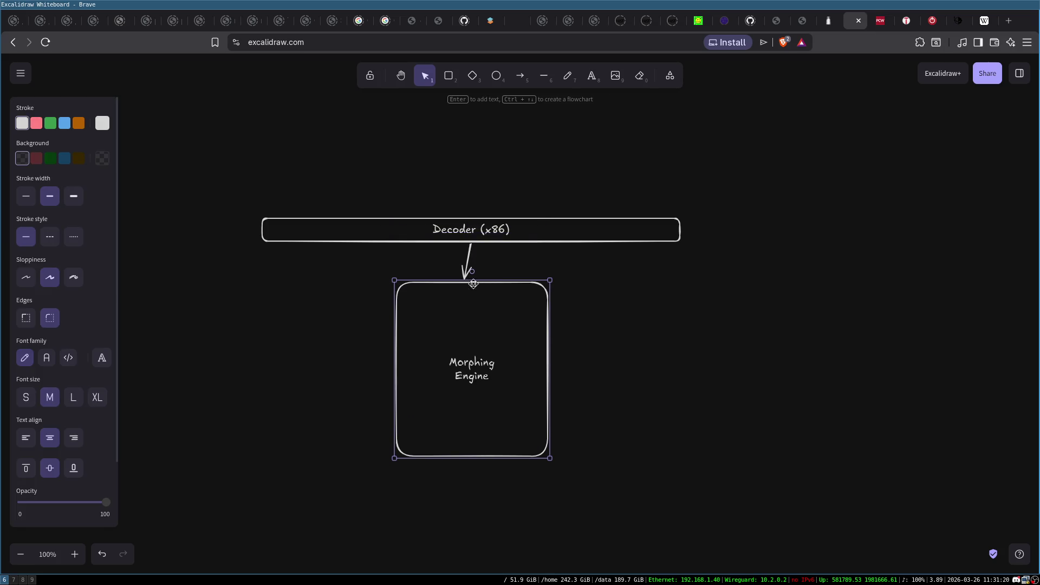
drag(395, 324, 442, 324)
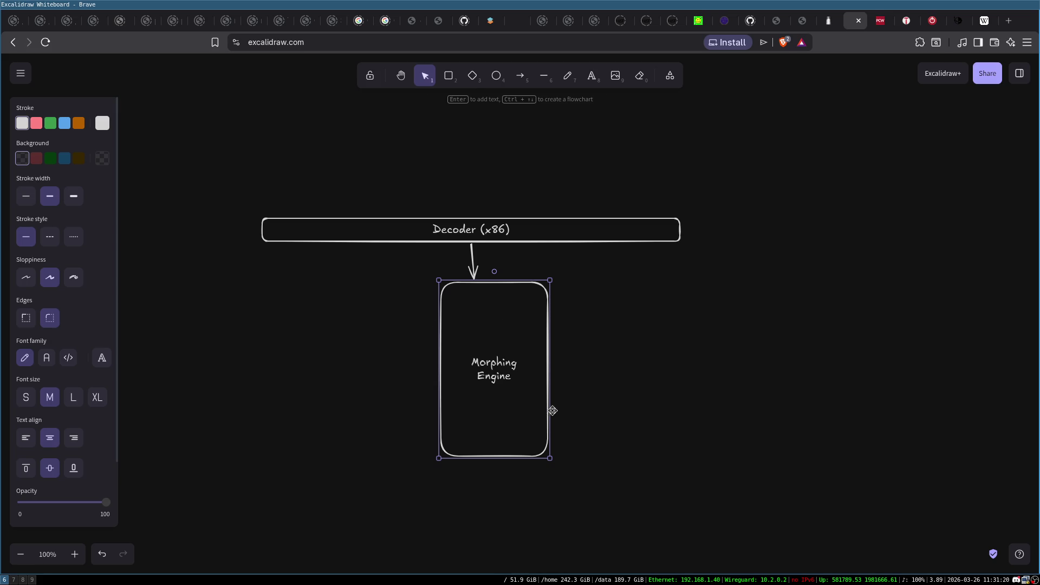
drag(522, 457, 522, 374)
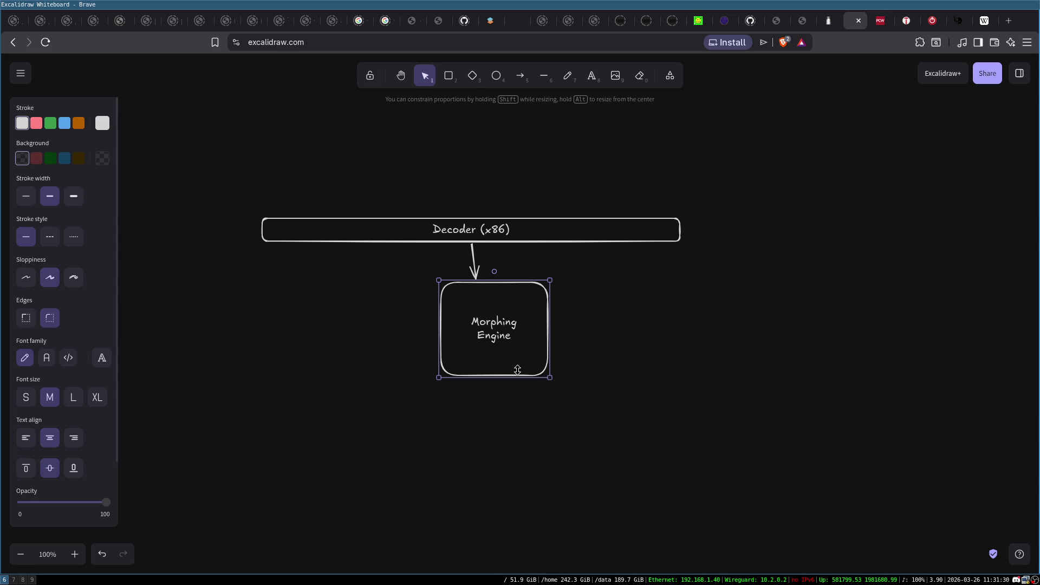
mouse_move(513, 314)
mouse_down()
mouse_move(487, 305)
mouse_move(497, 305)
mouse_up()
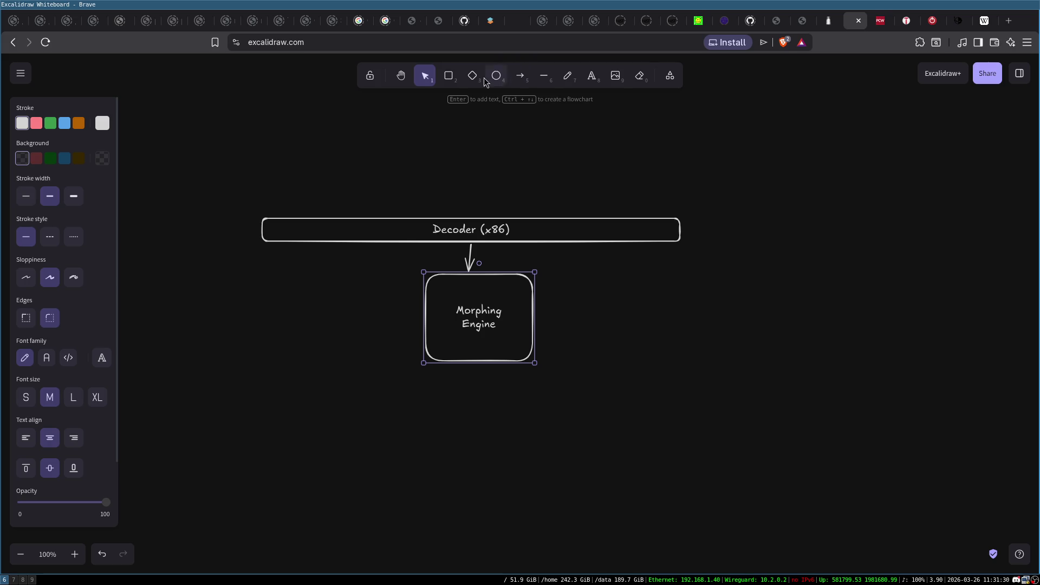
click(453, 81)
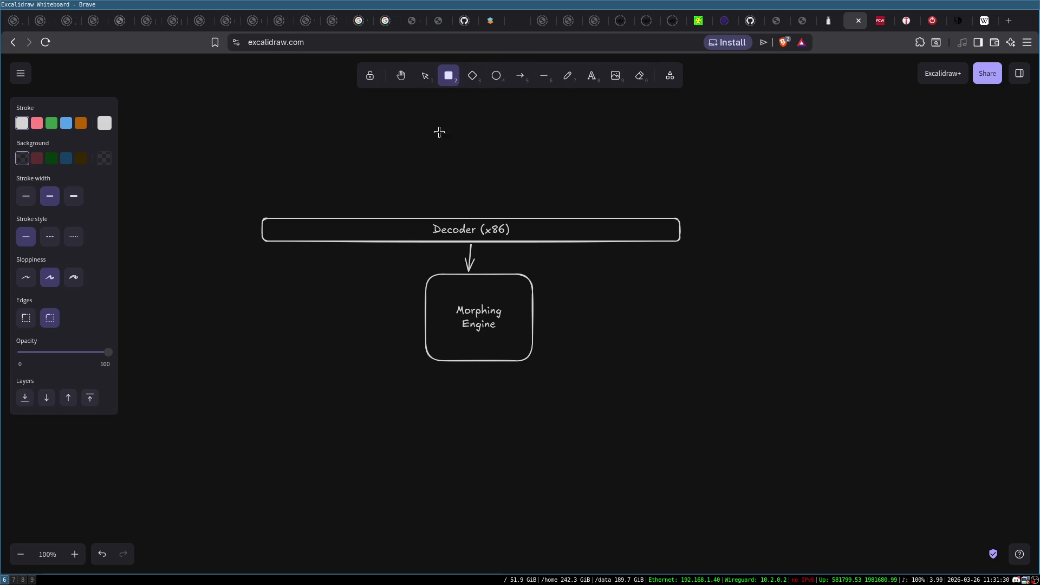
Step: Add an 'ARM instructions' box linked by arrow from Morphing Engine, then move the flowchart up
drag(451, 393, 535, 512)
double_click(506, 445)
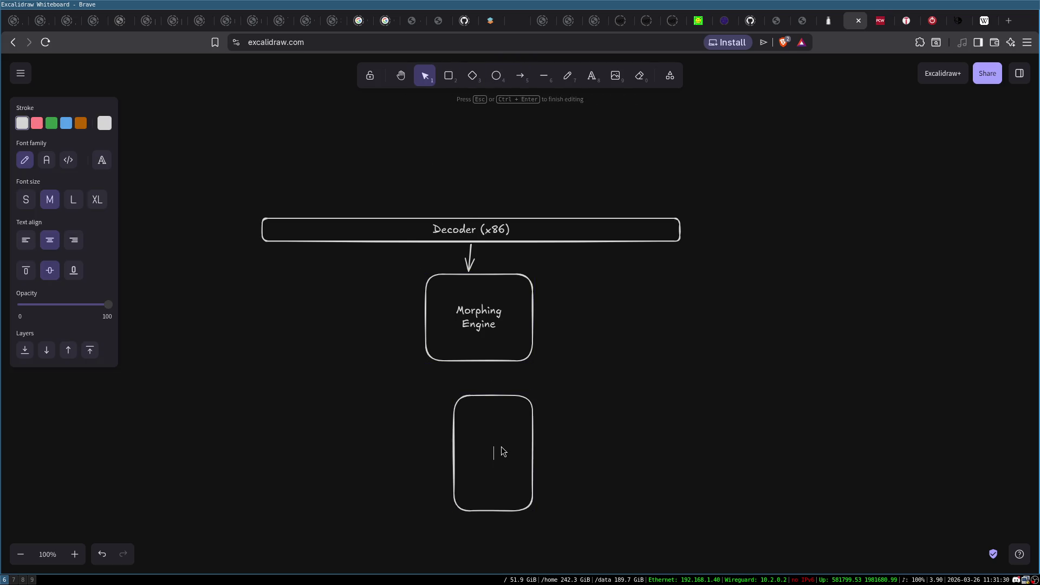
text(ARM instruction)
text(s)
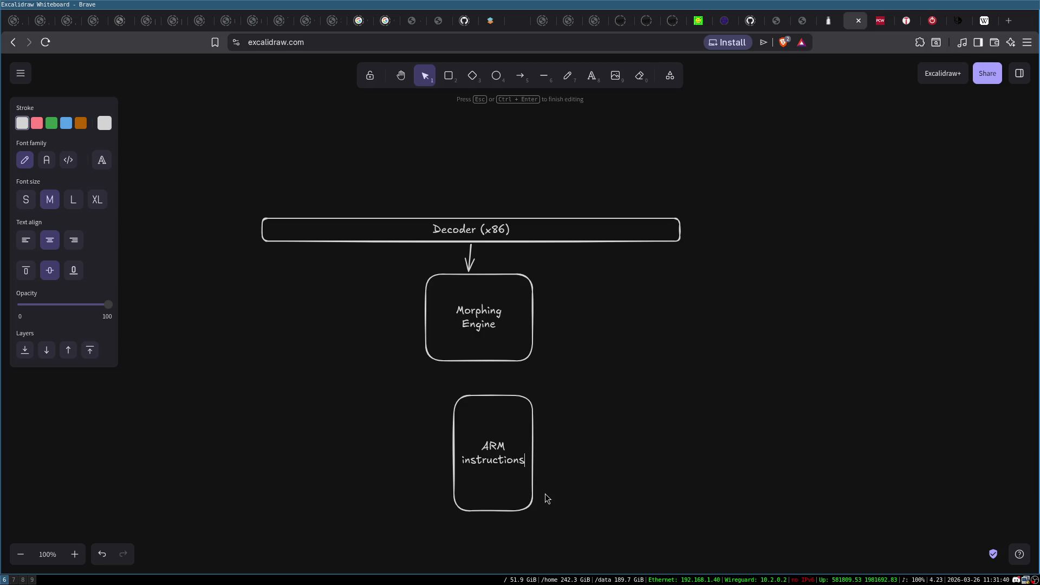
click(515, 80)
drag(473, 345, 491, 393)
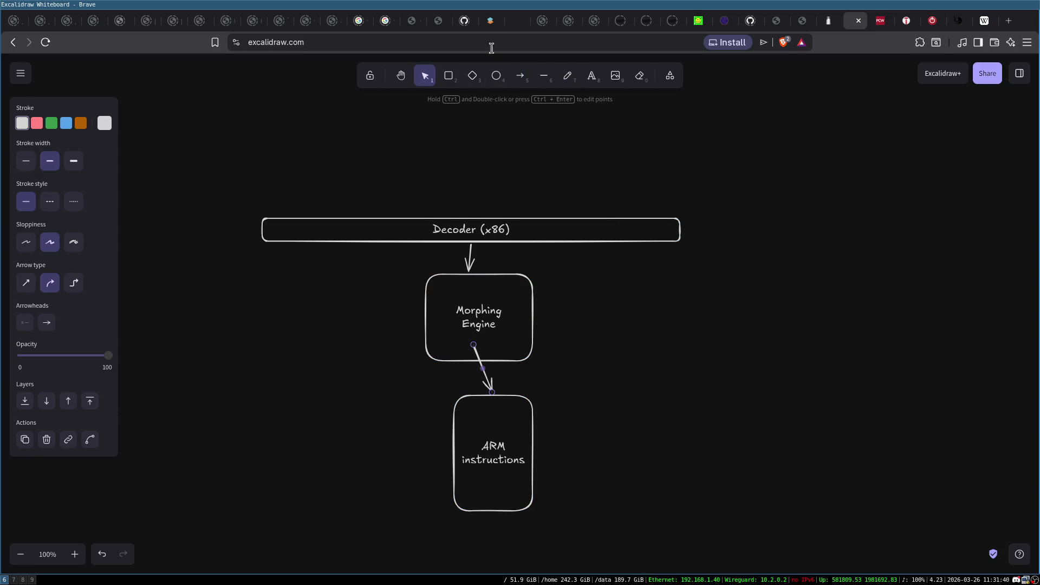
drag(237, 151, 688, 561)
drag(494, 279, 488, 174)
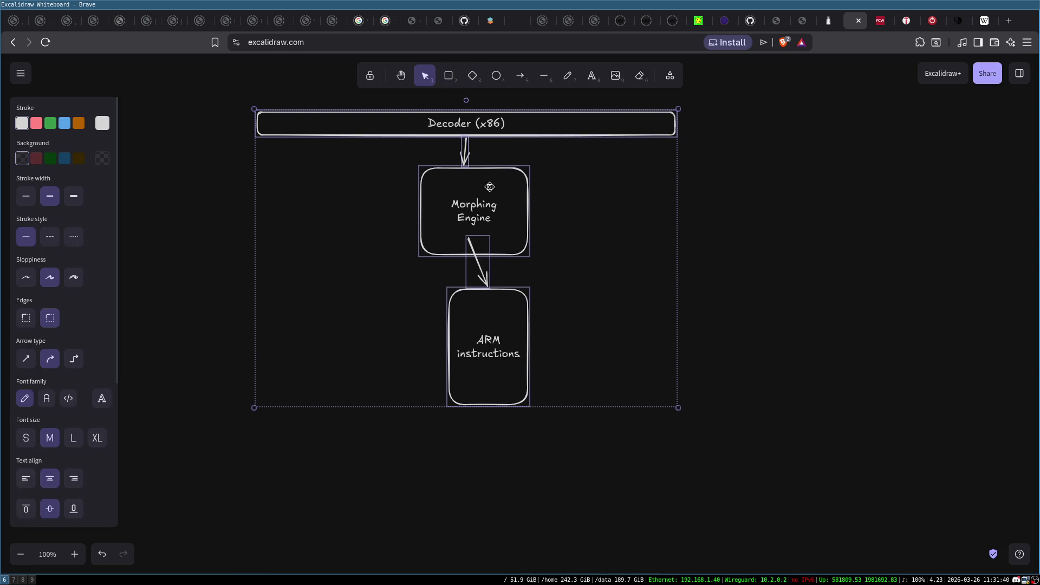
Step: Add an 'ARM CPU' box at the bottom, connected by an arrow from ARM instructions
click(448, 75)
drag(373, 471, 390, 481)
drag(473, 516, 530, 525)
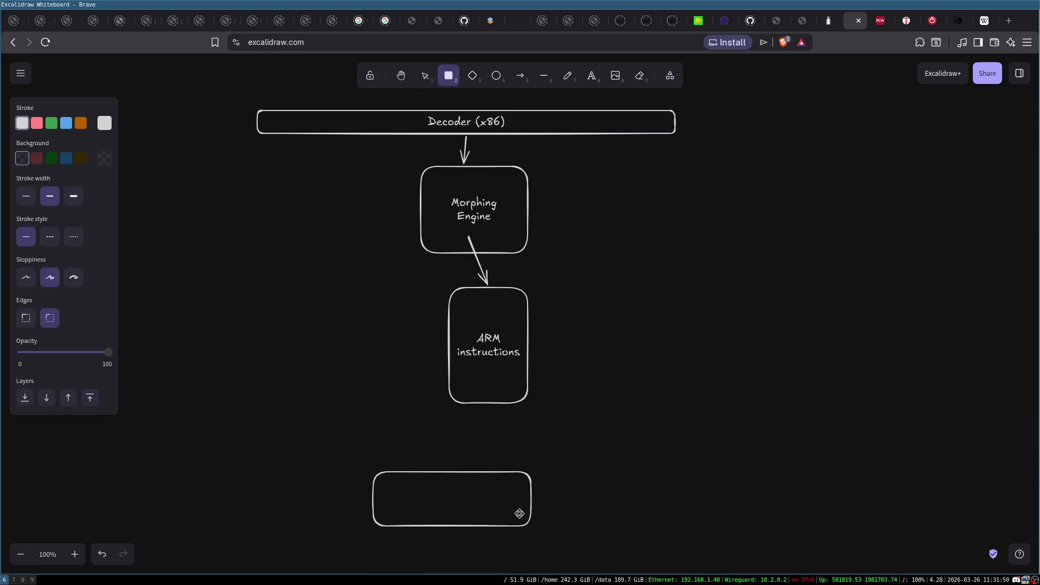
double_click(458, 498)
text(ARM CPU)
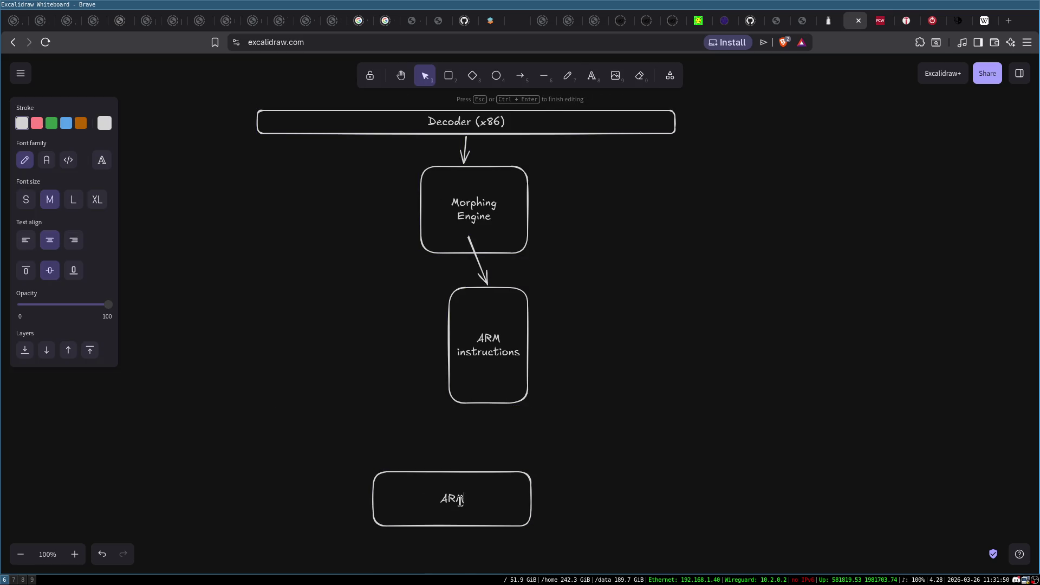
click(681, 455)
mouse_move(421, 496)
mouse_down()
mouse_move(485, 494)
mouse_move(462, 494)
mouse_up()
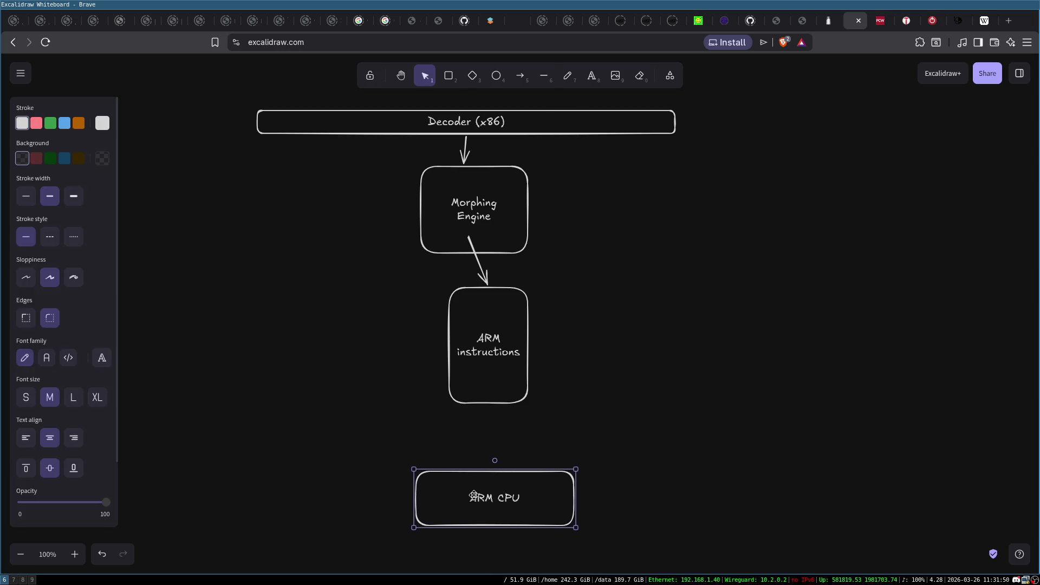
click(520, 75)
drag(486, 389, 493, 479)
Step: Select and deselect the whole diagram, the ARM CPU box and the Decoder box
click(515, 457)
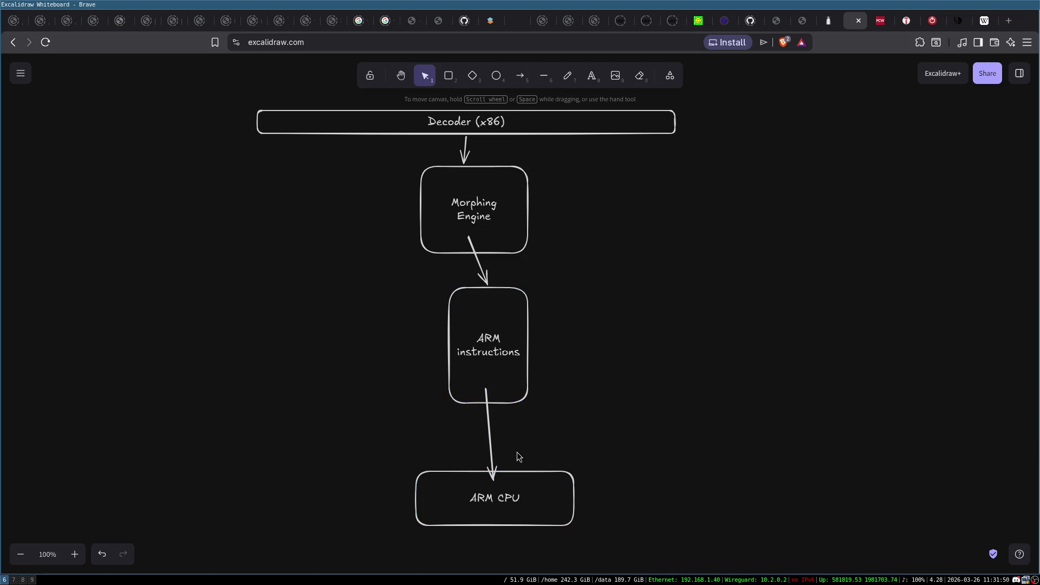
drag(242, 81, 753, 574)
click(777, 290)
mouse_move(403, 458)
mouse_down()
mouse_move(631, 557)
mouse_move(625, 547)
mouse_up()
drag(376, 460, 614, 547)
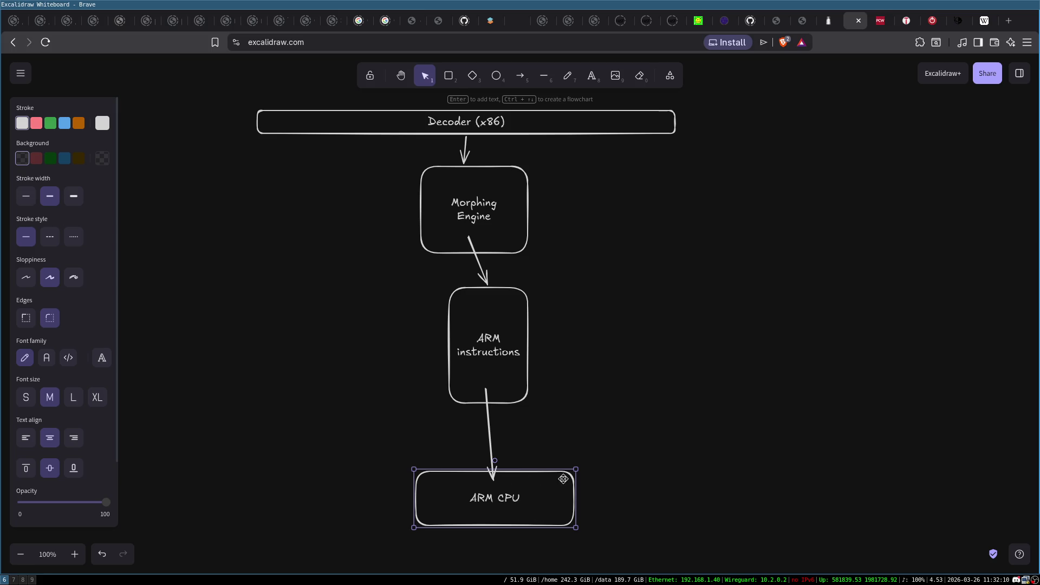
click(727, 397)
drag(211, 86, 728, 173)
click(691, 213)
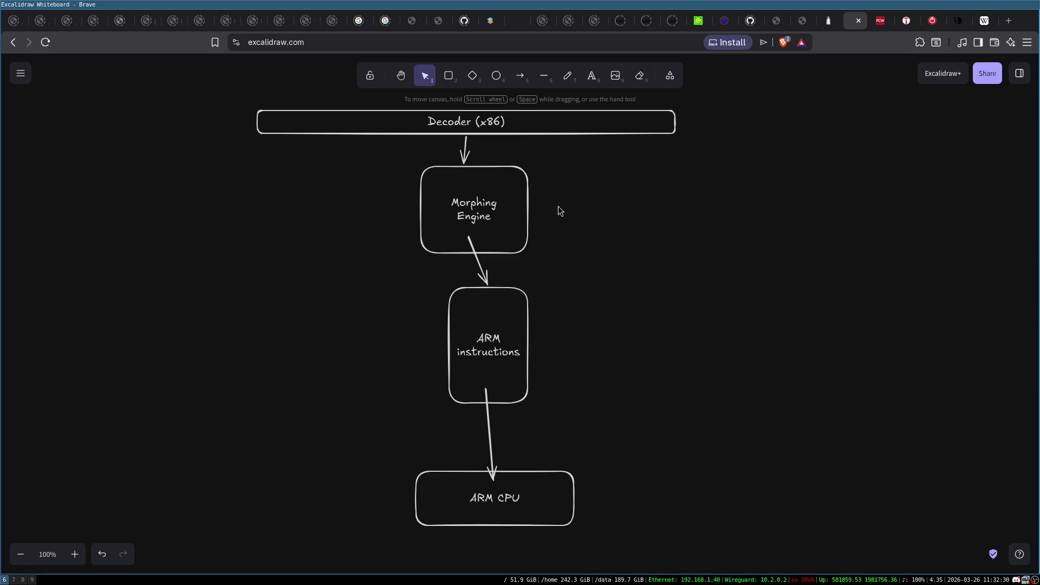
Step: Shift ARM instructions and ARM CPU left and up into a column under Morphing Engine
mouse_move(557, 502)
mouse_down()
mouse_move(543, 485)
mouse_move(549, 470)
mouse_up()
drag(512, 313, 493, 313)
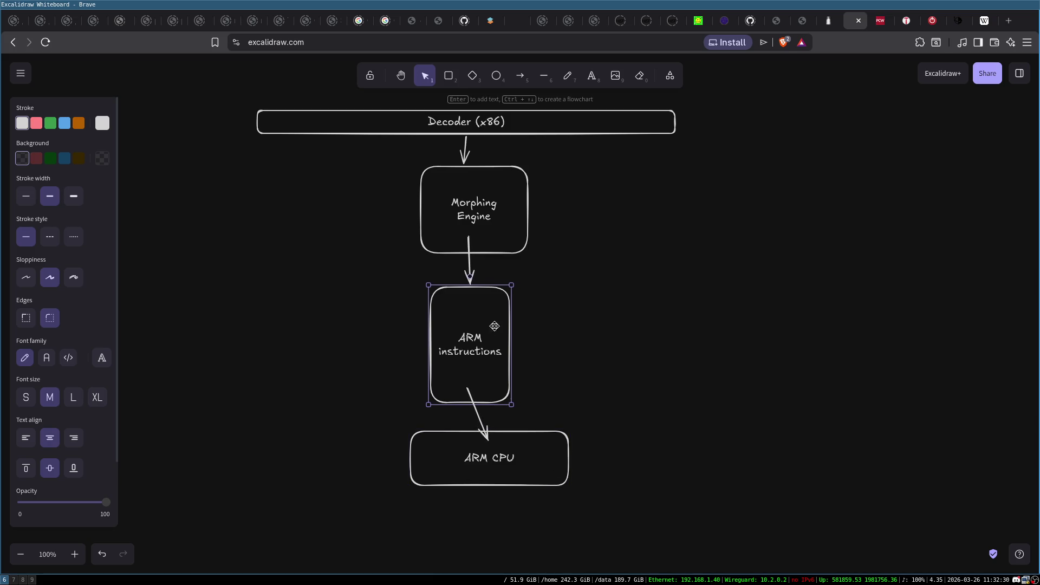
drag(544, 447, 524, 437)
click(629, 376)
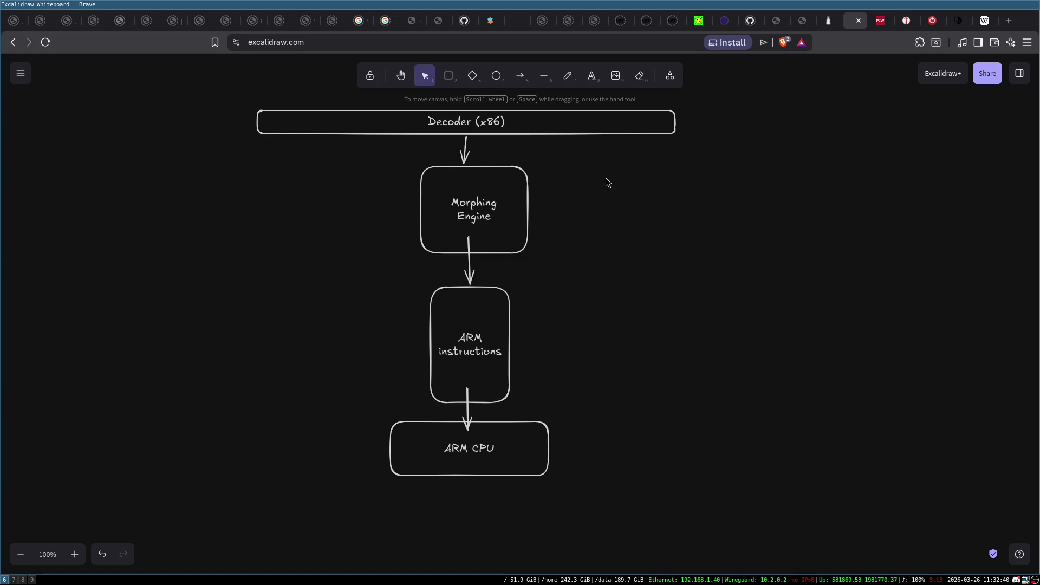
click(533, 448)
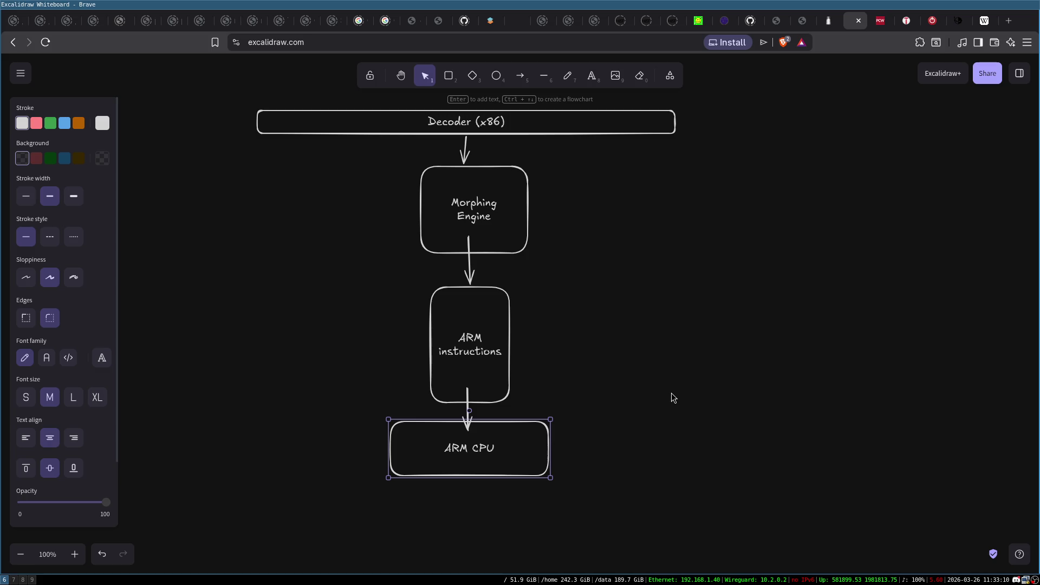
click(623, 401)
click(527, 441)
click(652, 427)
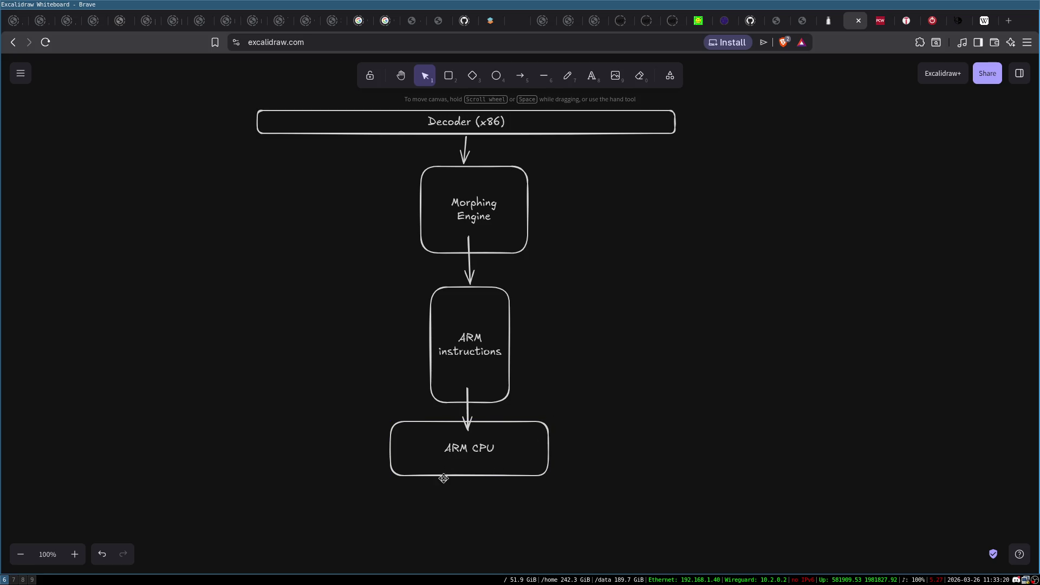
click(438, 467)
click(625, 467)
click(496, 447)
click(638, 430)
mouse_move(371, 412)
mouse_down()
mouse_move(579, 496)
mouse_move(601, 476)
mouse_up()
click(587, 461)
click(454, 465)
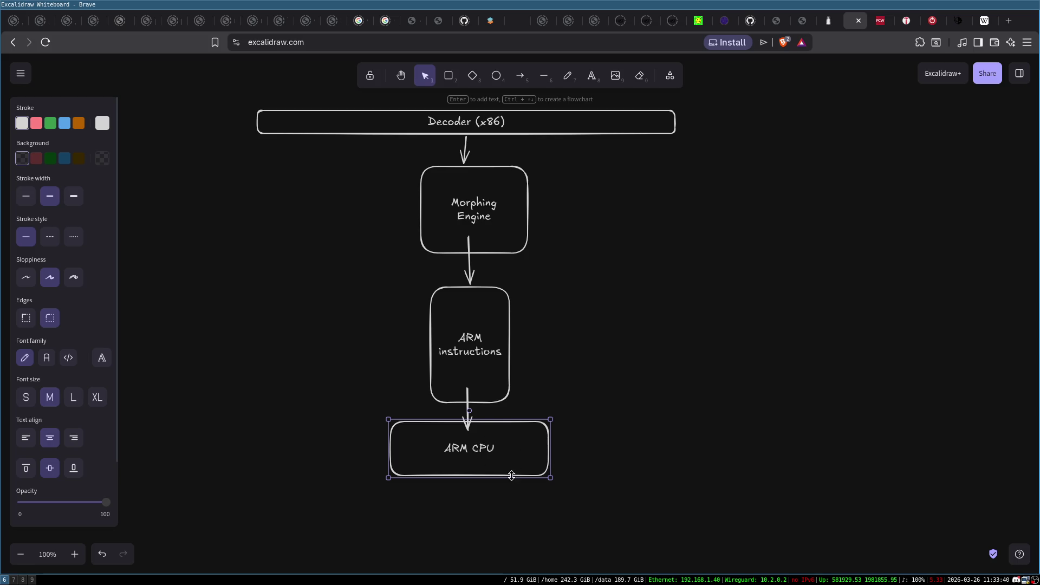
click(594, 414)
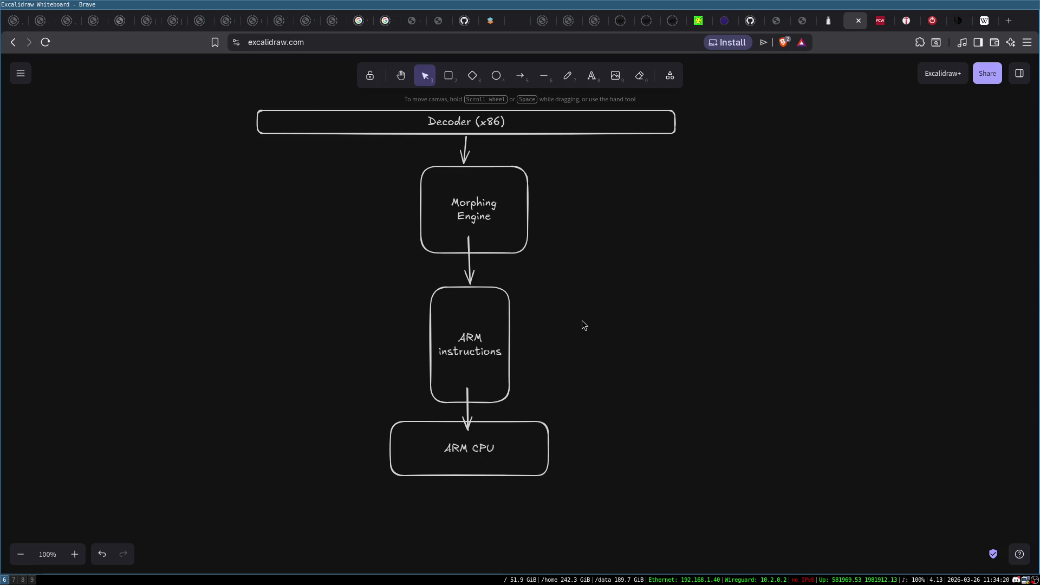
click(984, 20)
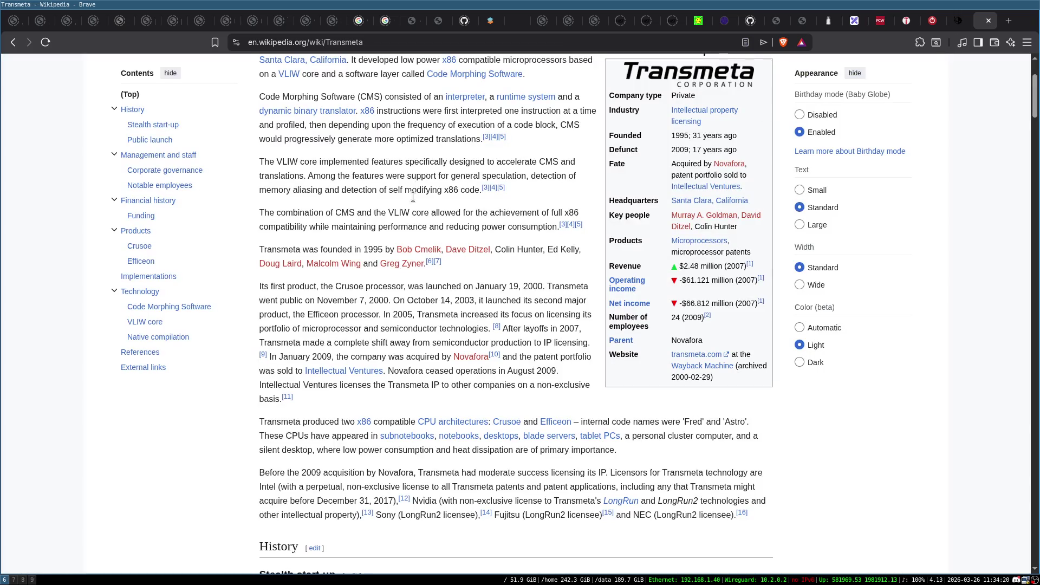
scroll(425, 245, up, 2)
click(965, 21)
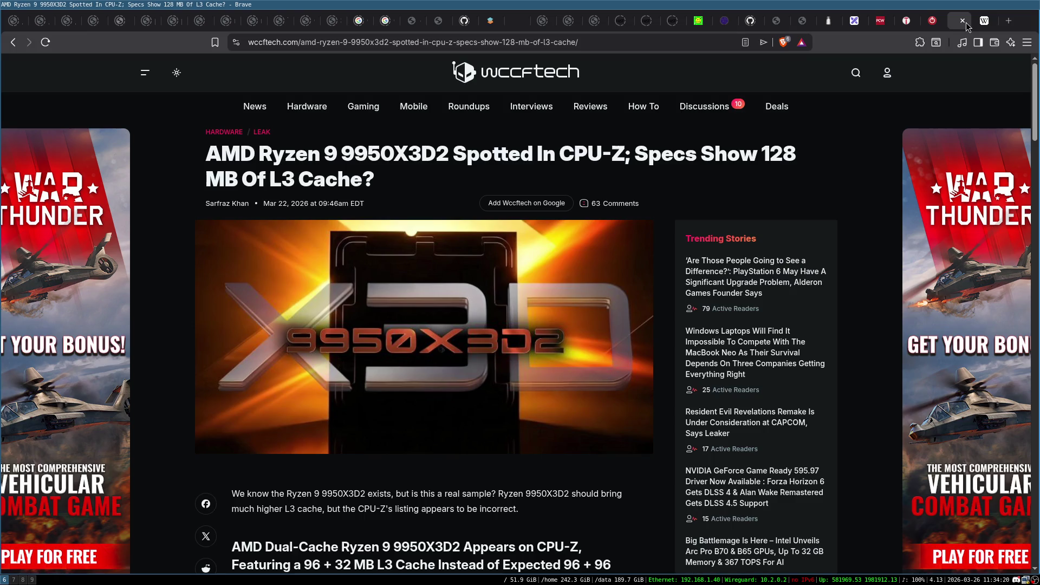
click(860, 24)
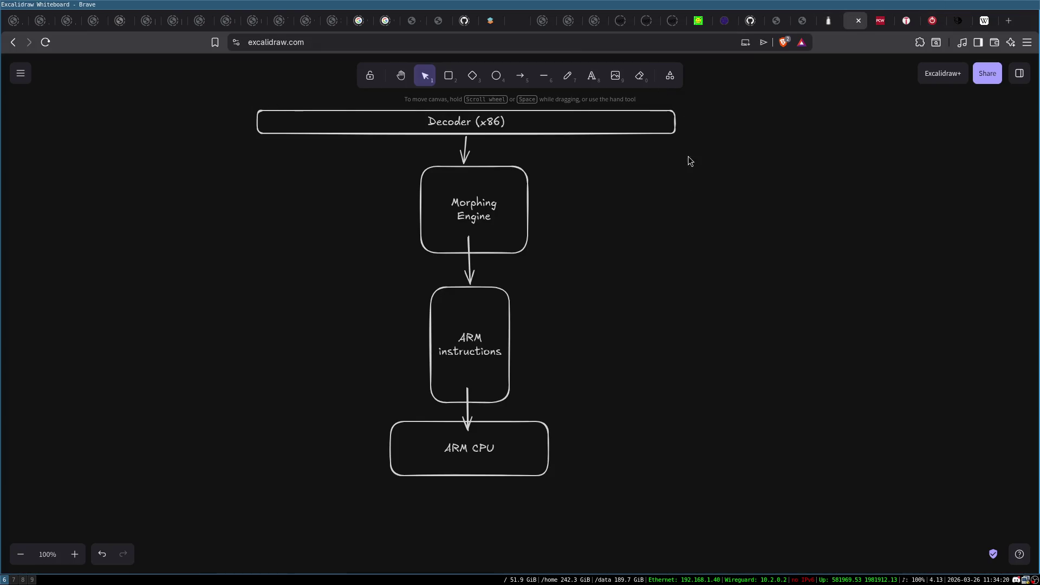
mouse_move(343, 400)
mouse_down()
mouse_move(521, 445)
mouse_move(602, 508)
mouse_up()
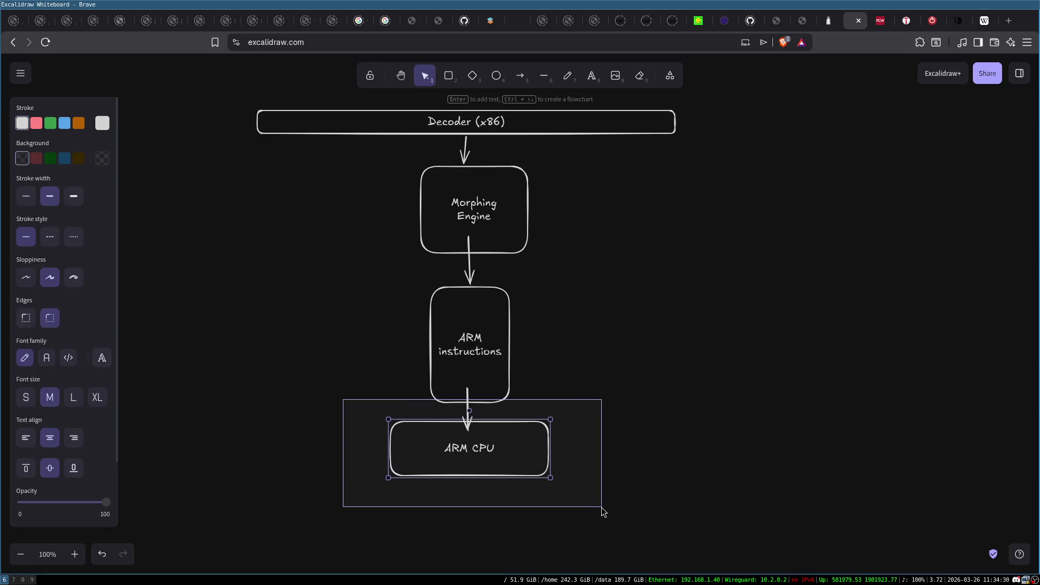
click(606, 444)
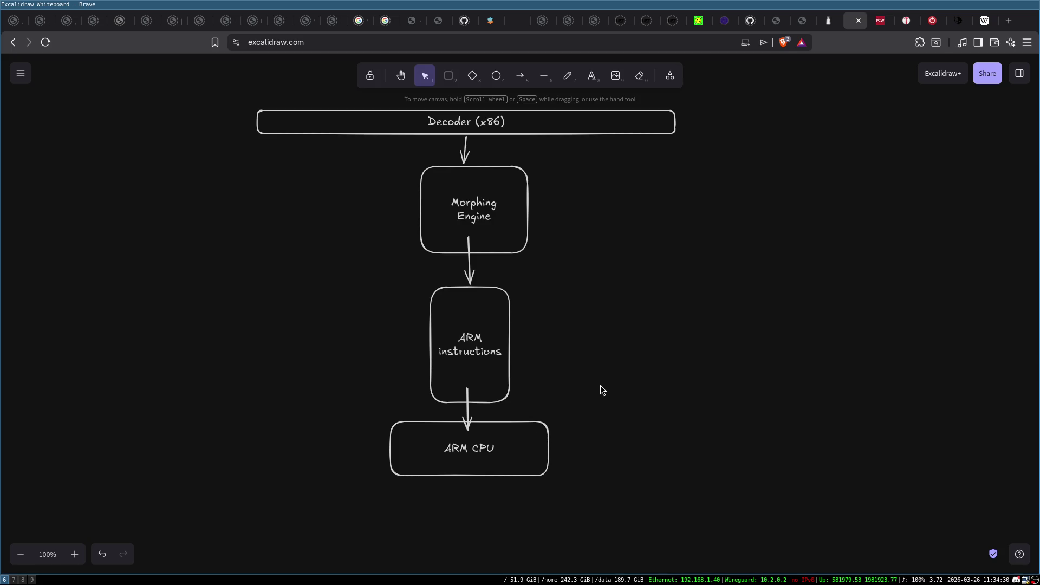
Step: Return to the Transmeta Wikipedia article and scroll through it
click(982, 22)
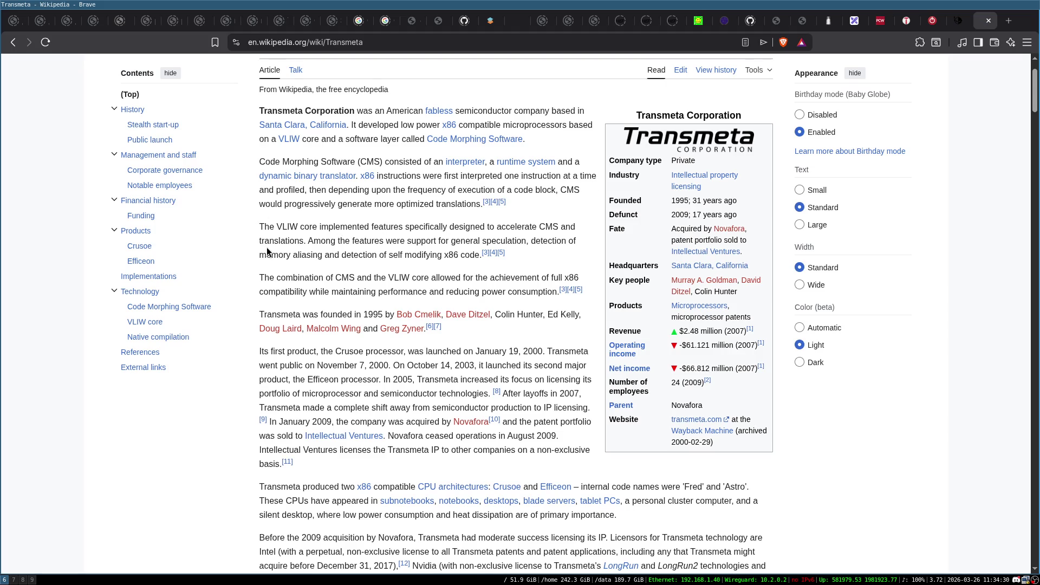
scroll(267, 251, down, 5)
scroll(267, 250, down, 15)
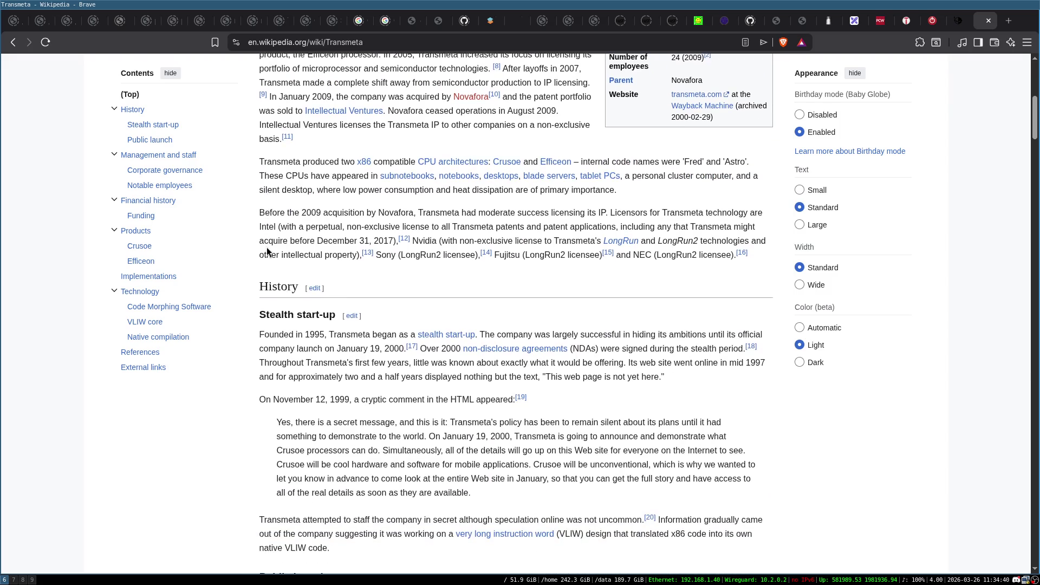
scroll(265, 247, down, 20)
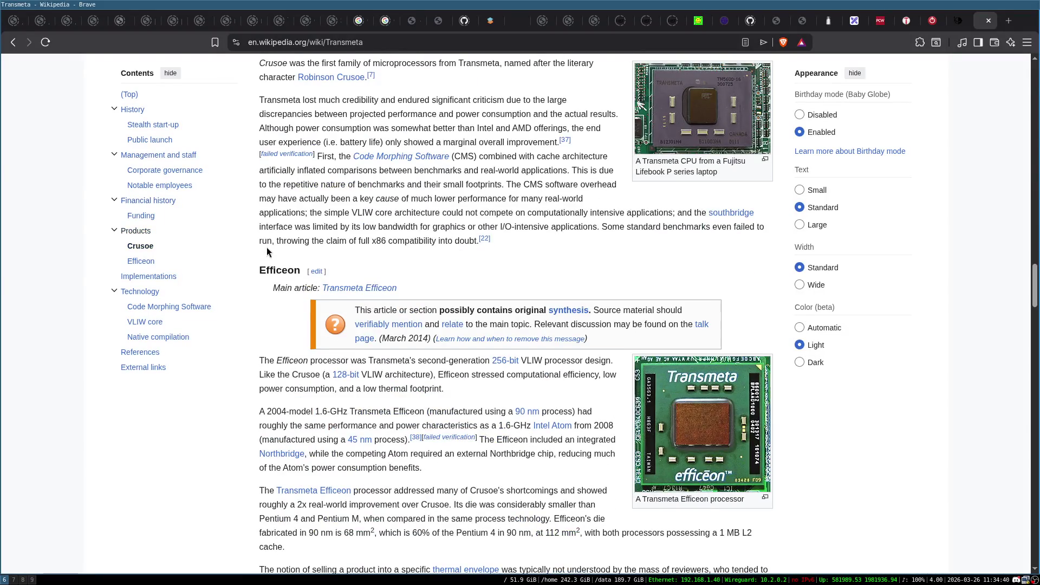
scroll(266, 247, down, 20)
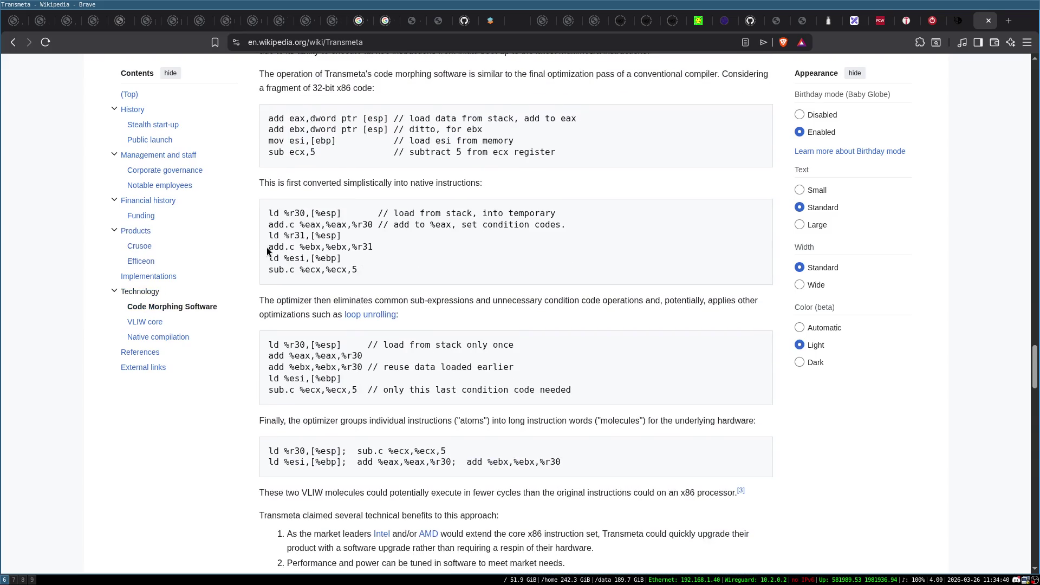
scroll(266, 247, up, 20)
scroll(266, 247, up, 20)
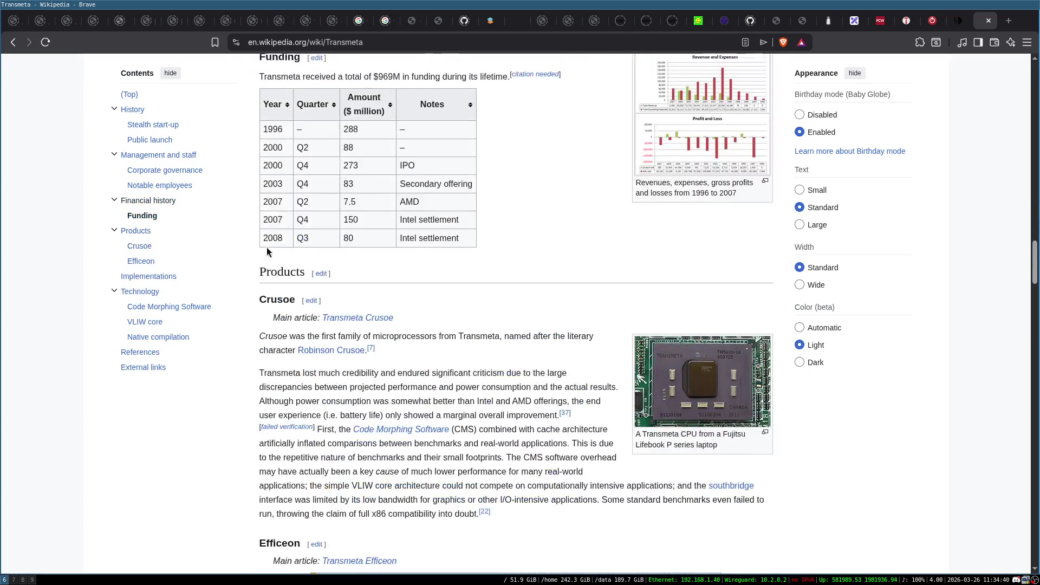
scroll(267, 251, up, 2)
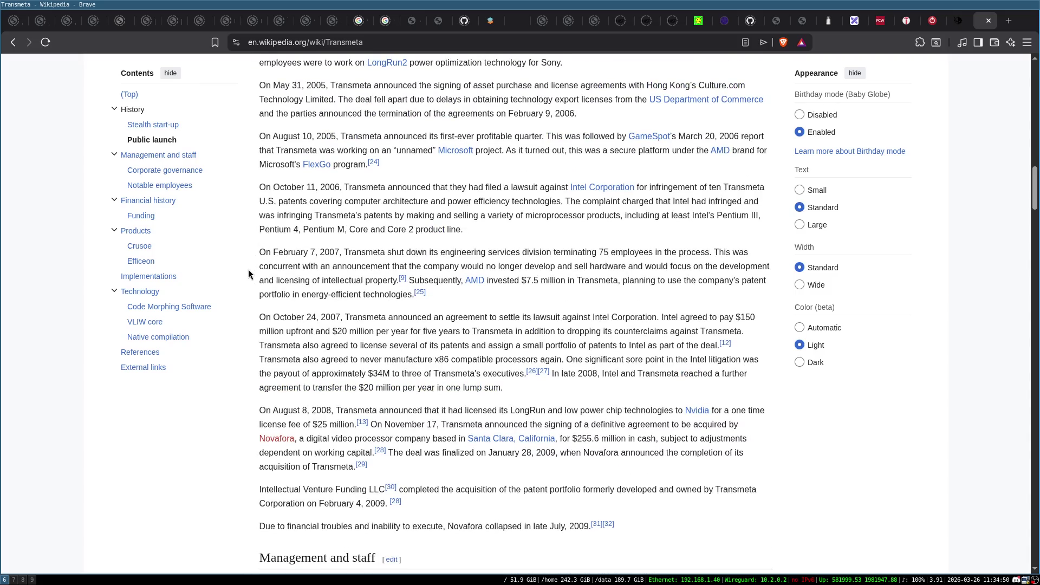
scroll(248, 269, down, 1)
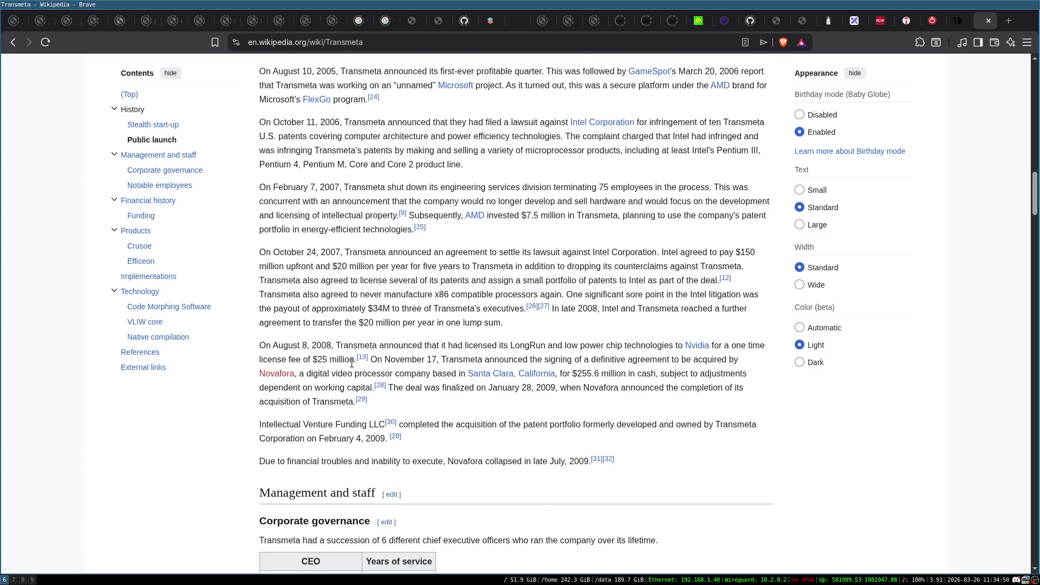
scroll(664, 304, up, 4)
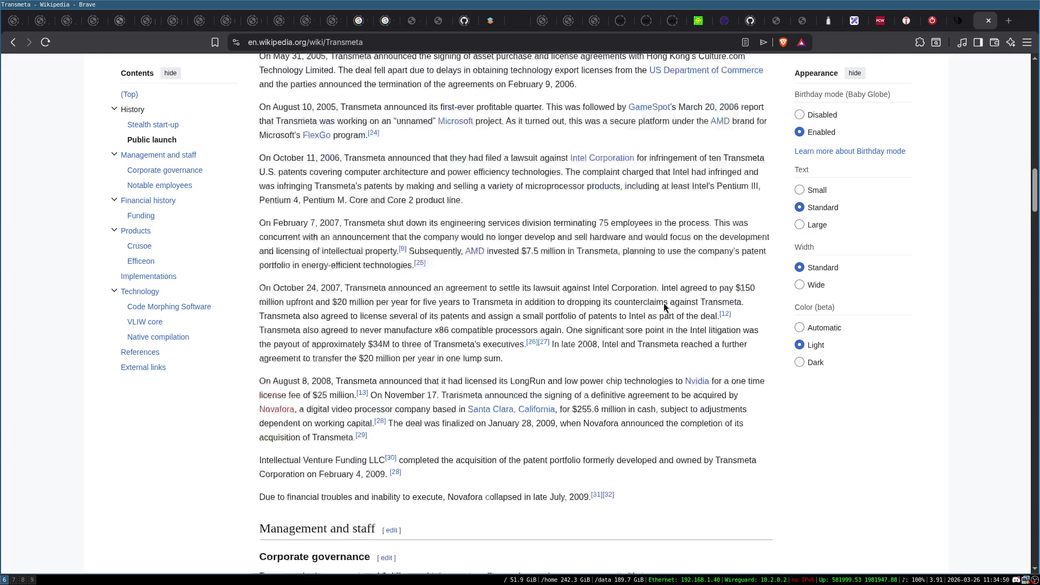
Step: Find 'via' in the article, read further down, then close the Transmeta tab
key(ctrl+f)
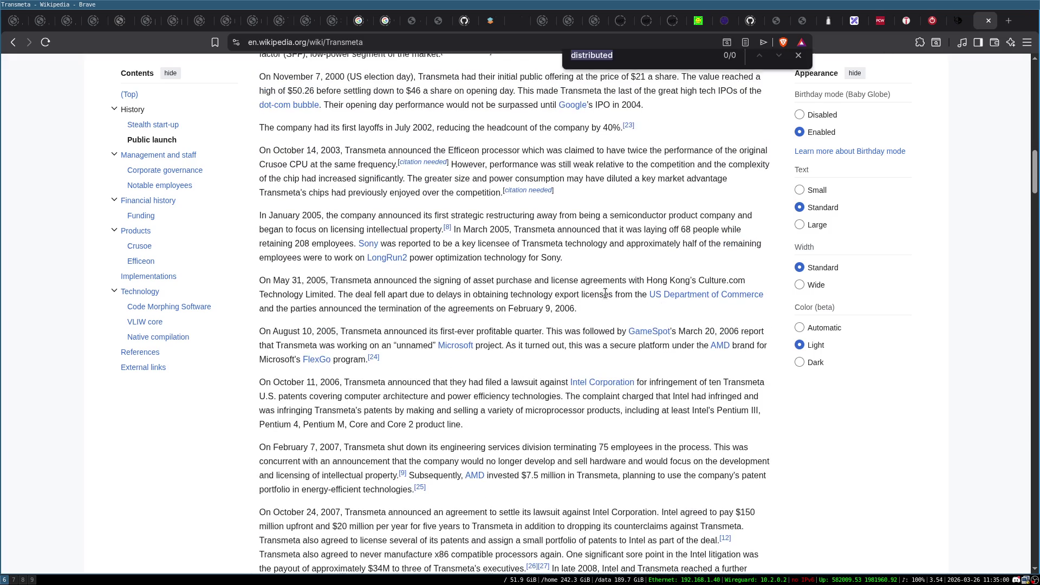
text(via)
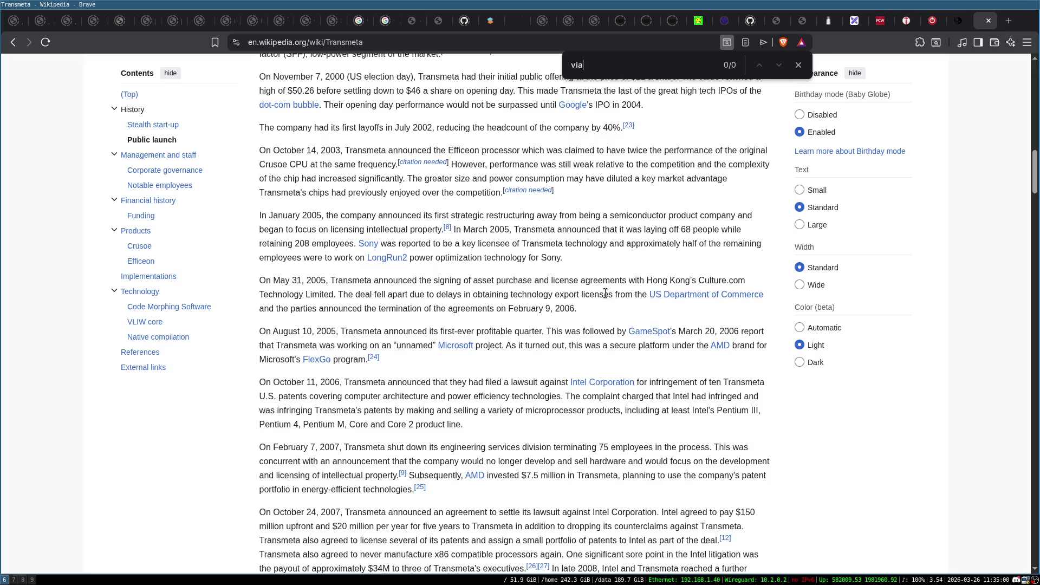
key(Escape)
scroll(605, 293, down, 20)
scroll(640, 316, down, 10)
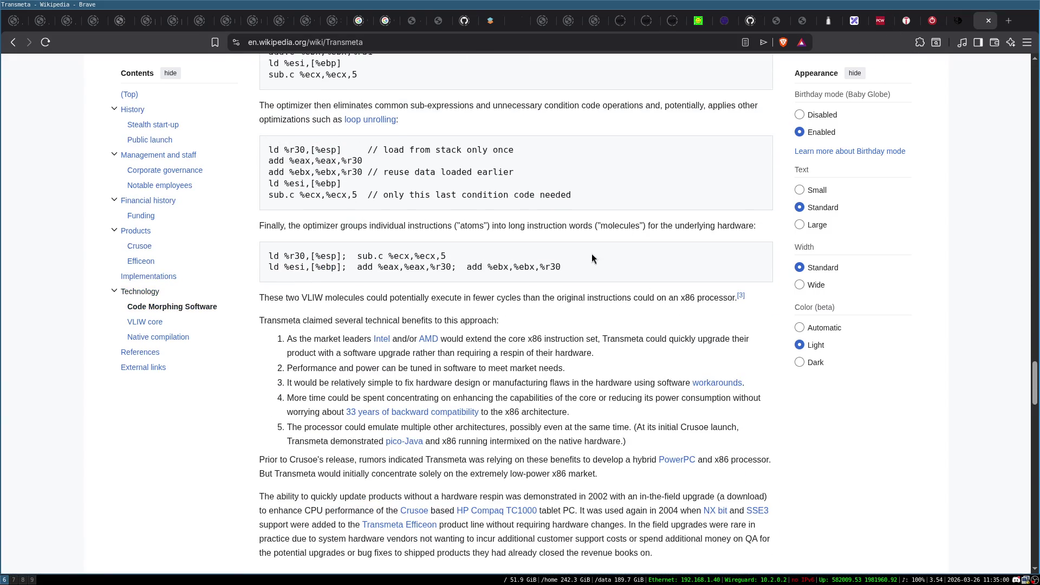
scroll(592, 255, down, 5)
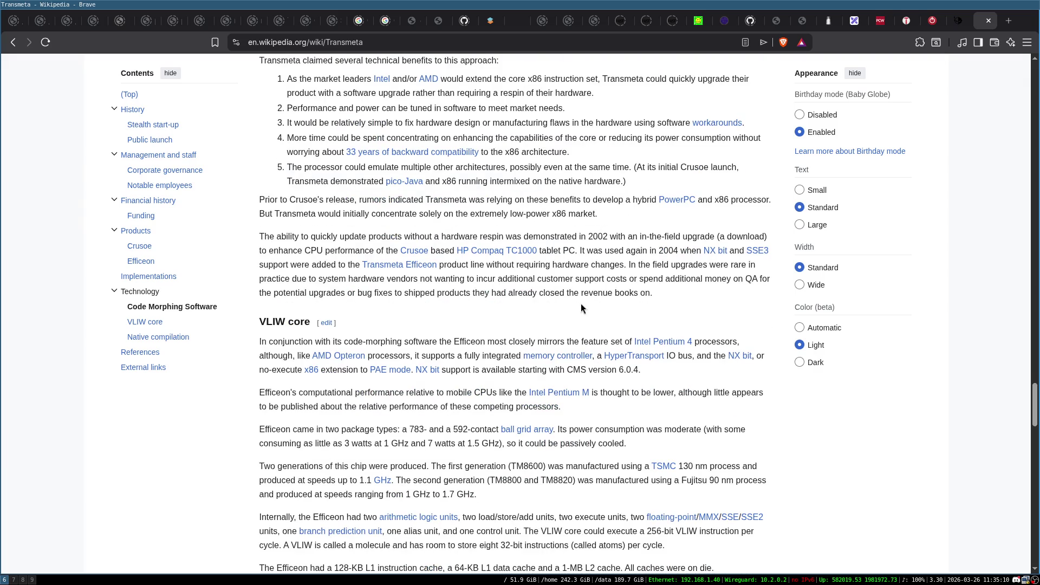
scroll(554, 308, down, 7)
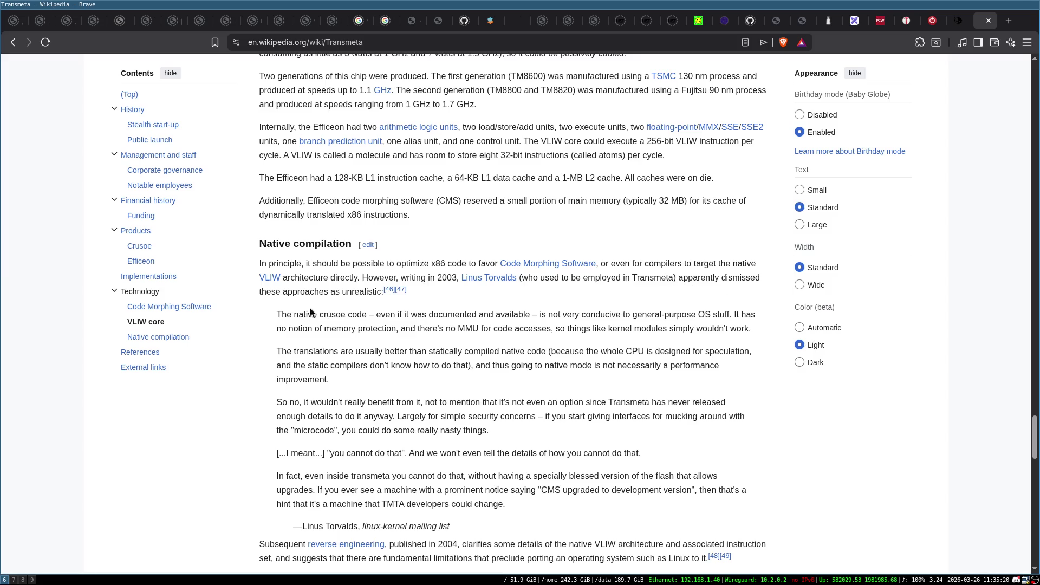
scroll(460, 325, down, 4)
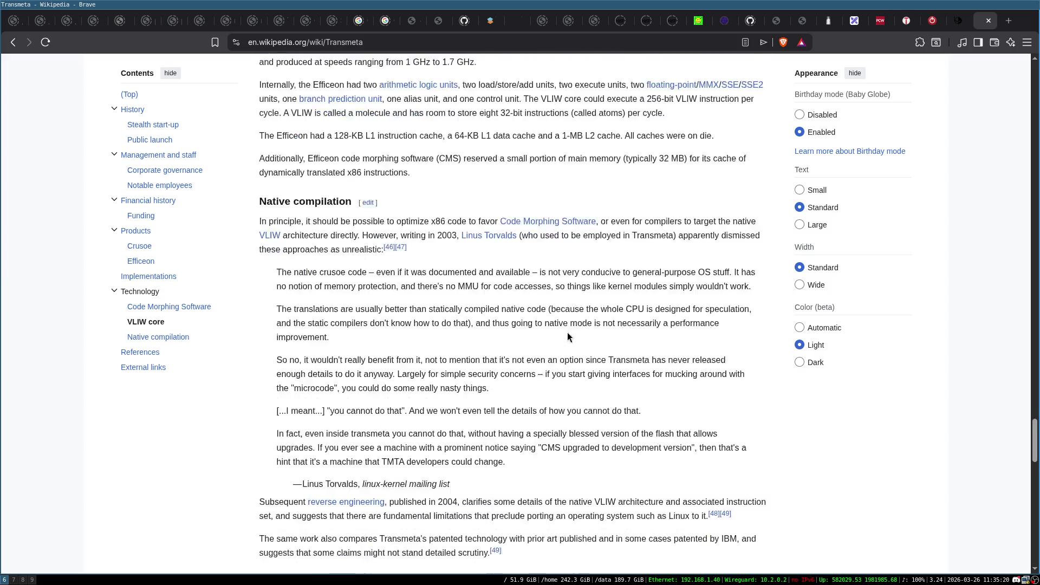
scroll(460, 325, down, 2)
scroll(463, 303, up, 2)
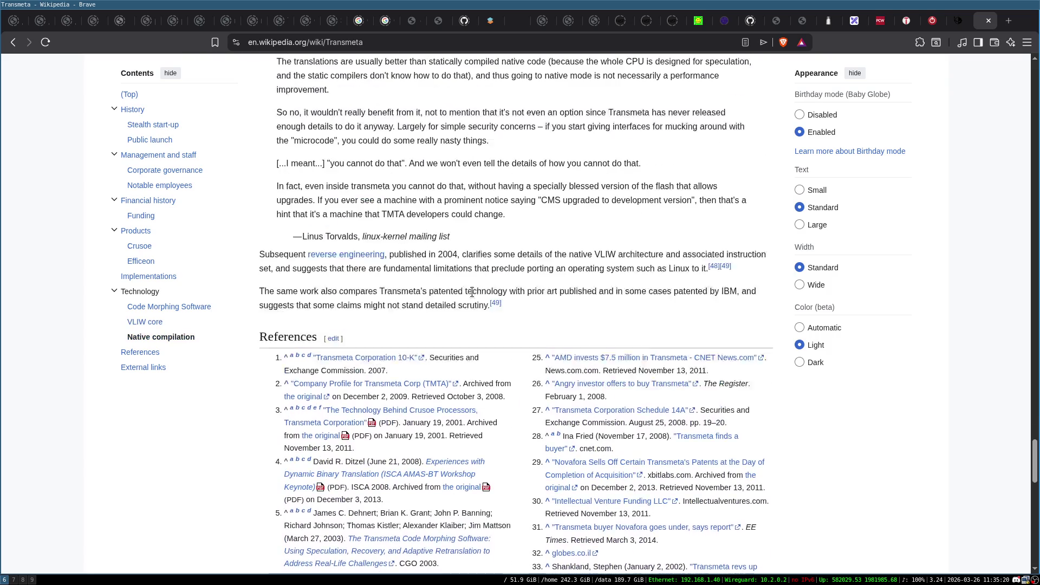
scroll(284, 329, up, 4)
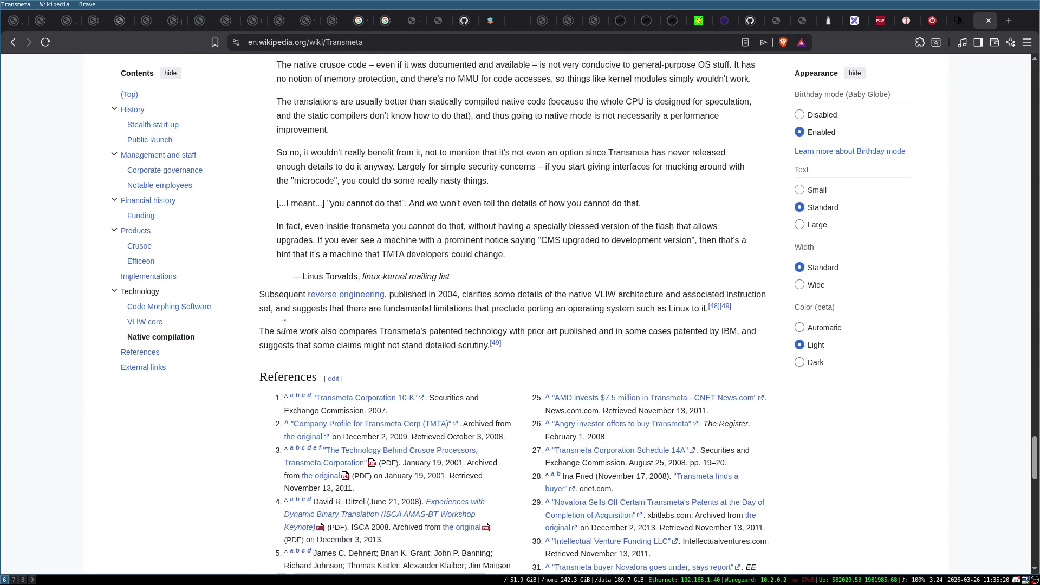
scroll(284, 326, up, 20)
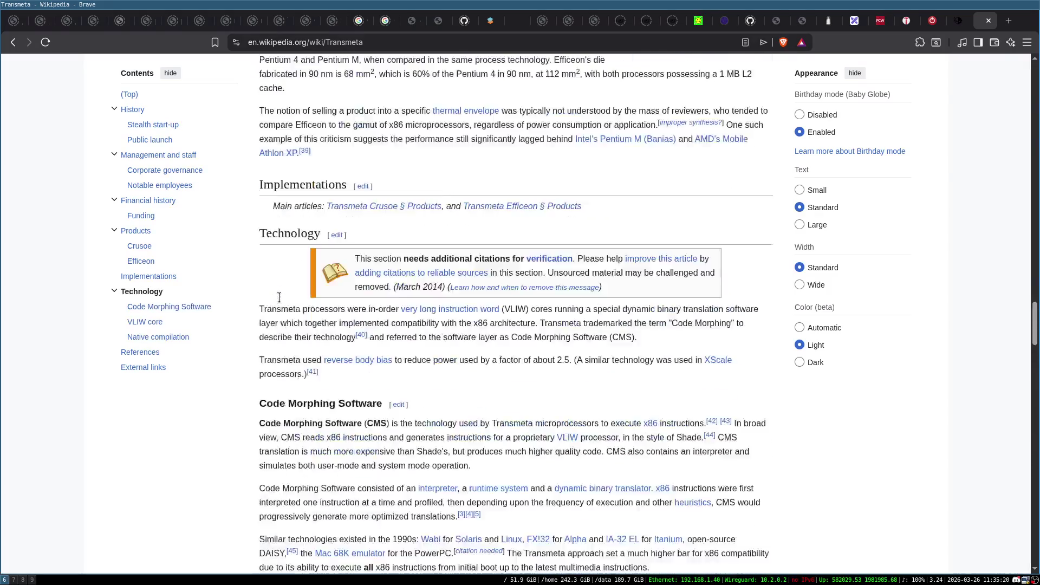
click(988, 20)
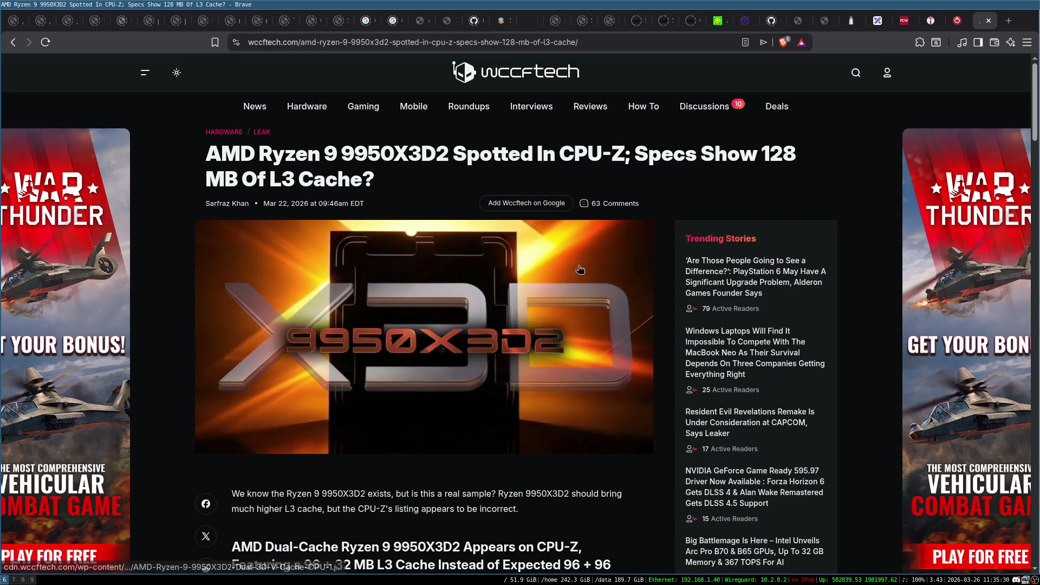
Step: Delete all four boxes and arrows from the Excalidraw canvas, then go to the PCWorld tab
click(877, 21)
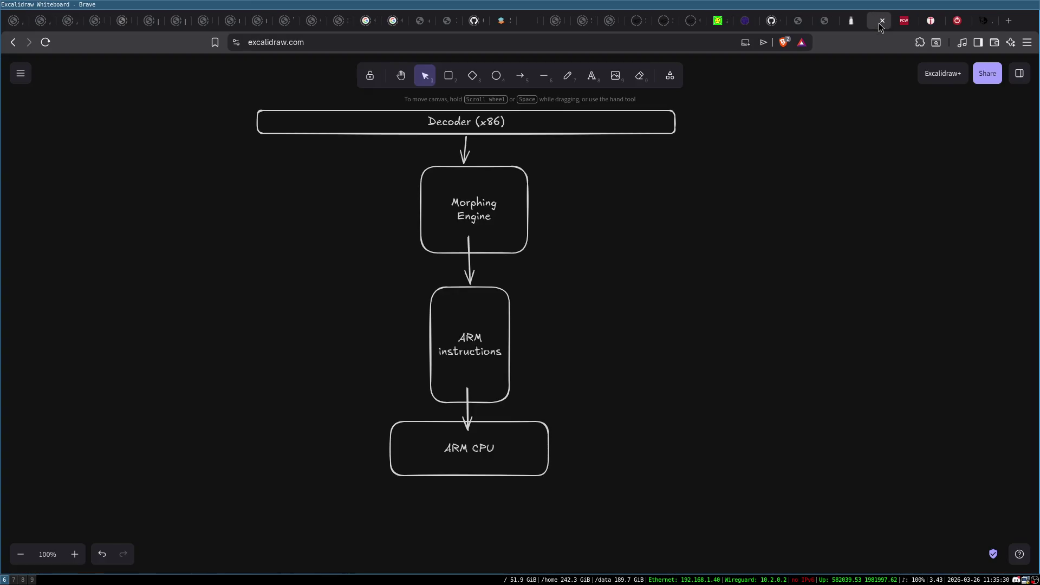
mouse_move(213, 81)
mouse_down()
mouse_move(725, 402)
mouse_move(766, 534)
mouse_up()
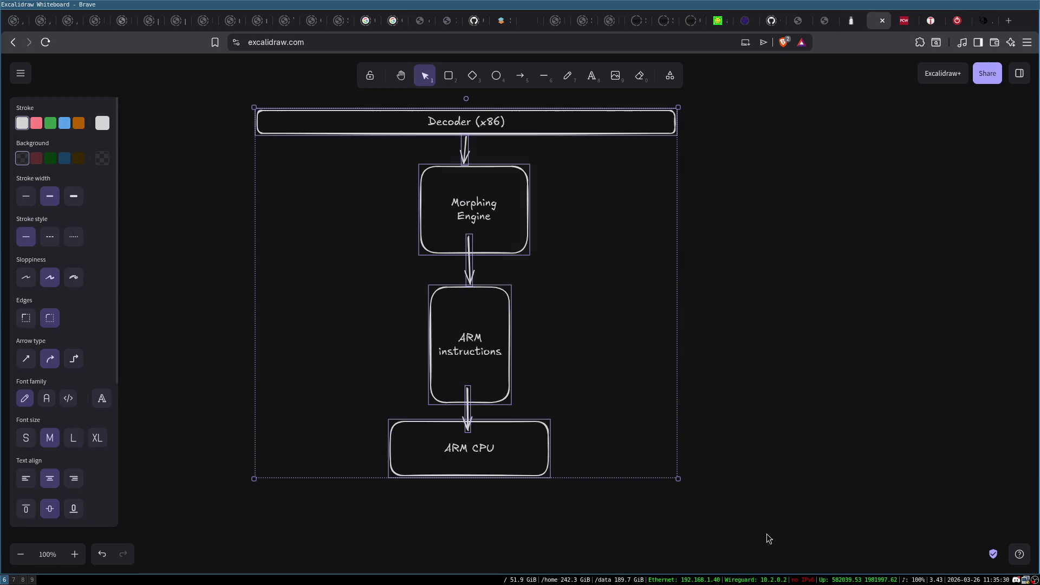
key(Delete)
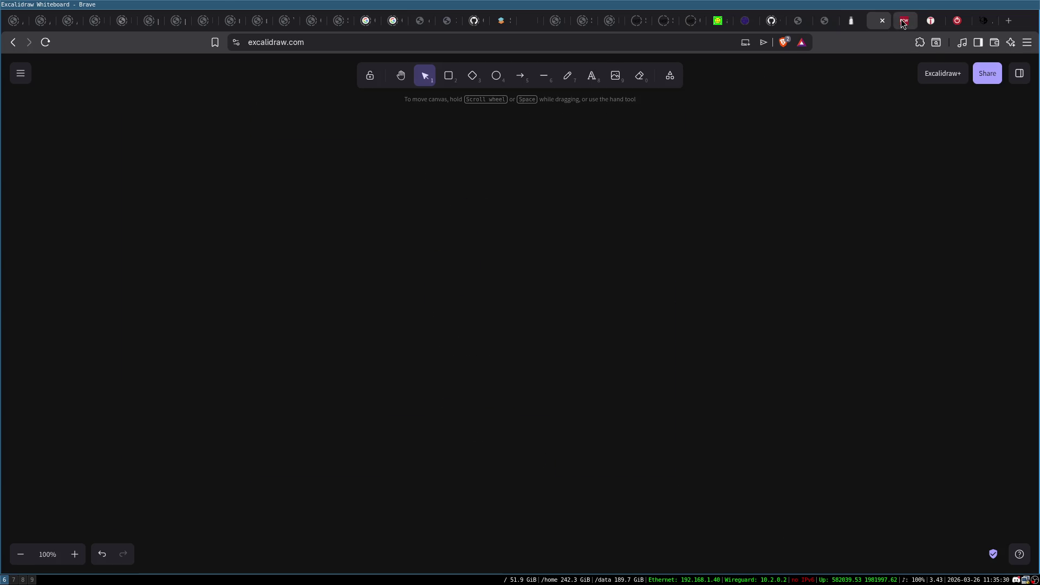
click(902, 20)
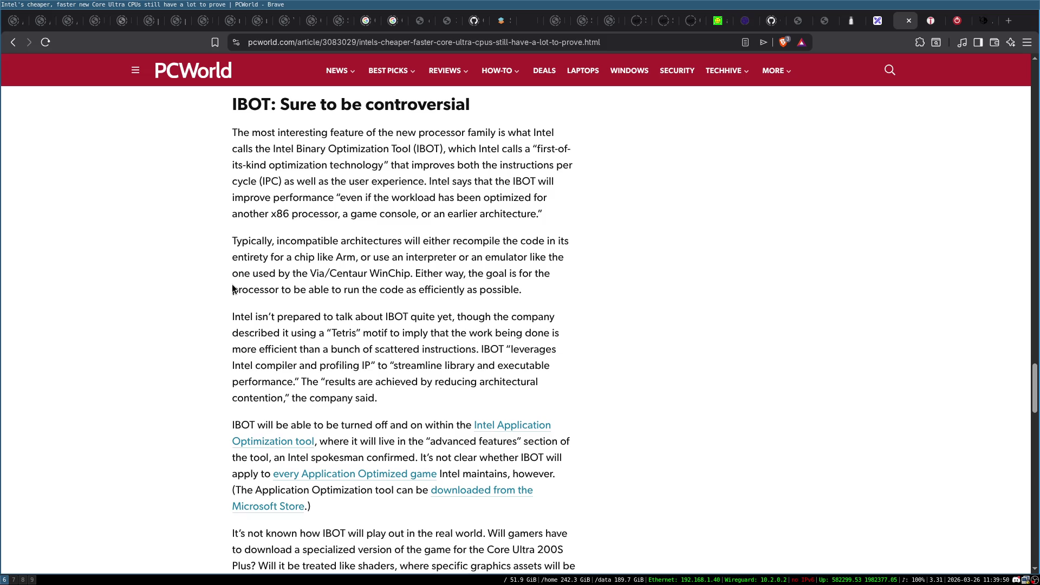
Step: Scroll through the rest of the PCWorld IBOT article, then open a blank new tab
scroll(216, 267, down, 3)
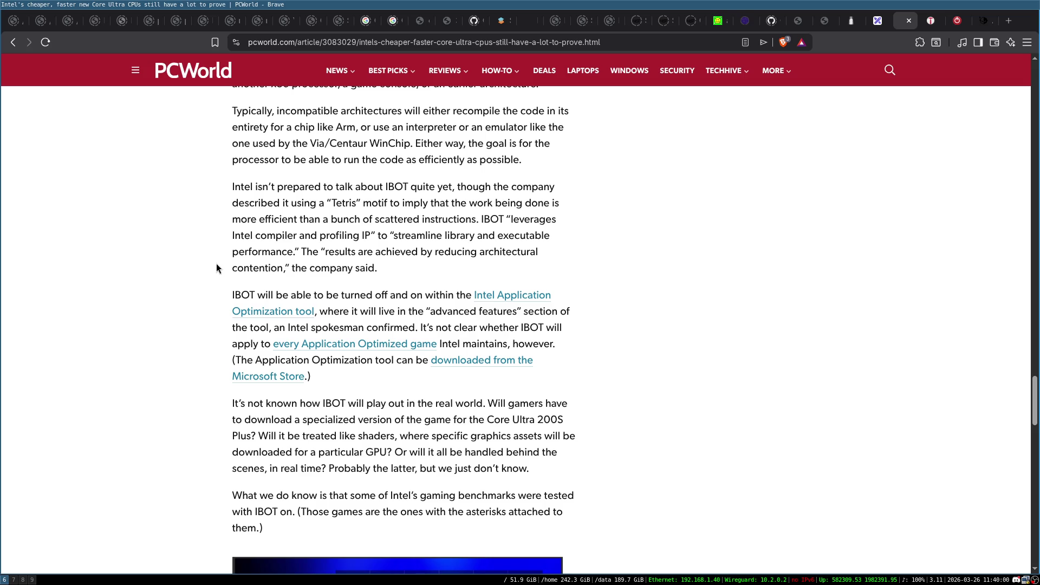
scroll(284, 238, up, 1)
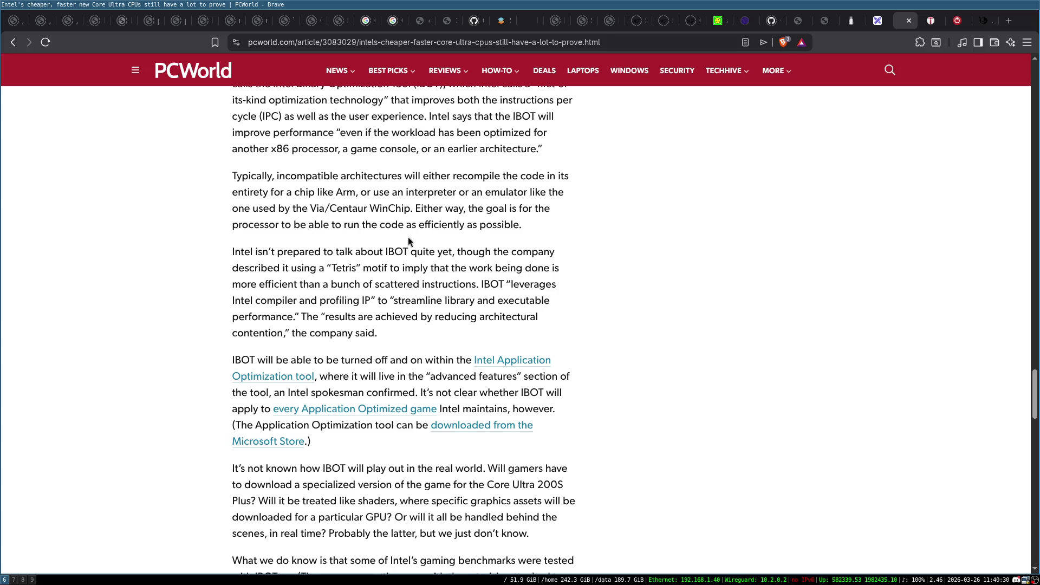
scroll(408, 236, down, 5)
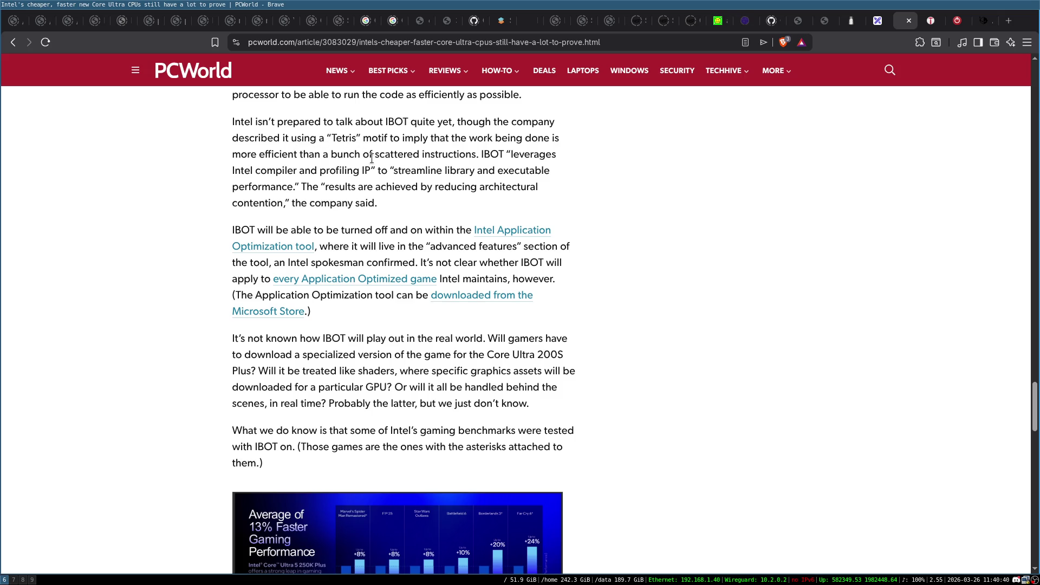
scroll(428, 173, up, 2)
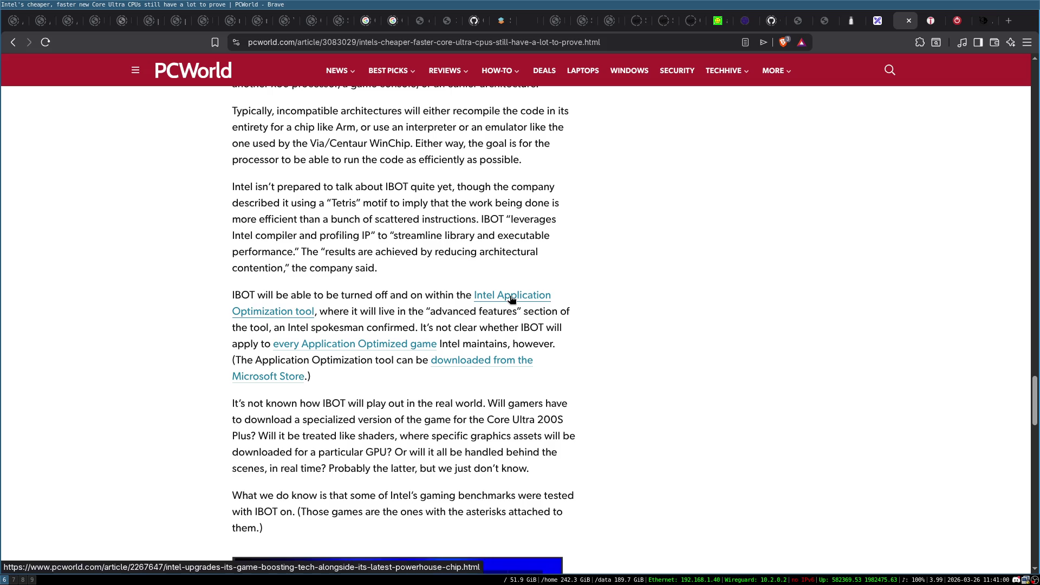
key(ctrl+t)
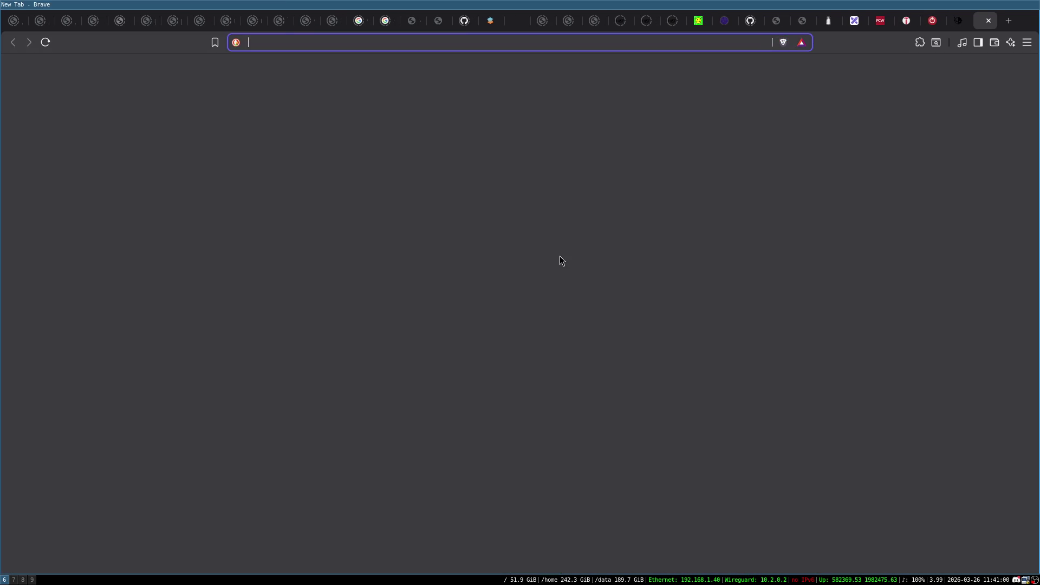
Step: Search DuckDuckGo for 'intel ibot' and open Intel's Application Optimization Overview page
text(intel ibot)
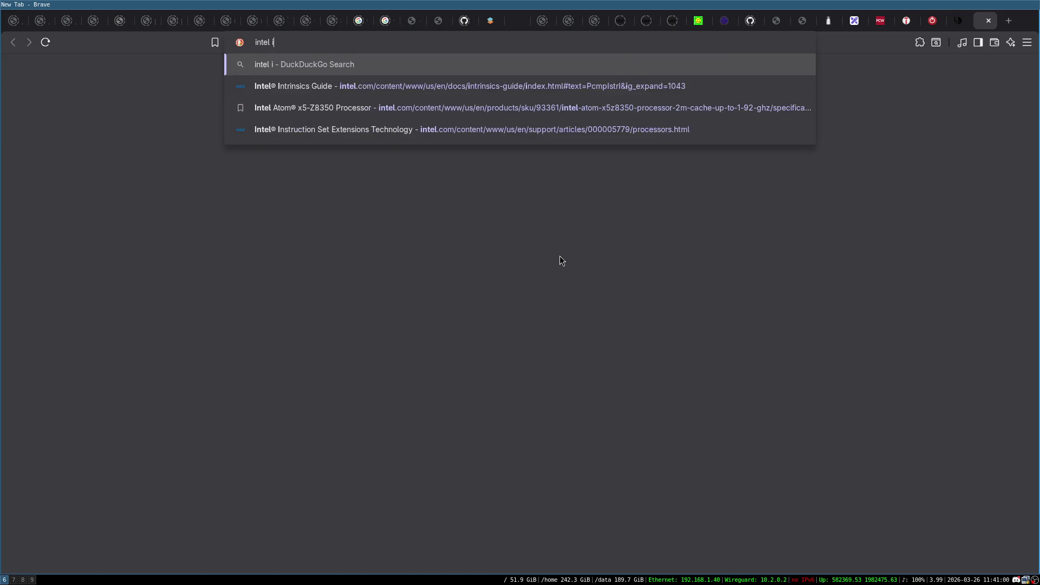
key(Return)
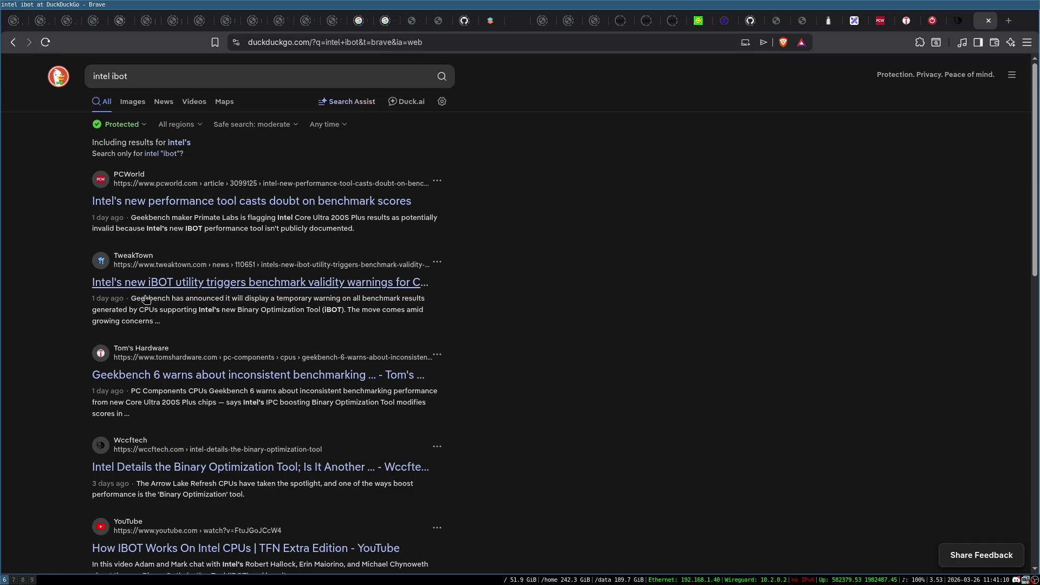
scroll(79, 359, down, 10)
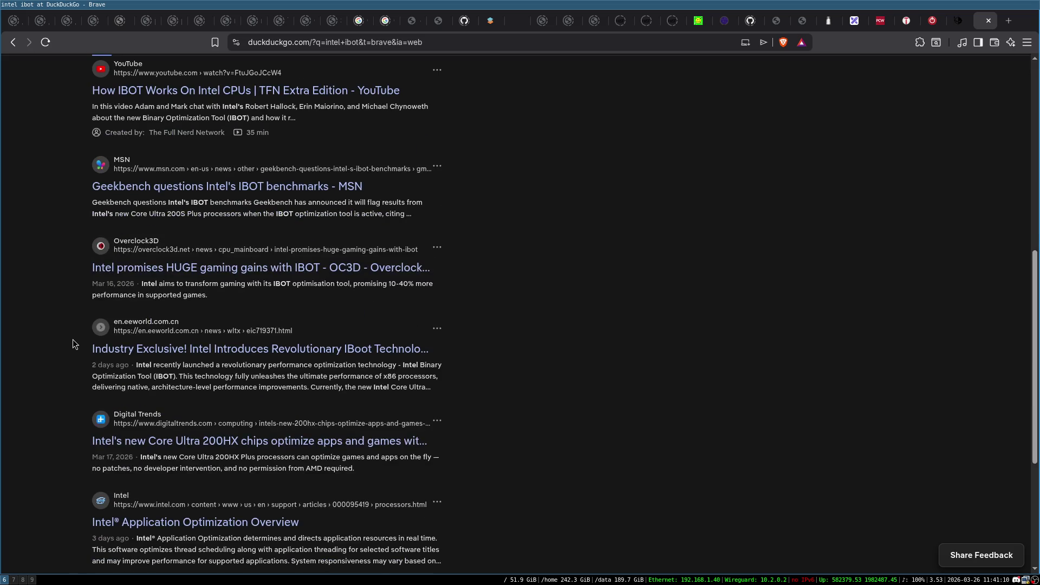
scroll(73, 340, up, 10)
scroll(73, 337, down, 9)
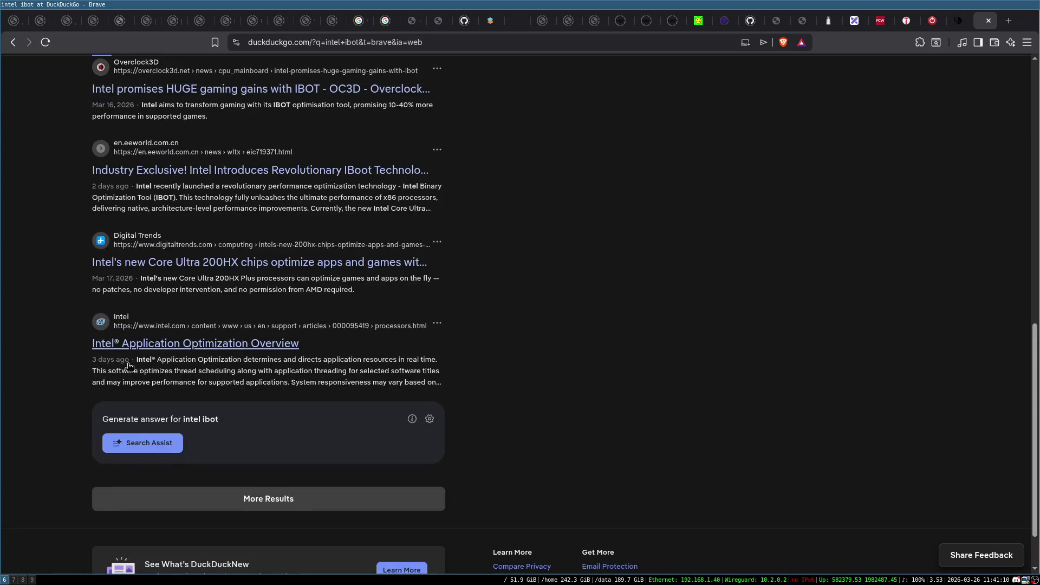
click(227, 346)
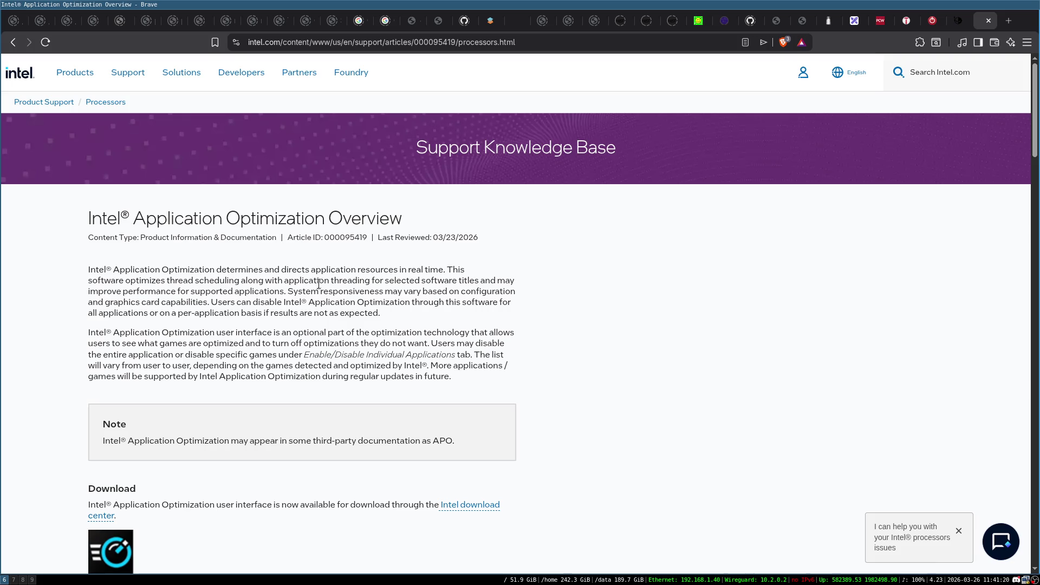
Step: Review the Application Optimization article's content type, review date and requirements
triple_click(466, 237)
click(470, 259)
scroll(436, 267, down, 1)
scroll(435, 266, down, 5)
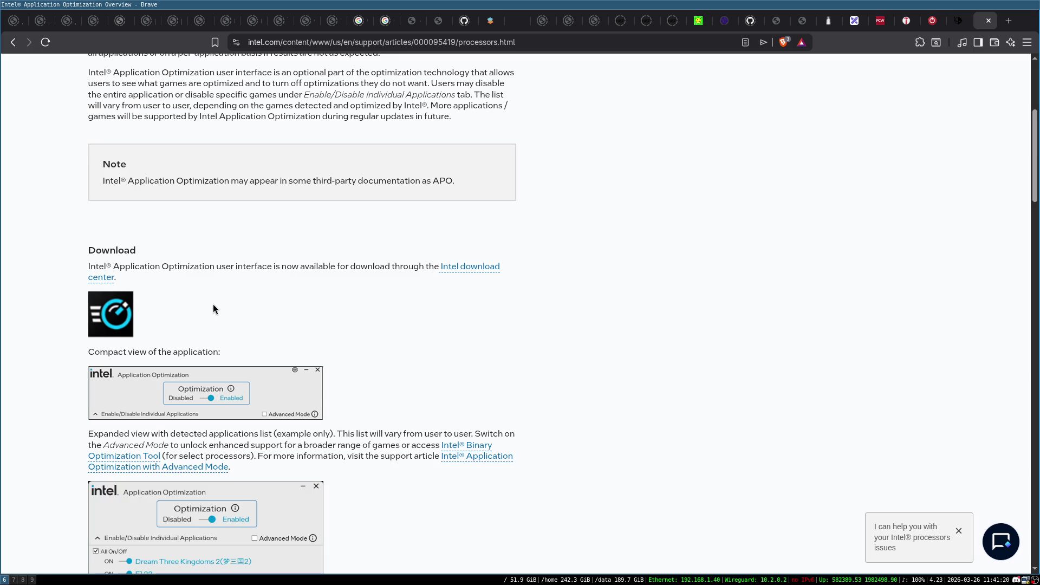
scroll(685, 283, up, 5)
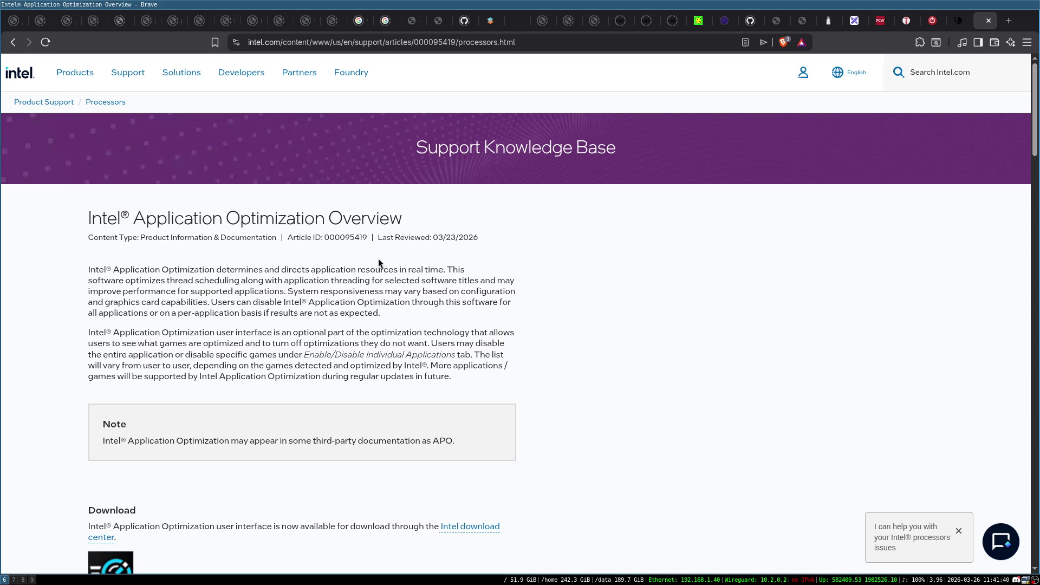
scroll(378, 258, down, 3)
scroll(414, 231, down, 15)
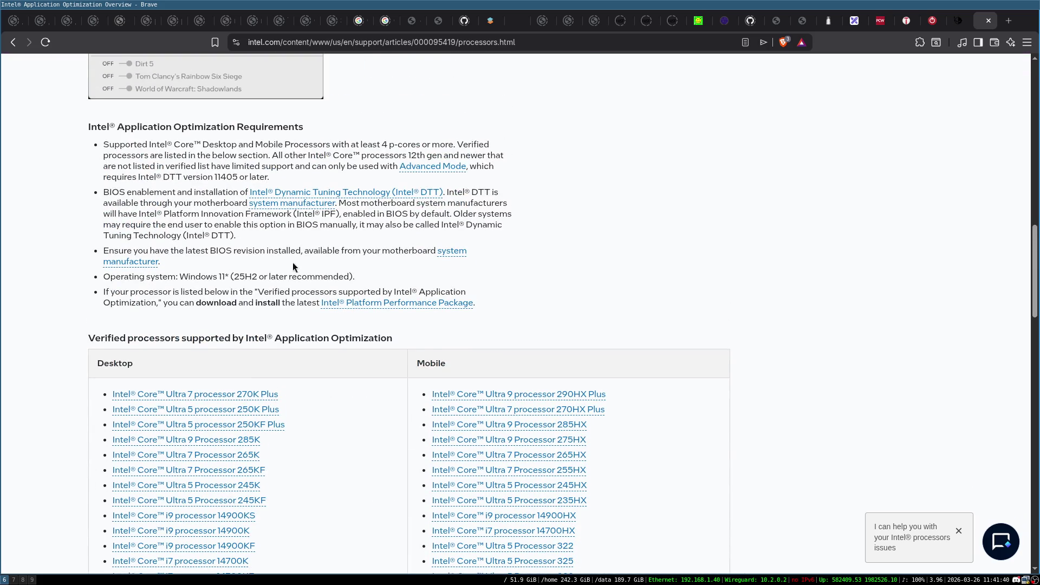
scroll(256, 261, up, 3)
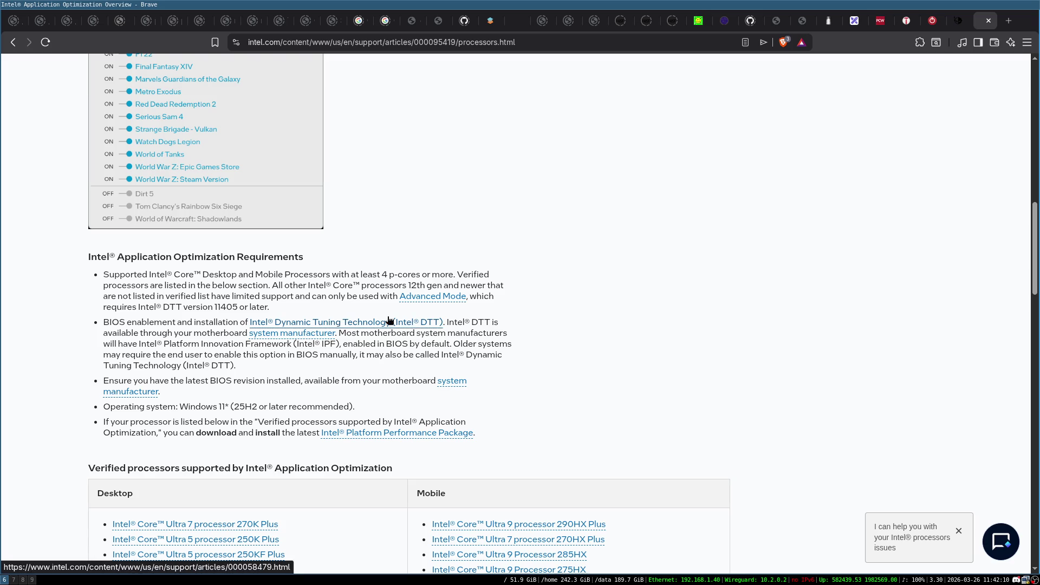
Step: Finish reading the processor lists and return to the Google 'intel ibot' results
scroll(170, 335, down, 2)
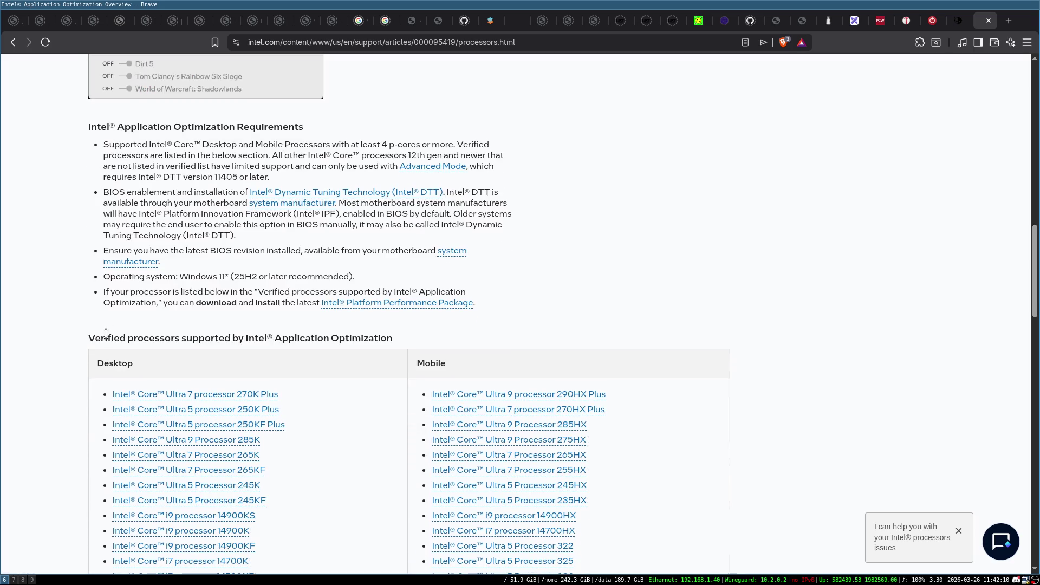
scroll(87, 327, up, 1)
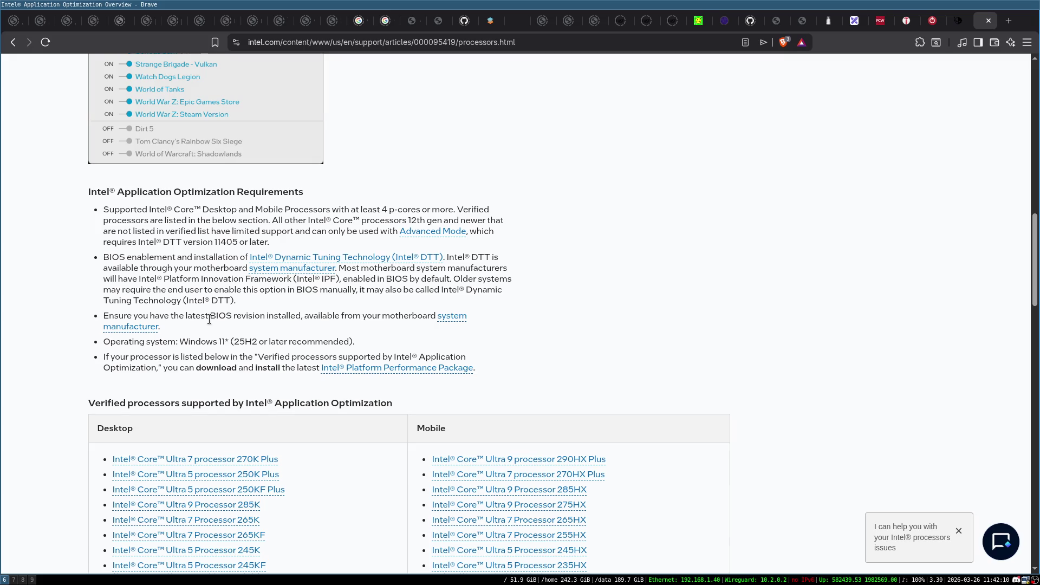
scroll(313, 326, down, 6)
scroll(313, 328, down, 3)
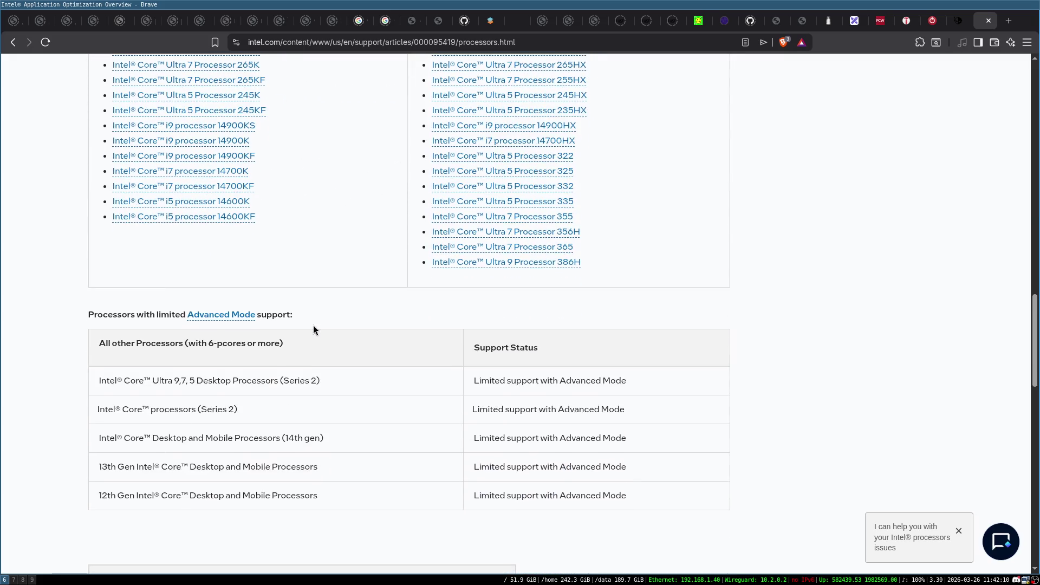
scroll(313, 327, up, 6)
click(12, 42)
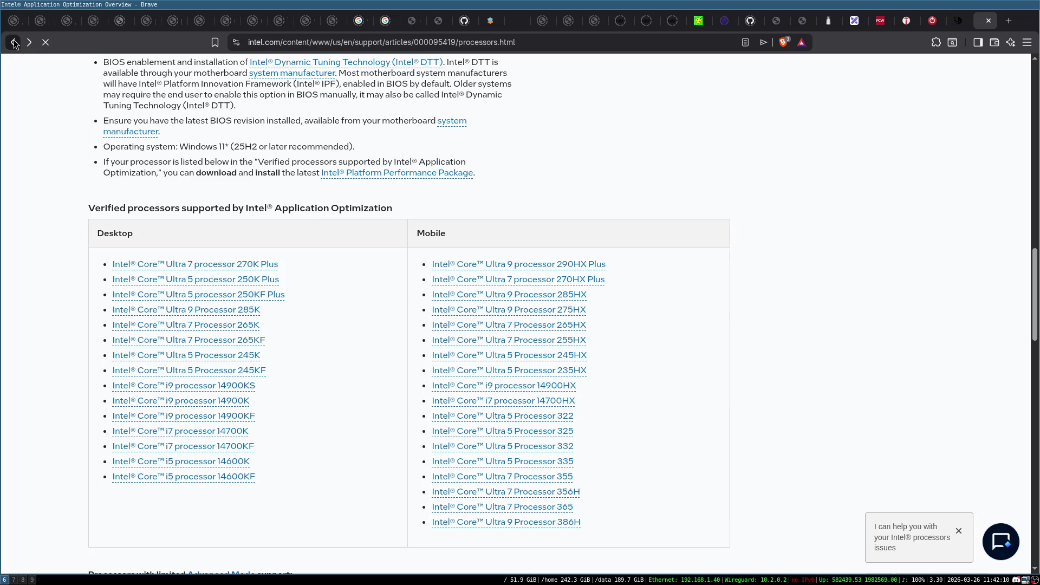
key(alt+Left)
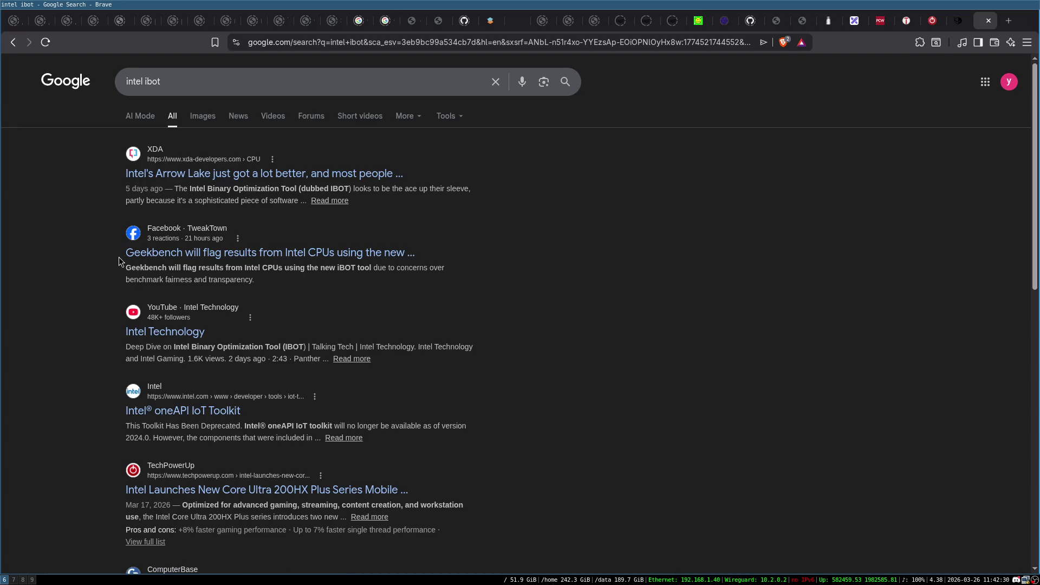
Step: Refine the search to 'intel ibot binary optimization' and open Intel's Binary Optimization Tool article
scroll(93, 259, down, 3)
scroll(92, 260, down, 2)
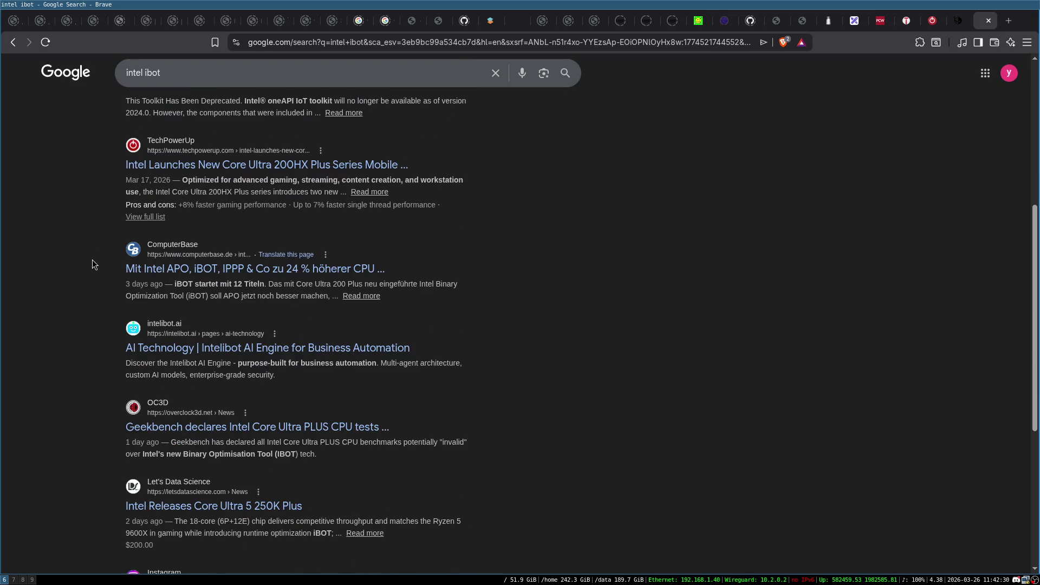
scroll(92, 259, up, 5)
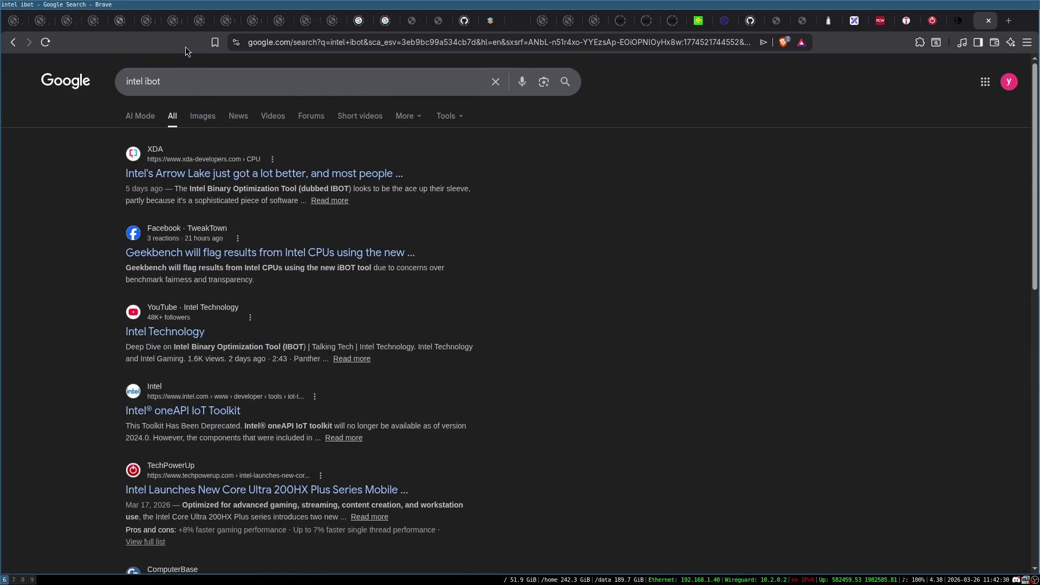
click(182, 80)
text(bin)
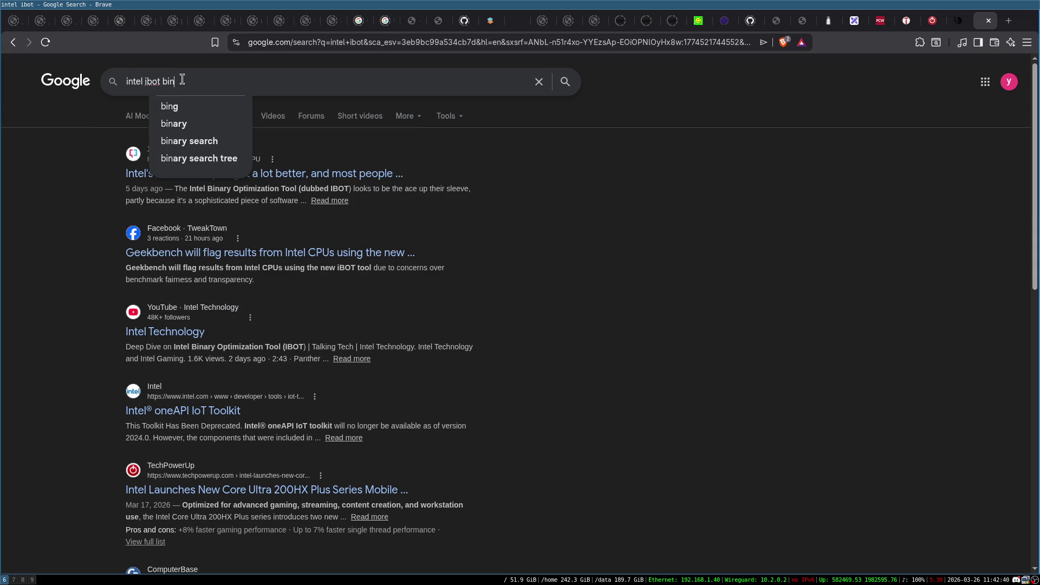
text(ary optimization)
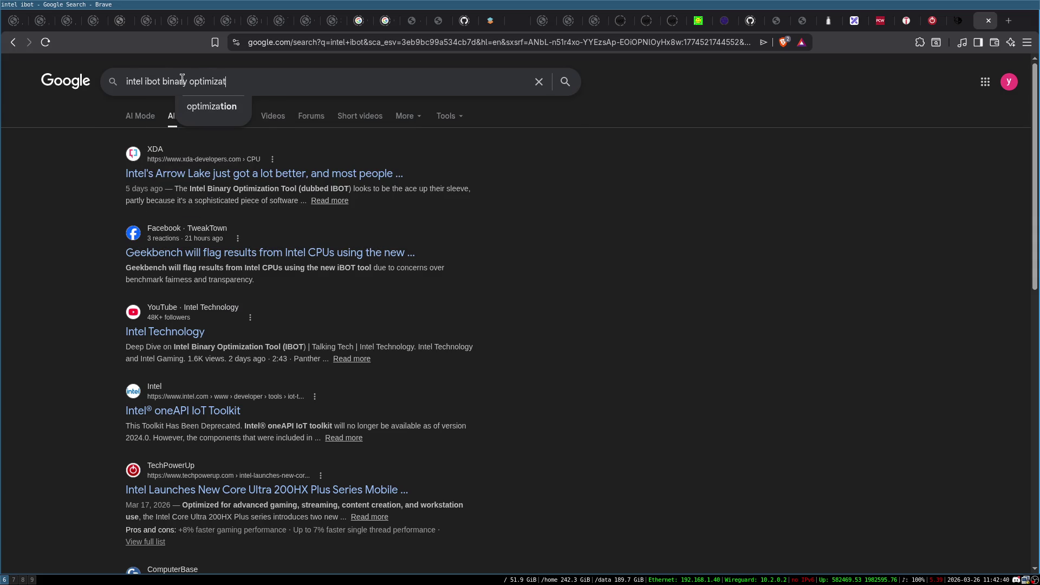
key(Return)
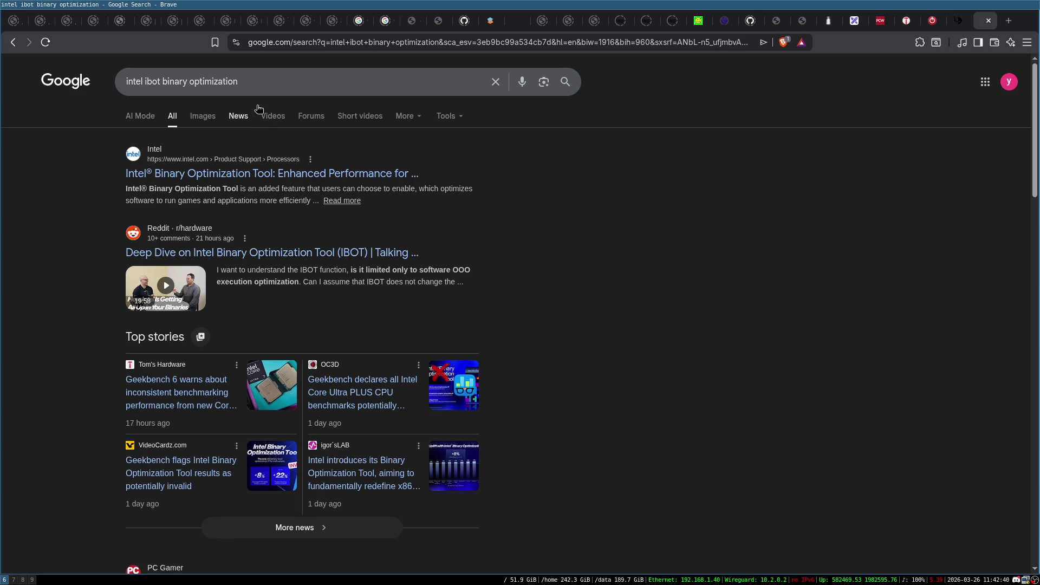
click(254, 173)
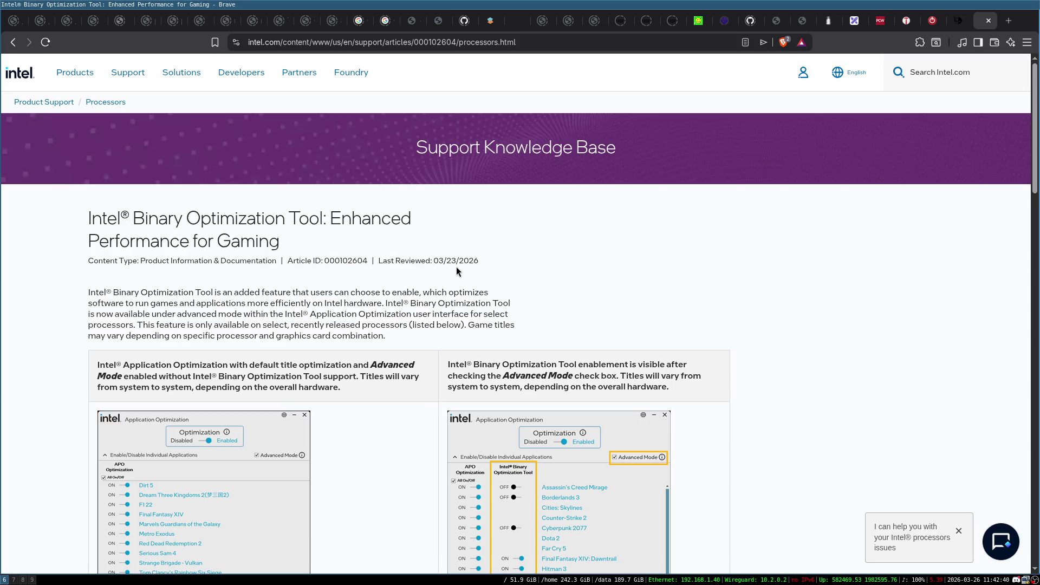
Step: Read down the Binary Optimization Tool article through its Application Optimization screenshots
scroll(457, 268, down, 5)
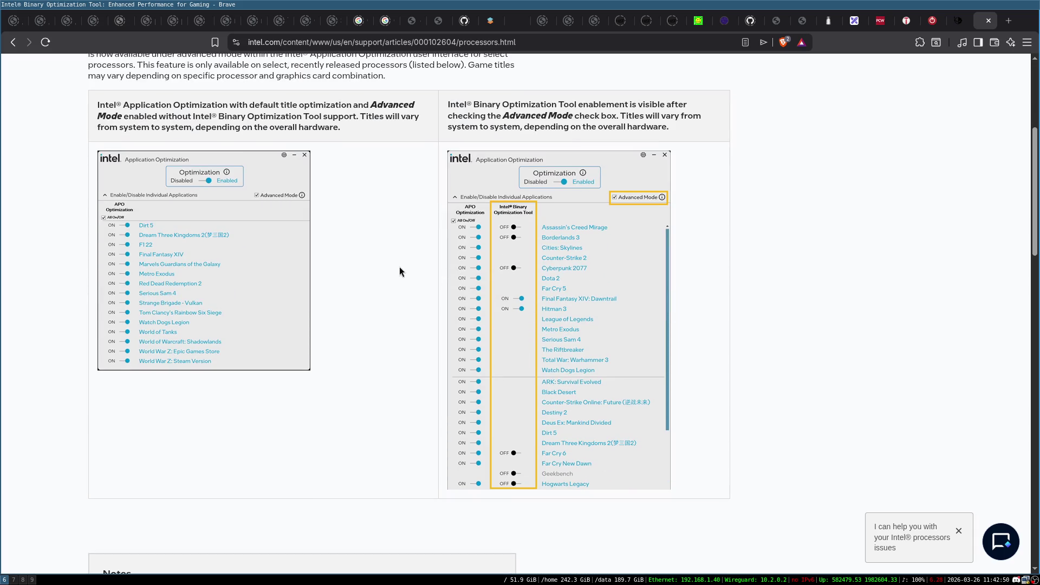
scroll(400, 270, down, 6)
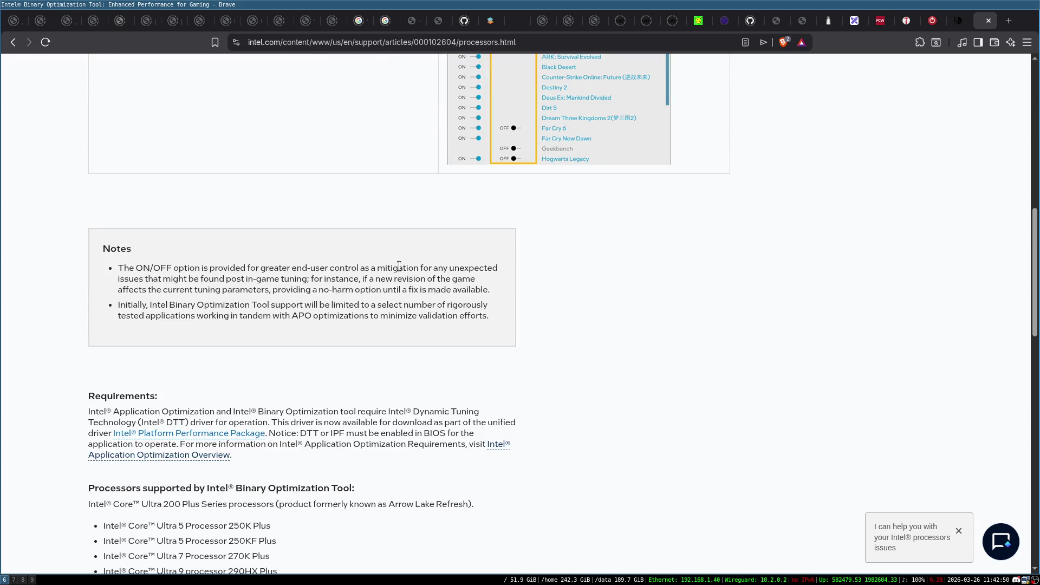
scroll(399, 266, down, 3)
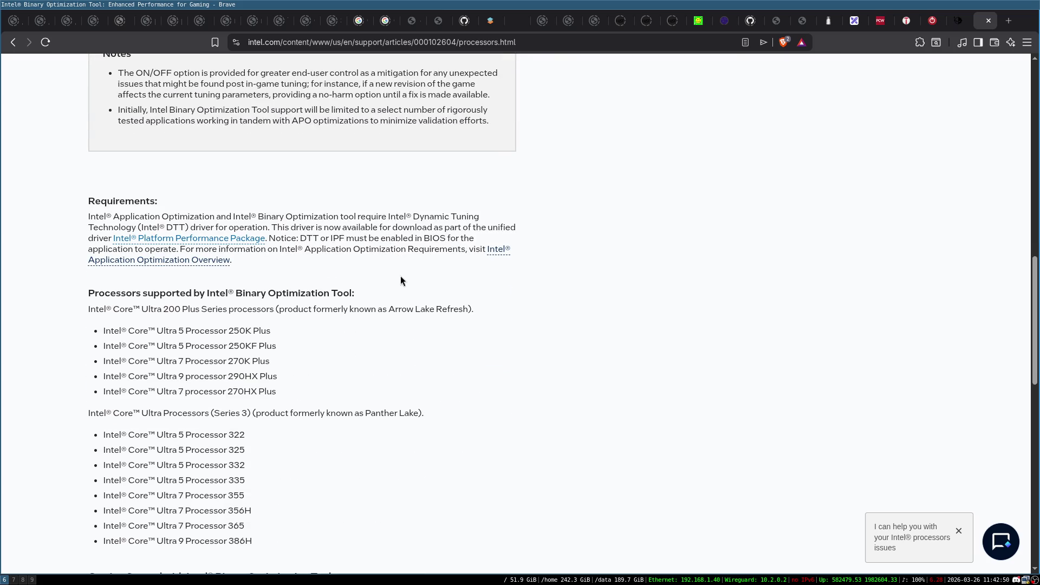
scroll(401, 276, down, 6)
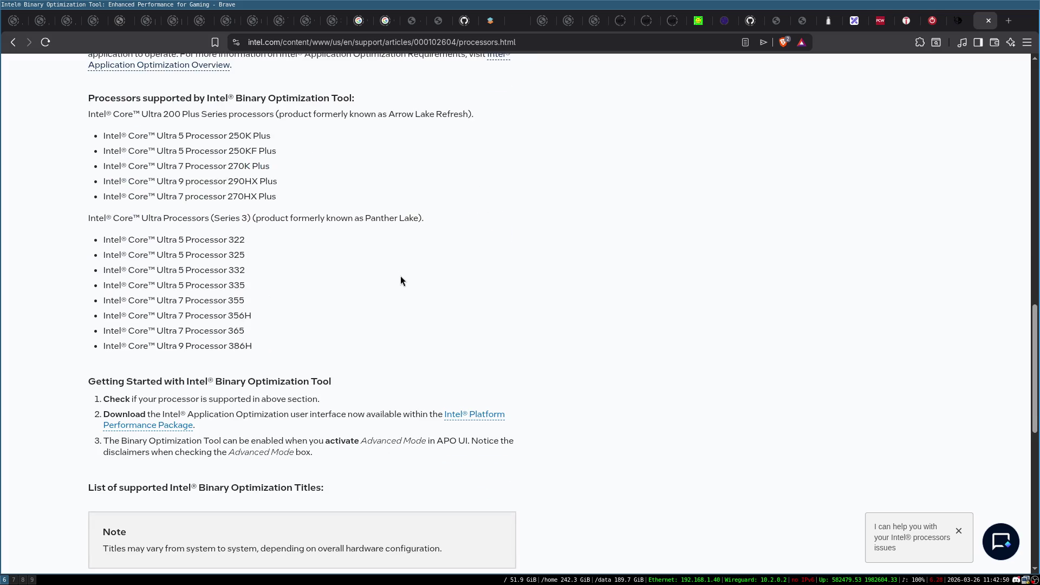
scroll(401, 281, down, 2)
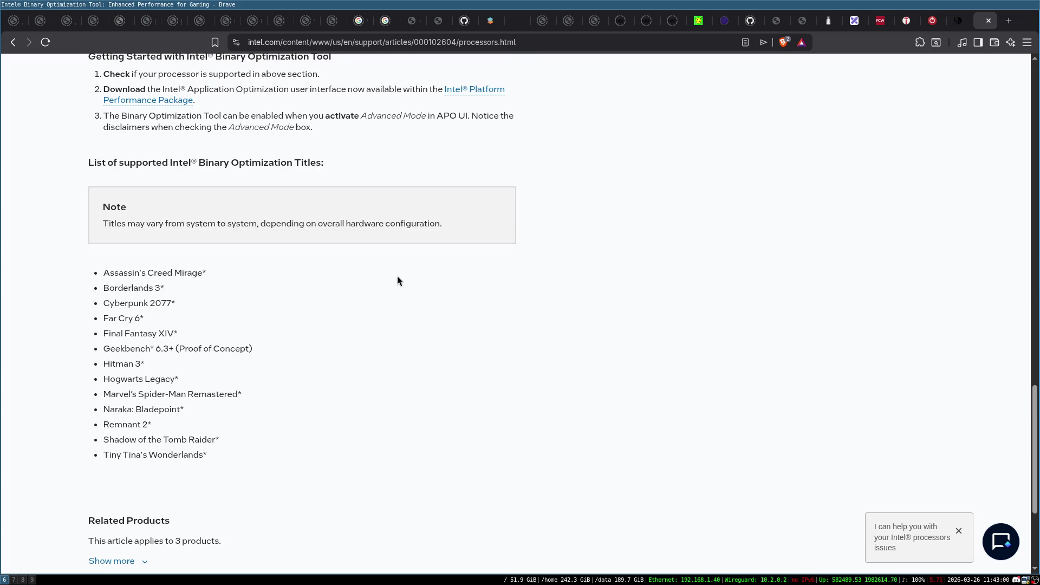
scroll(314, 227, down, 3)
scroll(267, 247, up, 6)
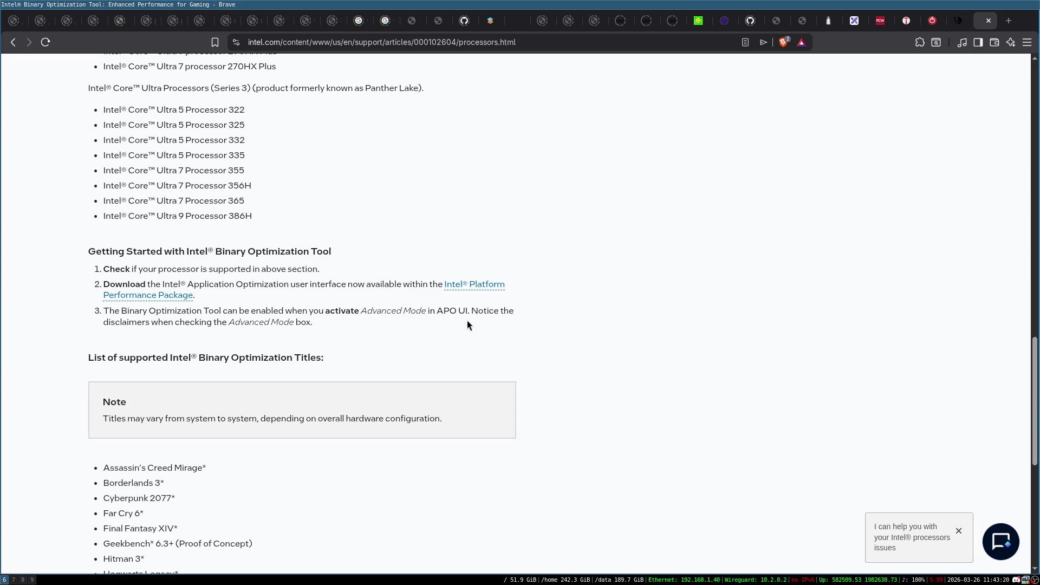
Step: Review the article back up to its title, then close the Intel support tab
scroll(225, 349, up, 10)
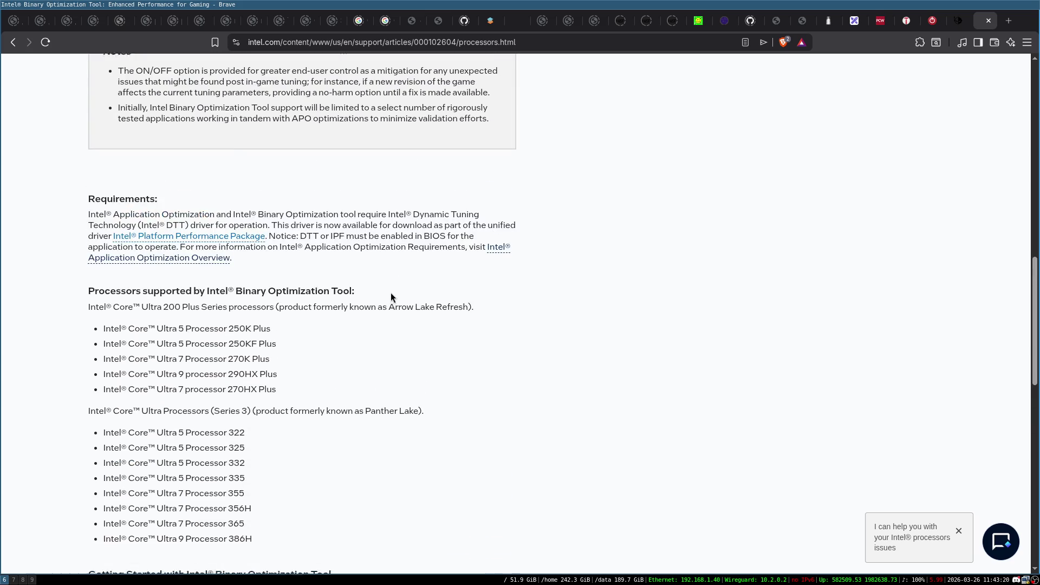
scroll(394, 362, up, 2)
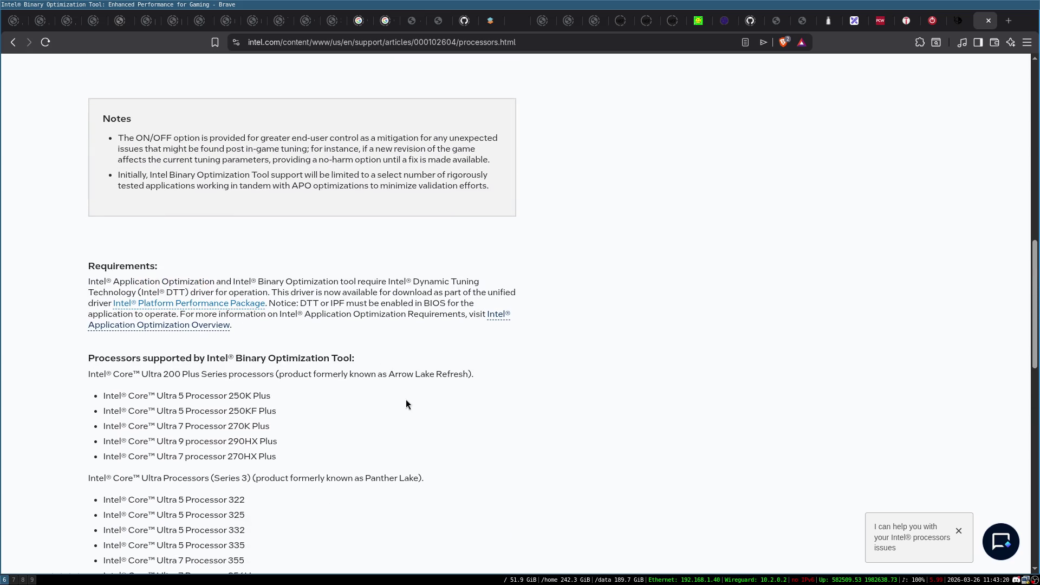
scroll(391, 377, up, 8)
scroll(392, 377, up, 6)
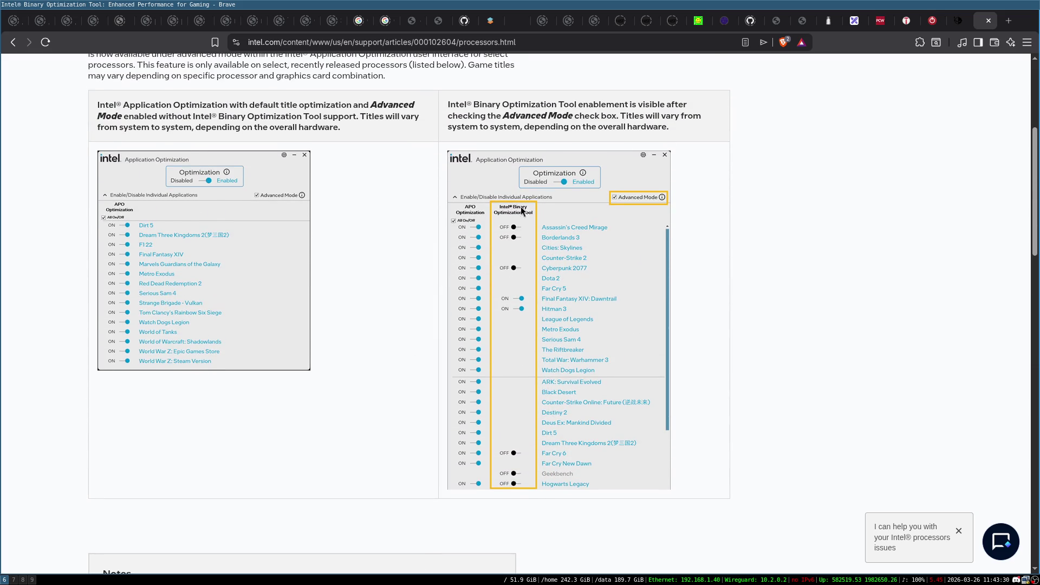
scroll(443, 265, up, 6)
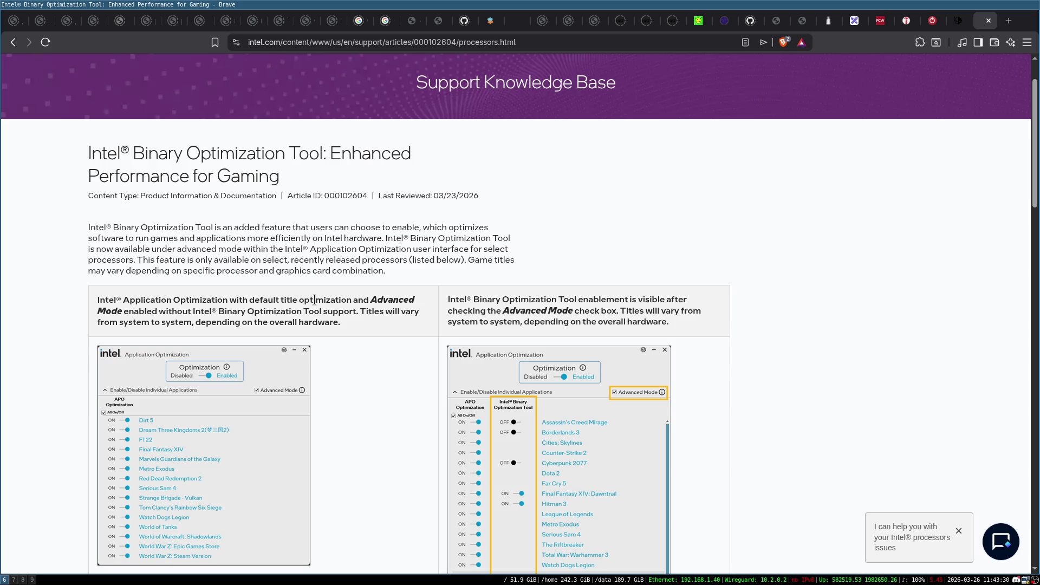
scroll(314, 300, down, 16)
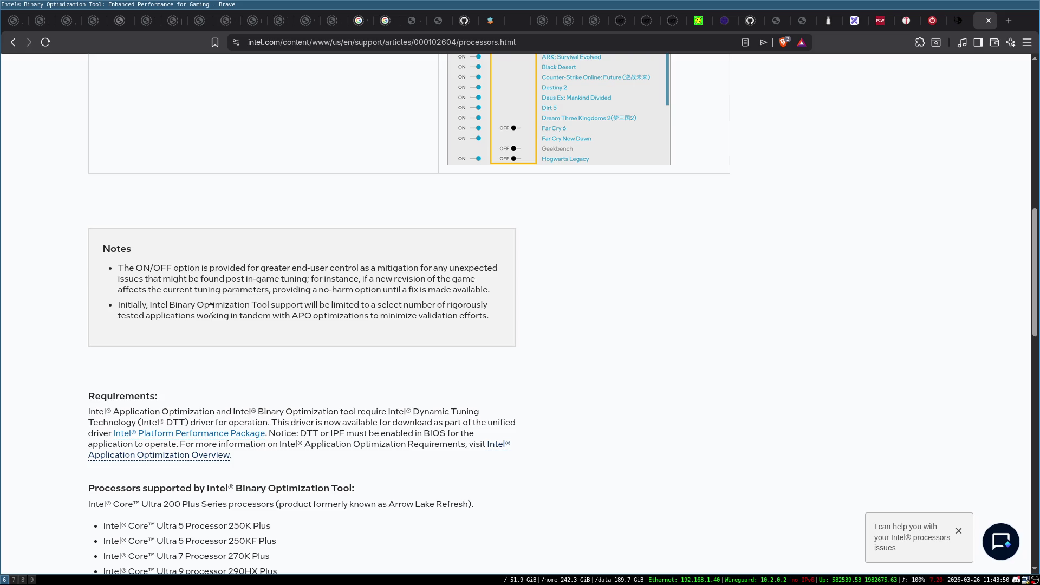
scroll(212, 310, down, 5)
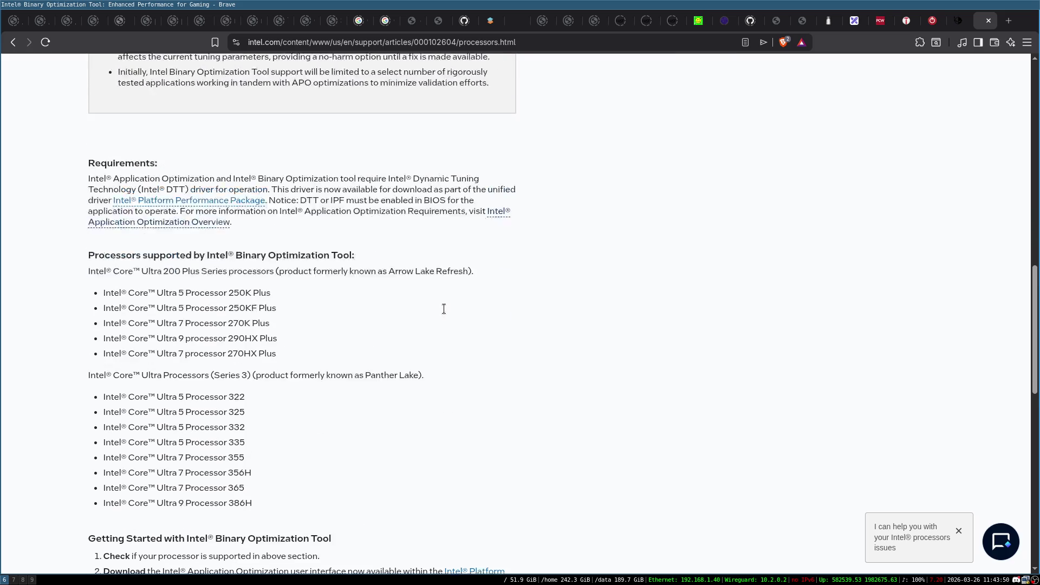
scroll(358, 406, down, 4)
scroll(358, 403, up, 14)
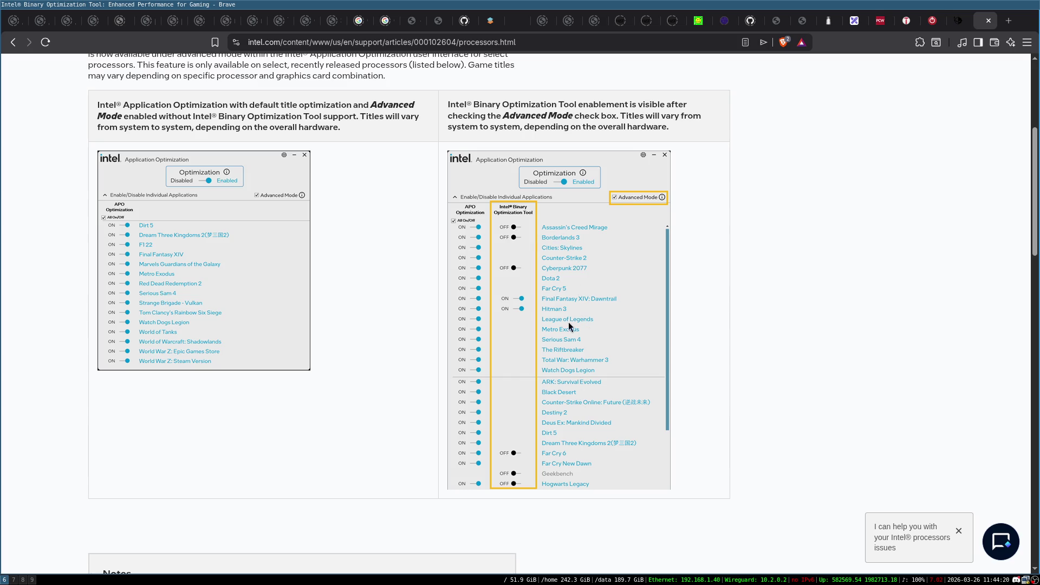
scroll(573, 314, up, 3)
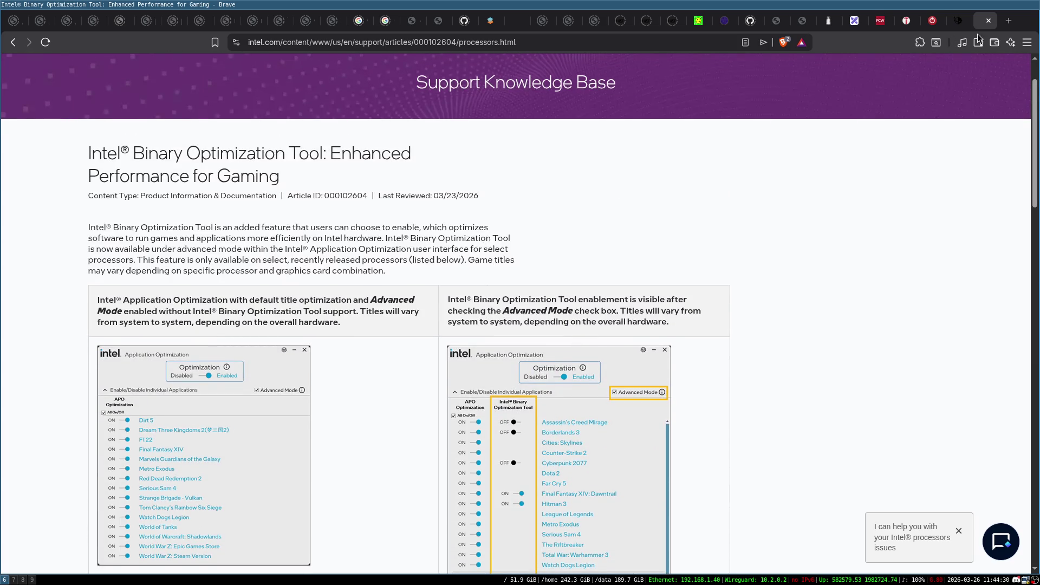
click(992, 23)
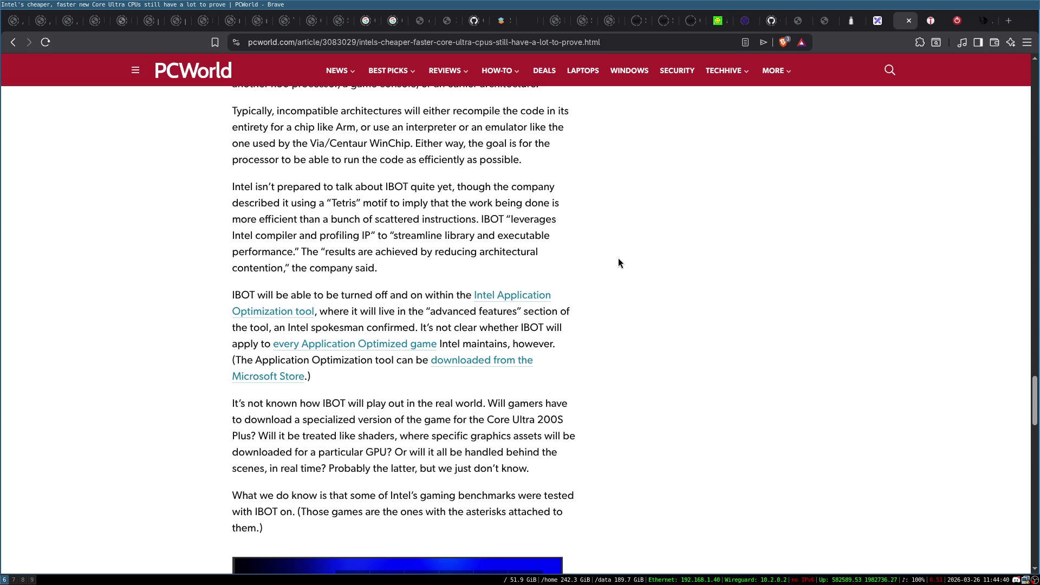
scroll(619, 258, down, 5)
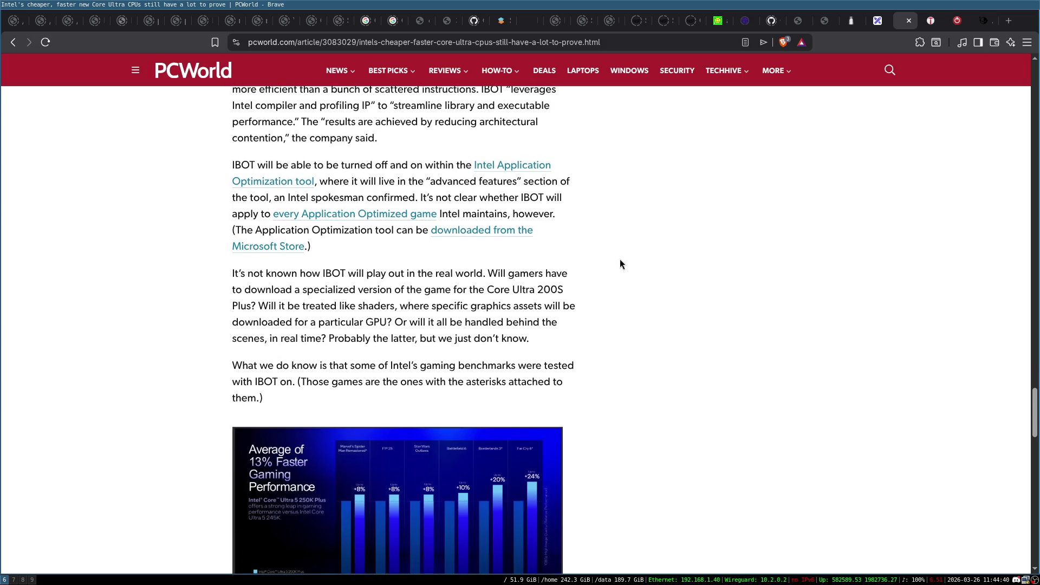
scroll(620, 263, up, 5)
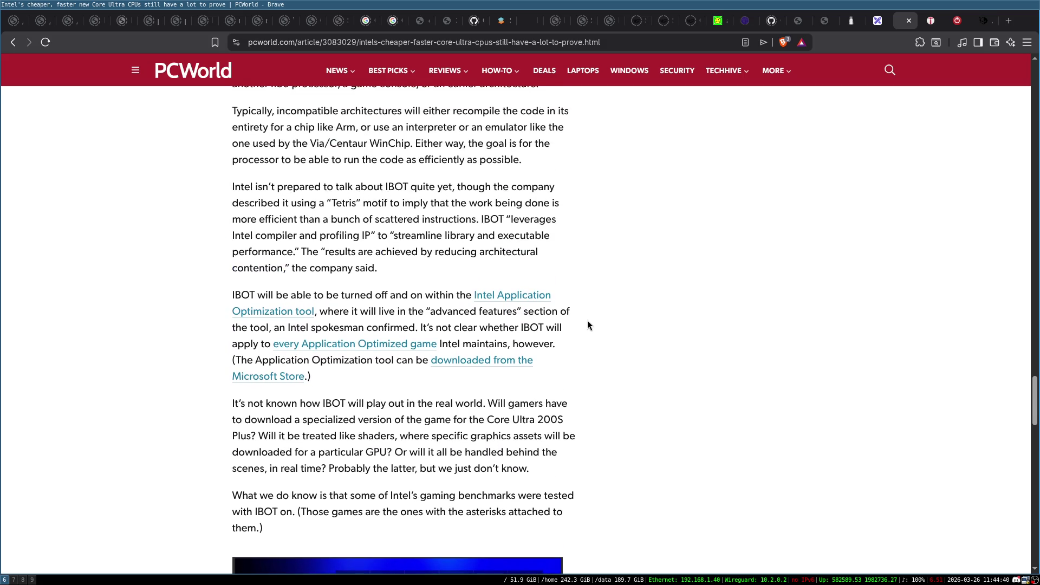
scroll(584, 324, down, 5)
scroll(565, 309, down, 3)
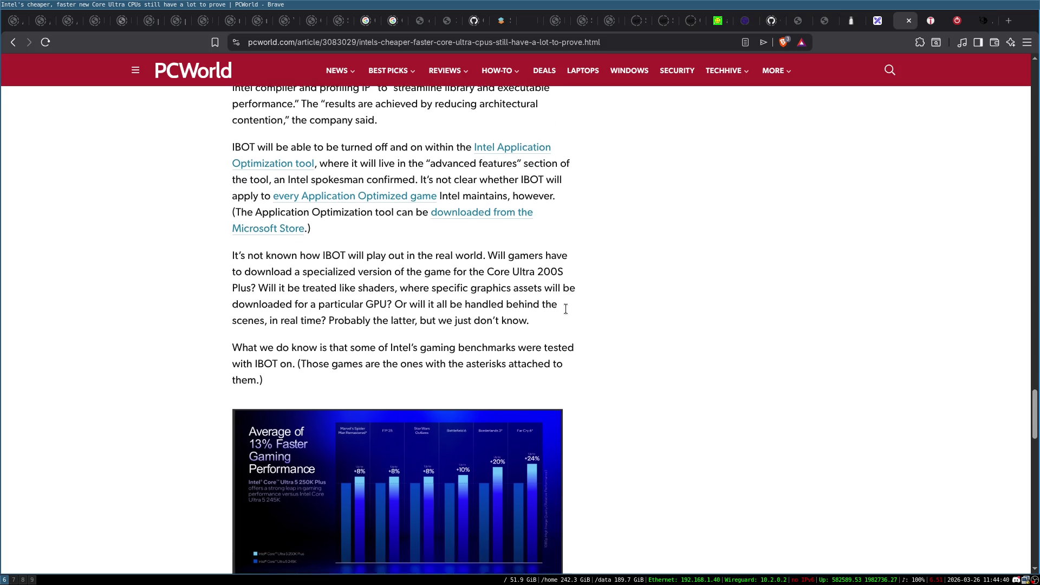
scroll(487, 266, down, 2)
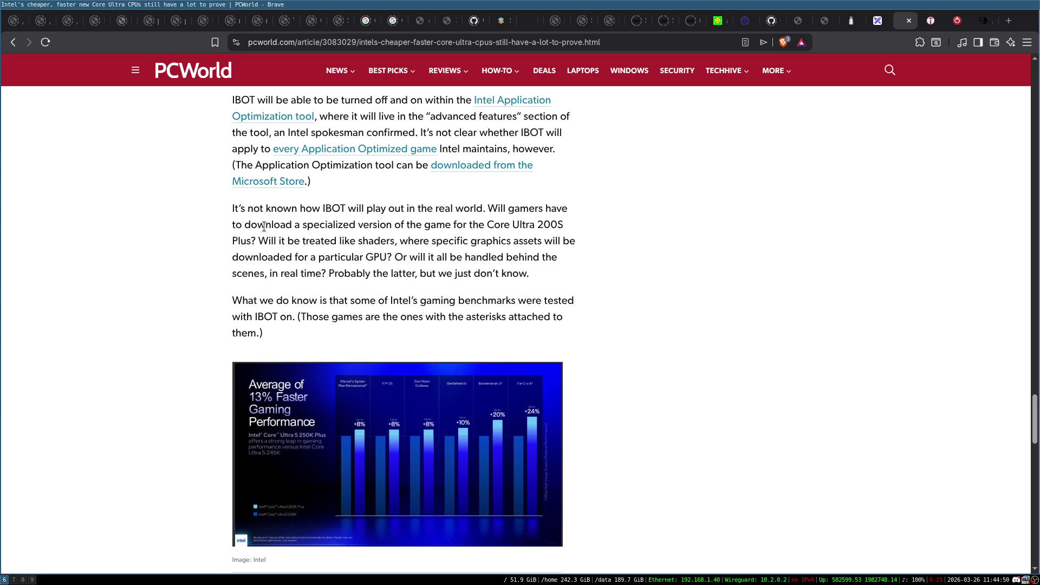
scroll(489, 312, up, 2)
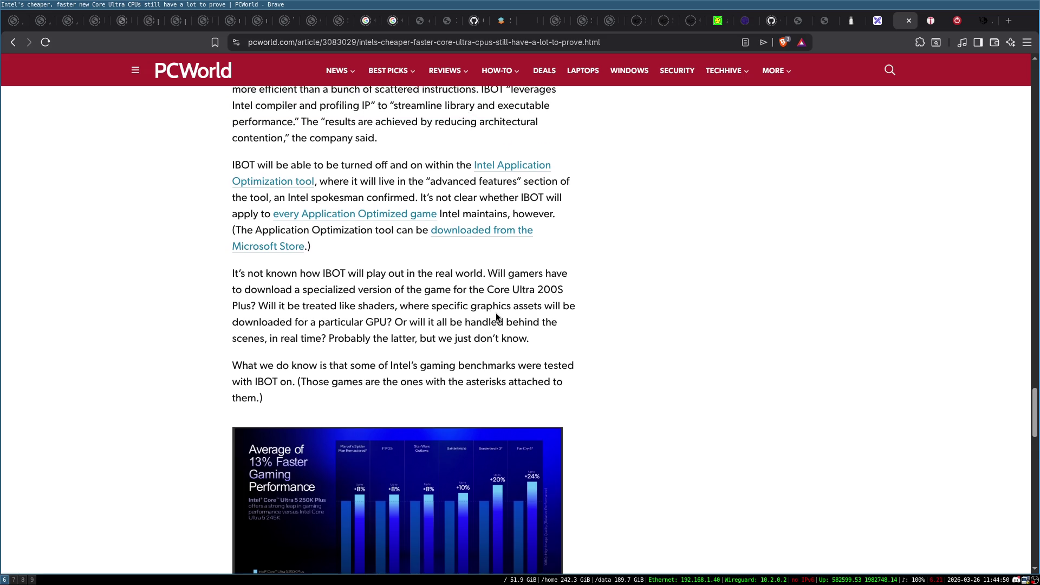
scroll(642, 293, down, 10)
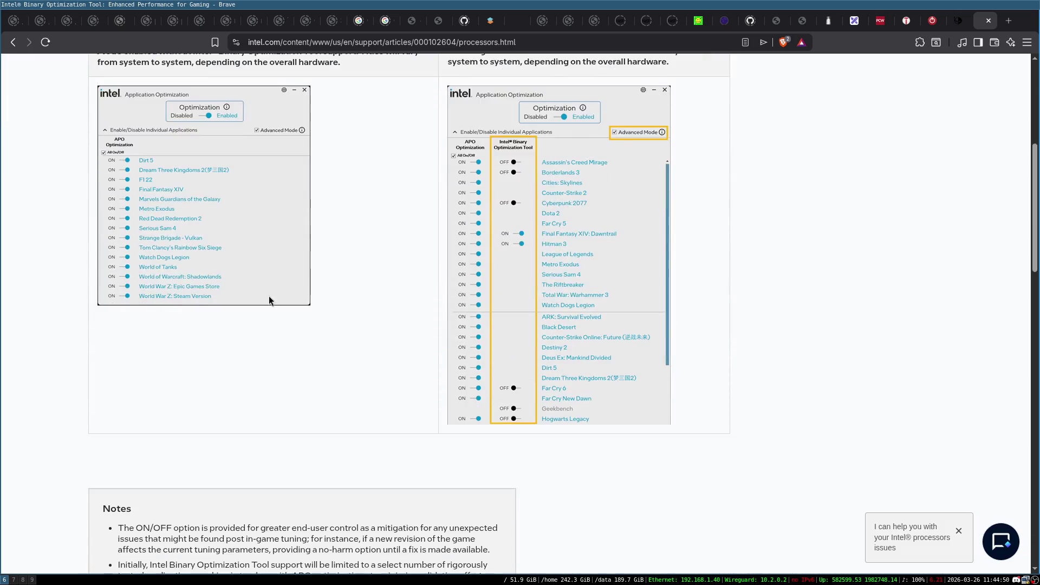
Step: Dismiss Intel's chat prompt and switch to the Excalidraw whiteboard tab
scroll(638, 291, up, 6)
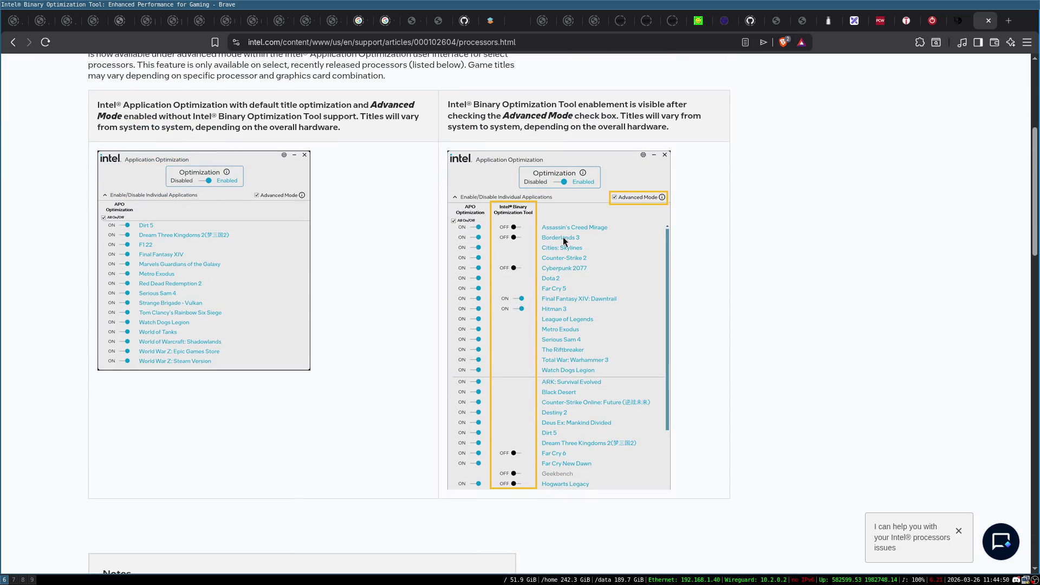
click(959, 531)
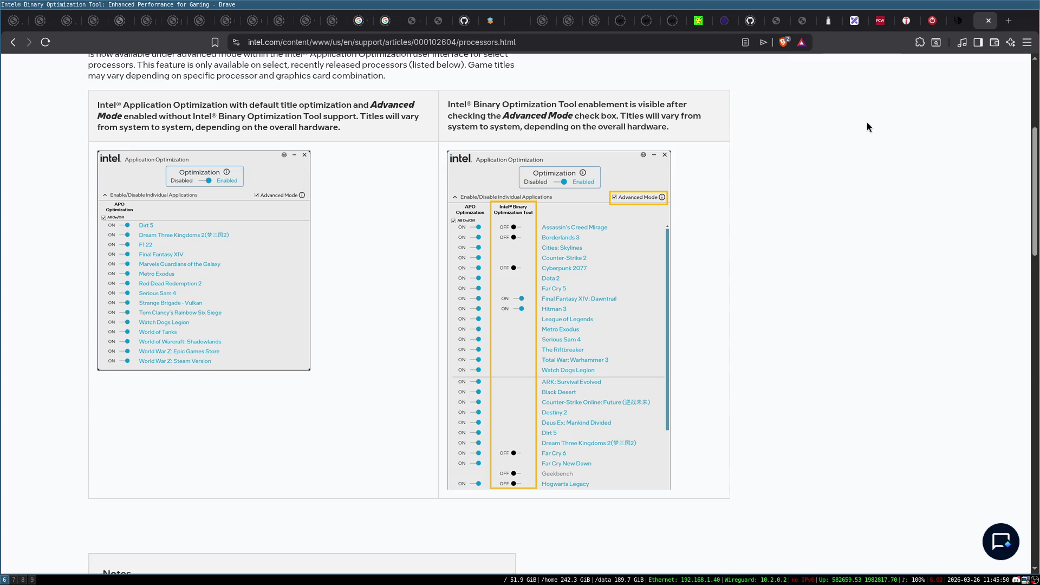
click(850, 25)
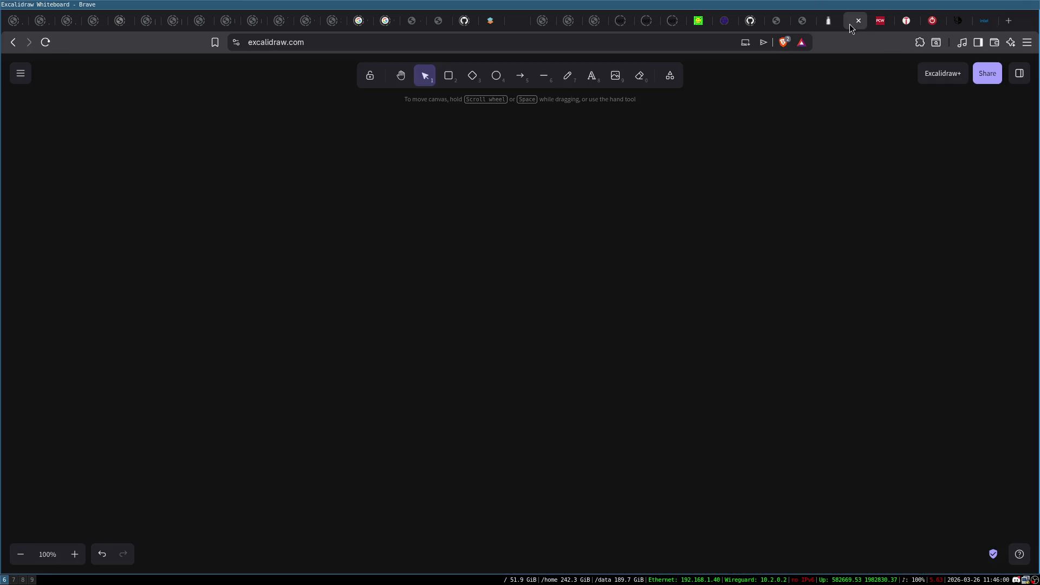
Step: Select the whole four-box flowchart and shift it to the left
key(r)
drag(284, 175, 517, 191)
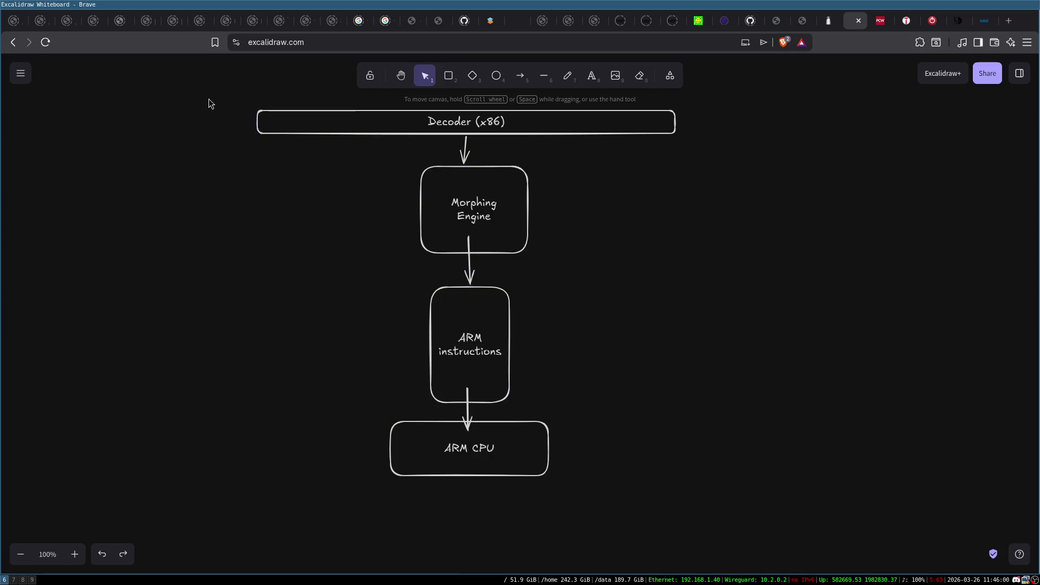
drag(641, 446, 678, 492)
click(474, 211)
drag(474, 212, 473, 247)
key(ctrl+z)
mouse_move(246, 89)
mouse_down()
mouse_move(685, 469)
mouse_move(685, 487)
mouse_up()
mouse_move(592, 340)
mouse_down()
mouse_move(490, 397)
mouse_move(537, 323)
mouse_move(537, 335)
mouse_up()
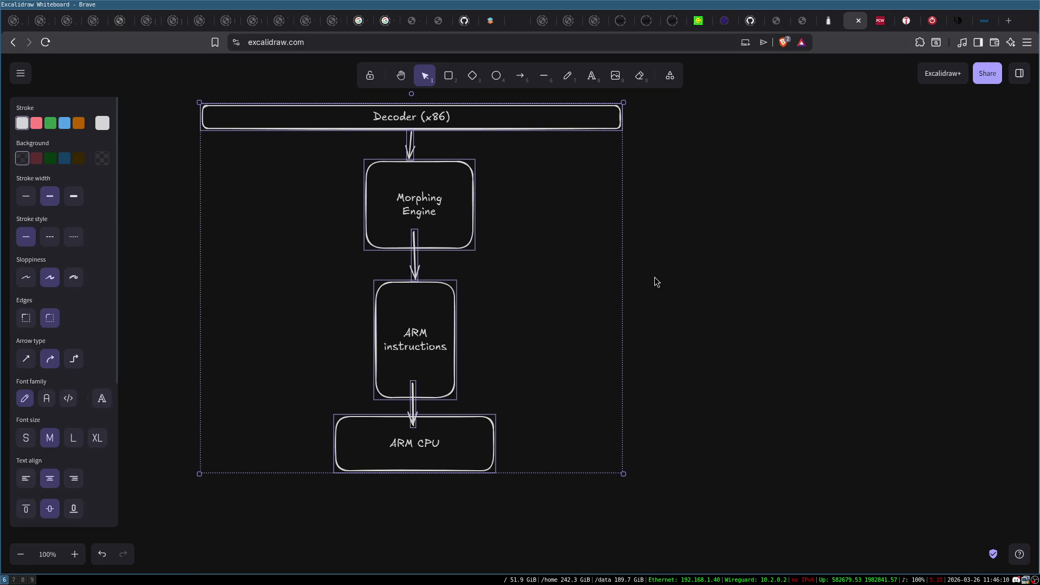
Step: Add a 'Transmetta Crusoe' text label right of the flowchart and move it to the top
double_click(655, 279)
text(etta Crusoe)
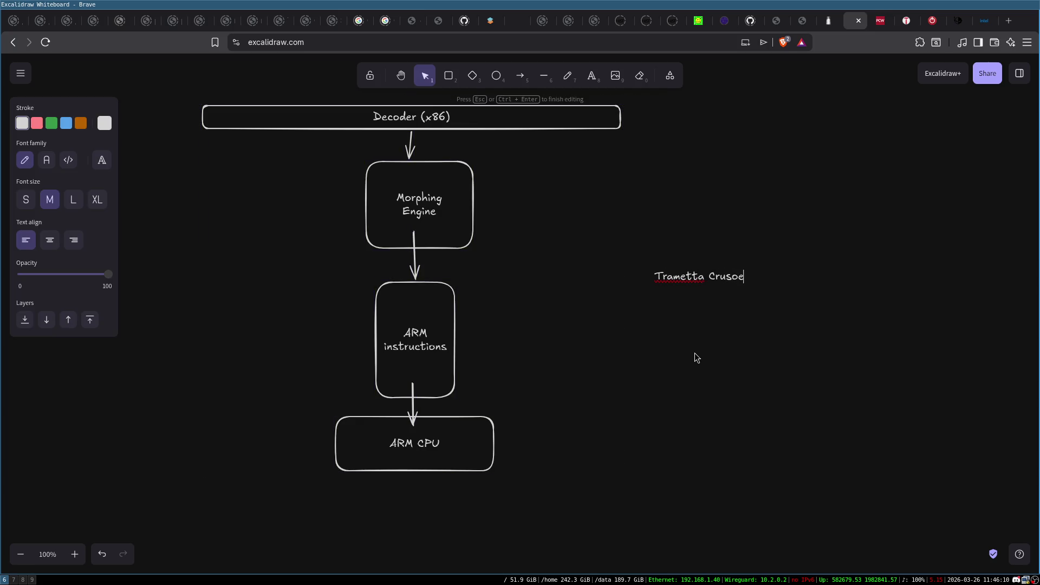
click(697, 335)
click(685, 282)
double_click(685, 282)
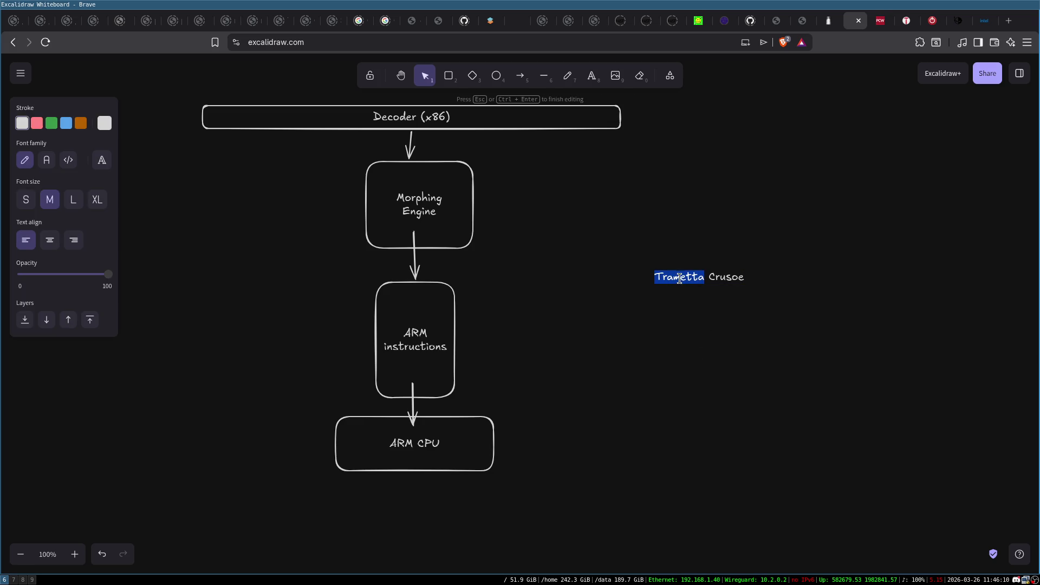
key(Left)
text(ns)
click(692, 268)
mouse_move(707, 281)
mouse_down()
mouse_move(718, 96)
mouse_move(750, 105)
mouse_up()
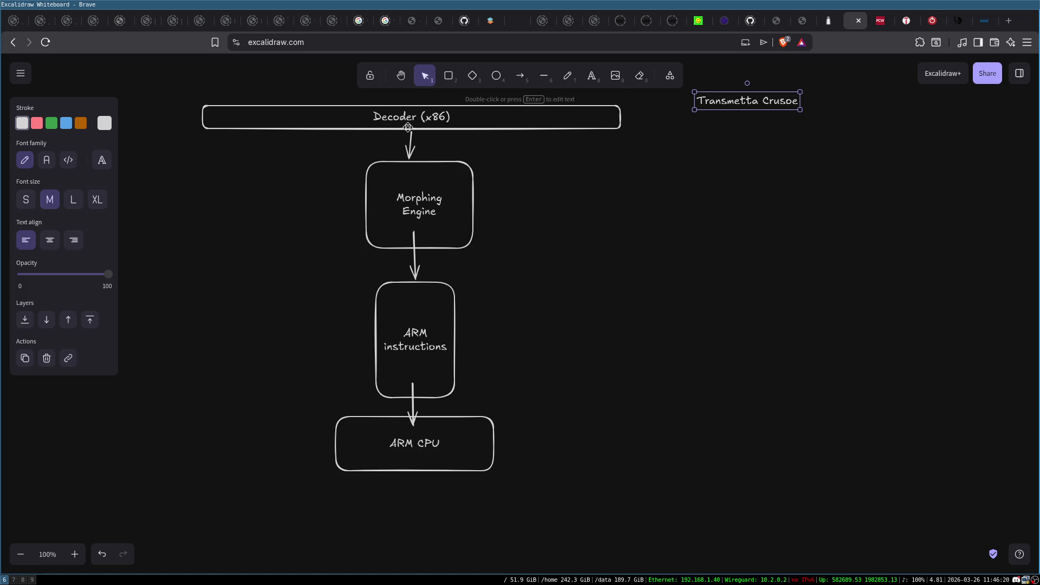
drag(304, 397, 507, 507)
Step: Add a second line '(low power)' to the ARM CPU box text
double_click(417, 446)
key(End)
key(Return)
text(low)
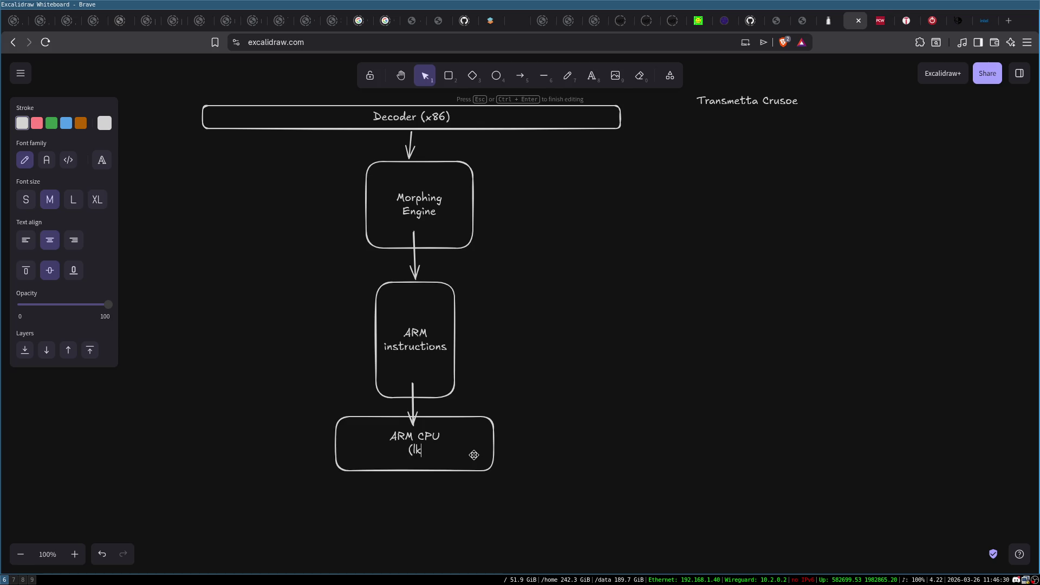
text( power))
click(663, 376)
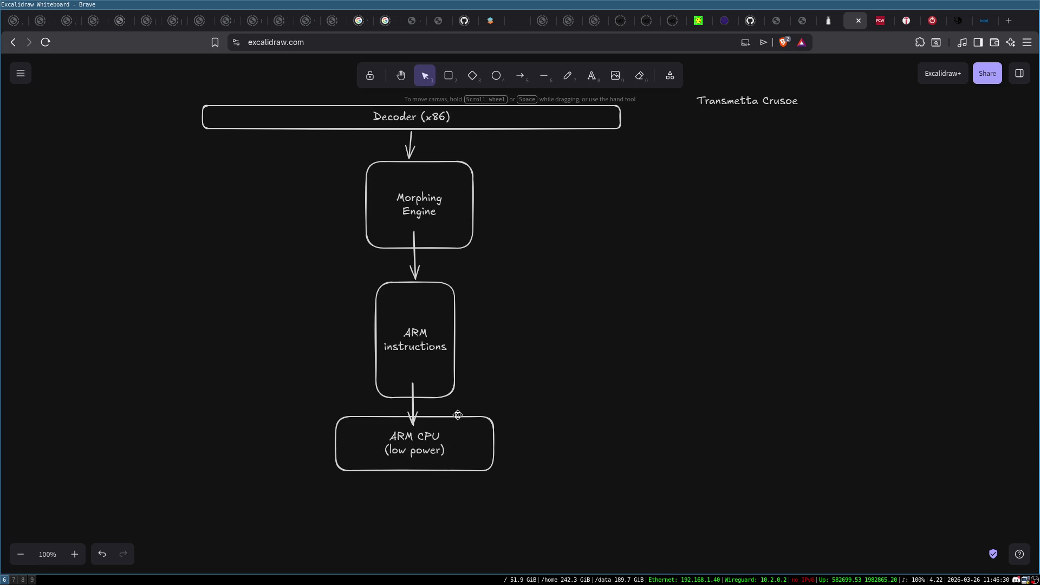
Step: Select the whole flowchart and nudge it slightly down and right
mouse_move(177, 78)
mouse_down()
mouse_move(281, 125)
mouse_move(737, 165)
mouse_move(664, 162)
mouse_up()
click(646, 200)
drag(161, 78, 642, 152)
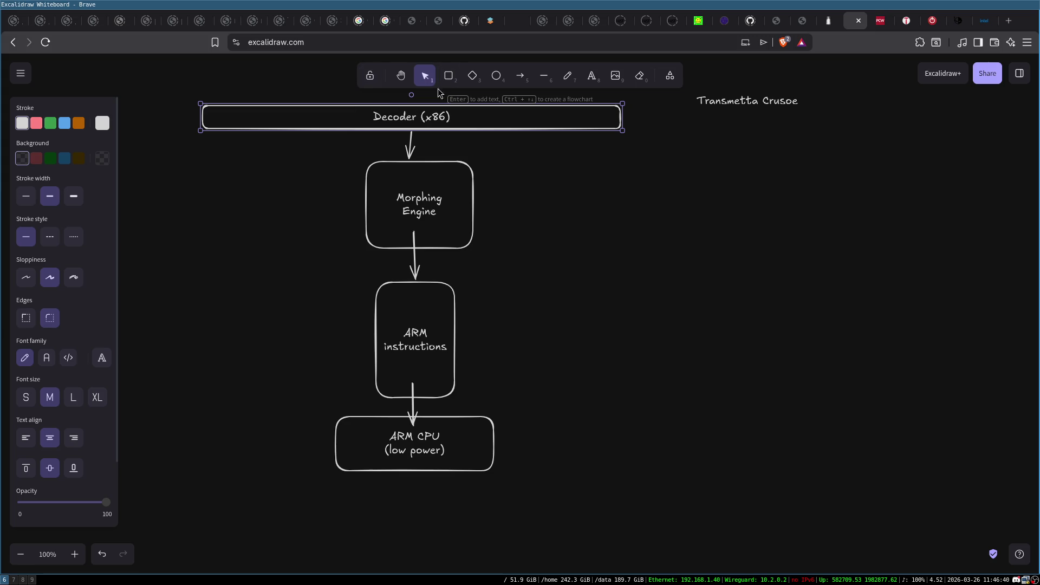
click(551, 255)
mouse_move(197, 109)
mouse_down()
mouse_move(680, 137)
mouse_move(669, 151)
mouse_up()
click(669, 151)
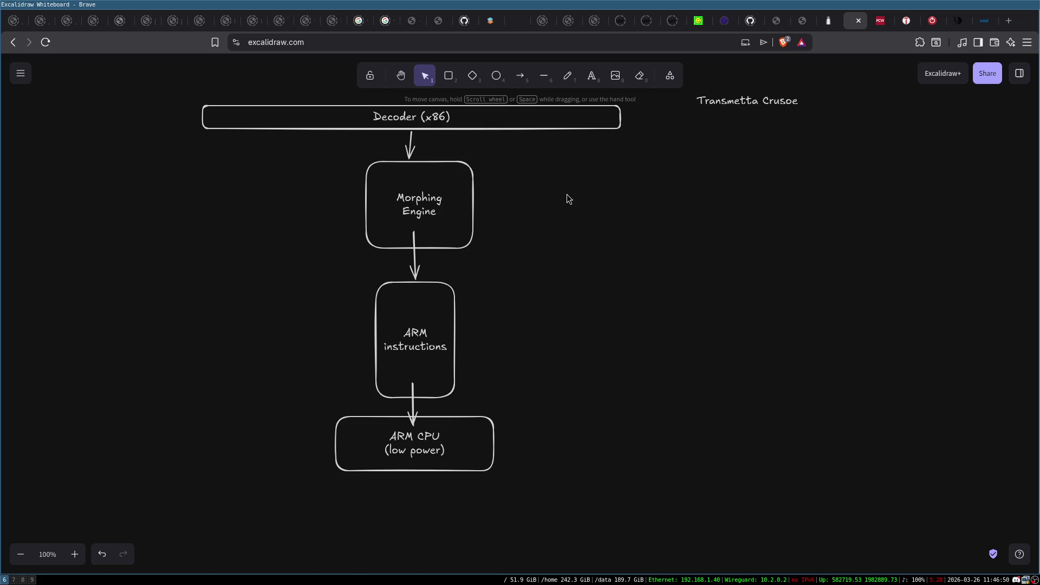
mouse_move(185, 82)
mouse_down()
mouse_move(612, 364)
mouse_move(656, 495)
mouse_up()
drag(425, 356, 435, 378)
click(637, 283)
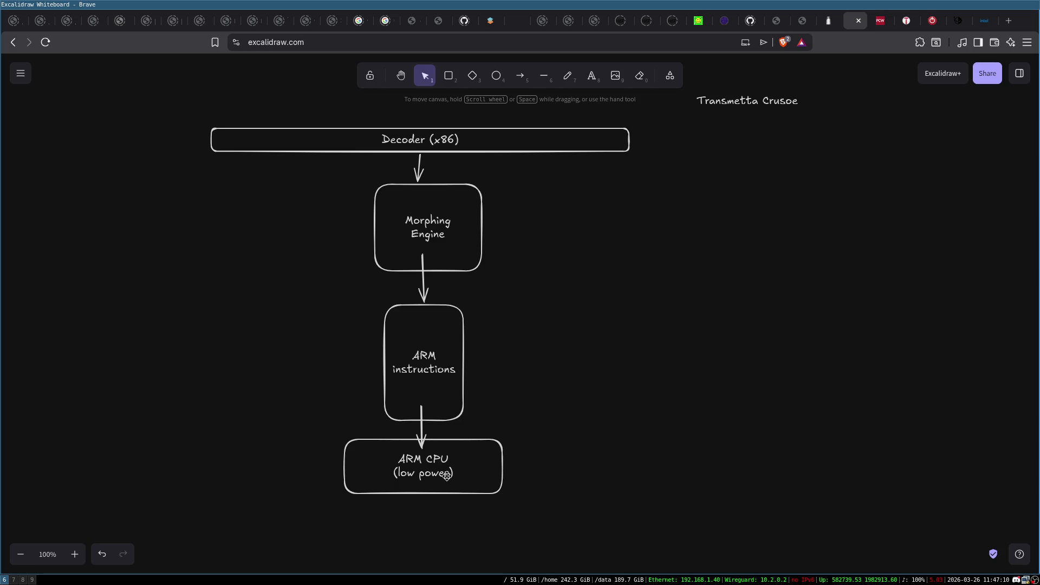
Step: Write the note 'Objective ===> Low Power x86 compatible CPU' and move it up-left beside the flowchart
double_click(697, 256)
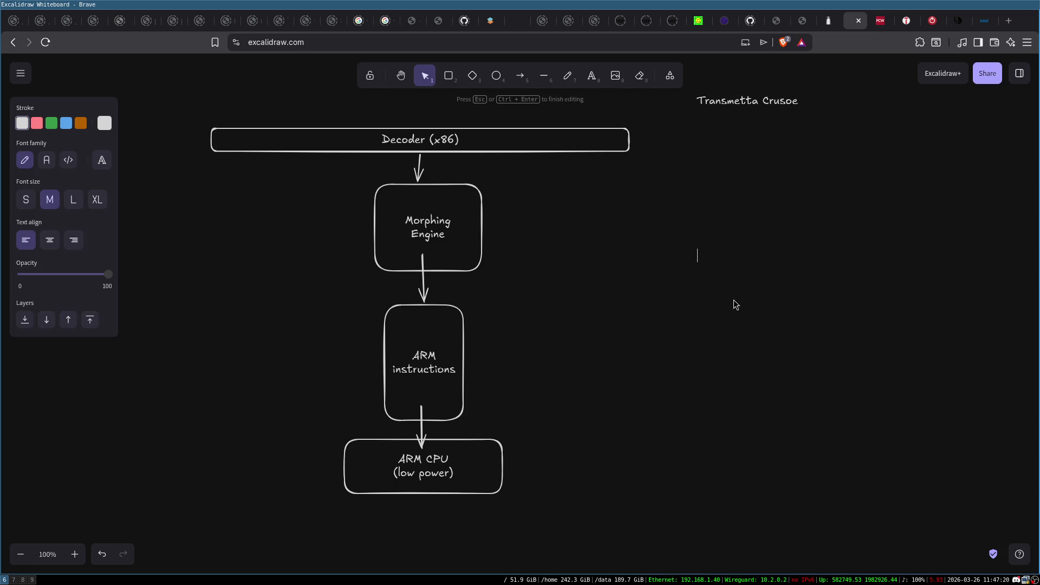
text(Objective ===> Low Power x86 compatible CPU)
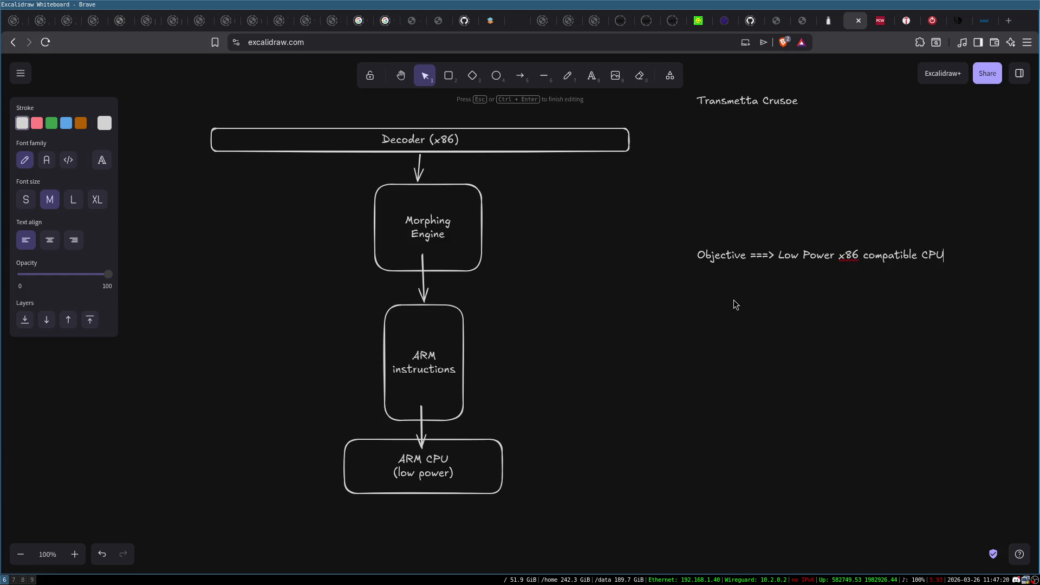
key(Escape)
drag(768, 247, 684, 207)
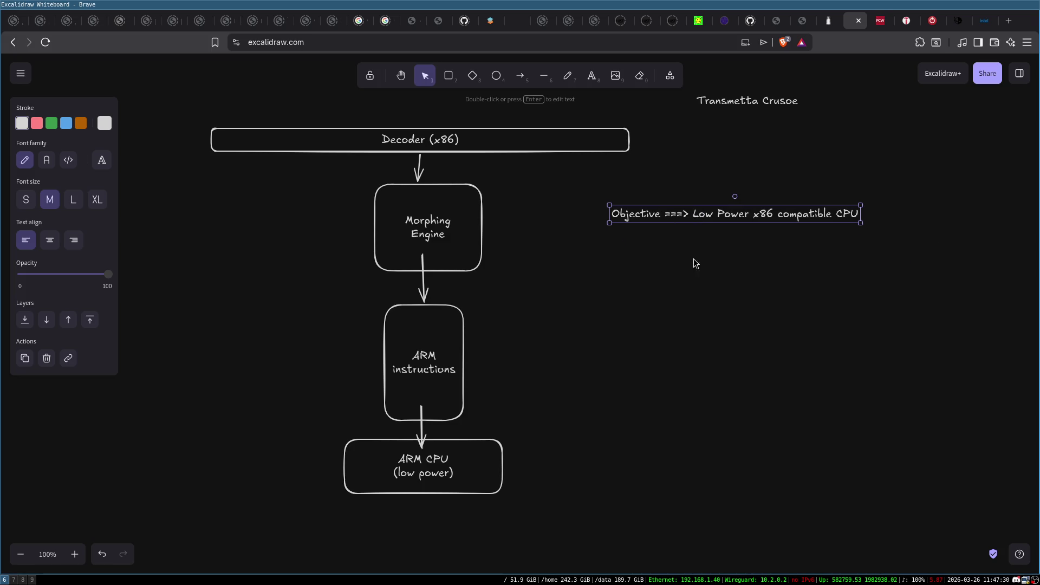
click(693, 260)
mouse_move(296, 427)
mouse_down()
mouse_move(541, 492)
mouse_move(567, 519)
mouse_up()
click(554, 498)
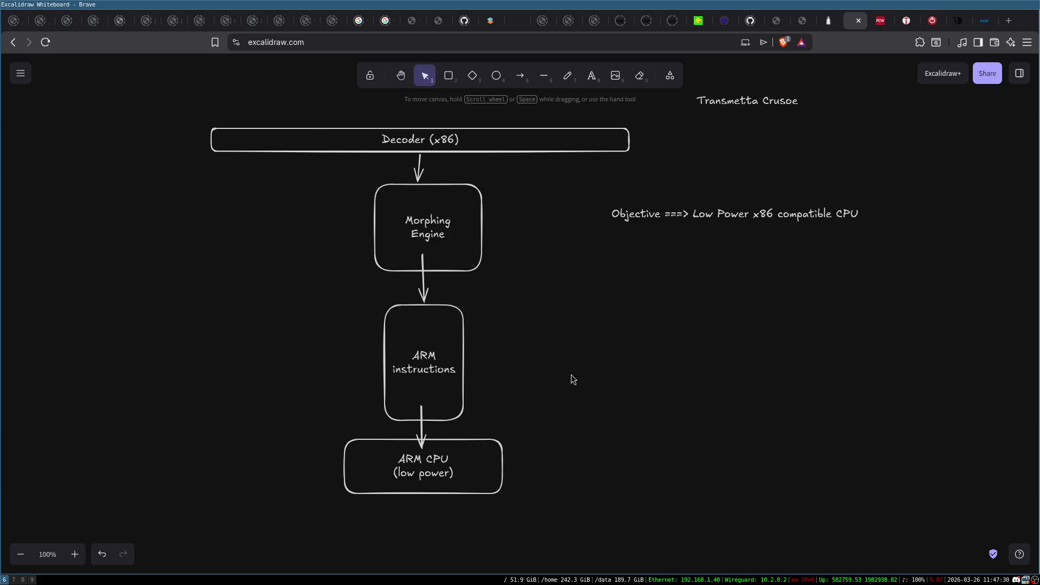
click(682, 214)
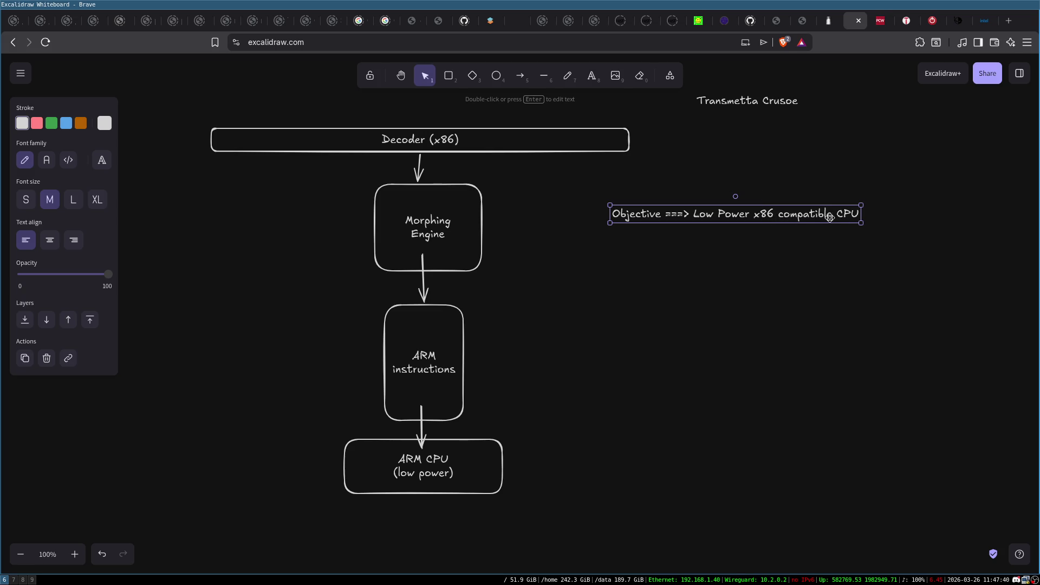
click(757, 226)
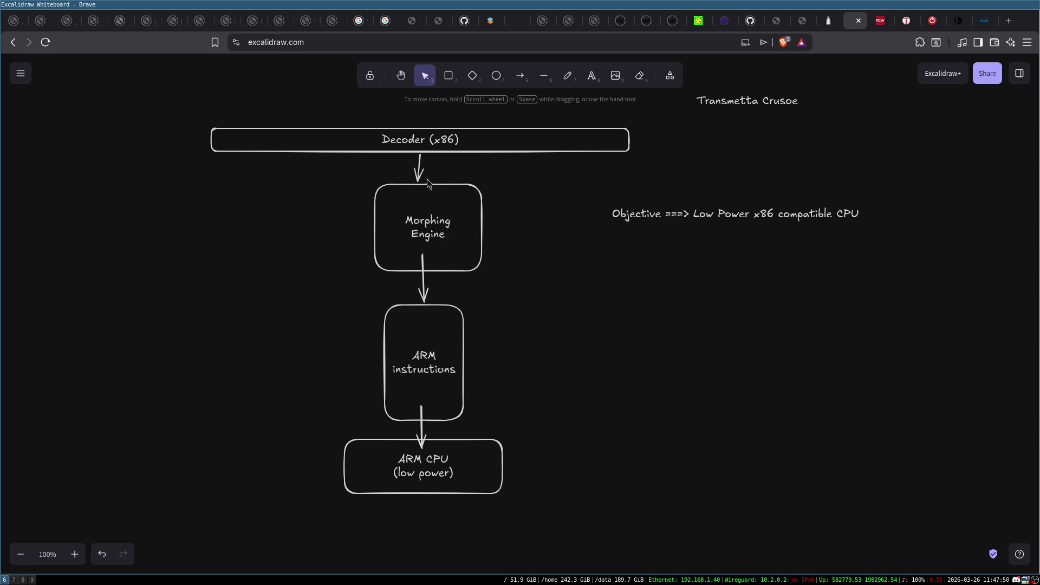
Step: Add an 'IP' text label beside the Morphing Engine box
mouse_move(181, 103)
mouse_down()
mouse_move(703, 173)
mouse_move(666, 175)
mouse_up()
click(660, 171)
drag(342, 180, 590, 524)
click(587, 439)
mouse_move(340, 170)
mouse_down()
mouse_move(464, 230)
mouse_move(537, 292)
mouse_up()
click(457, 232)
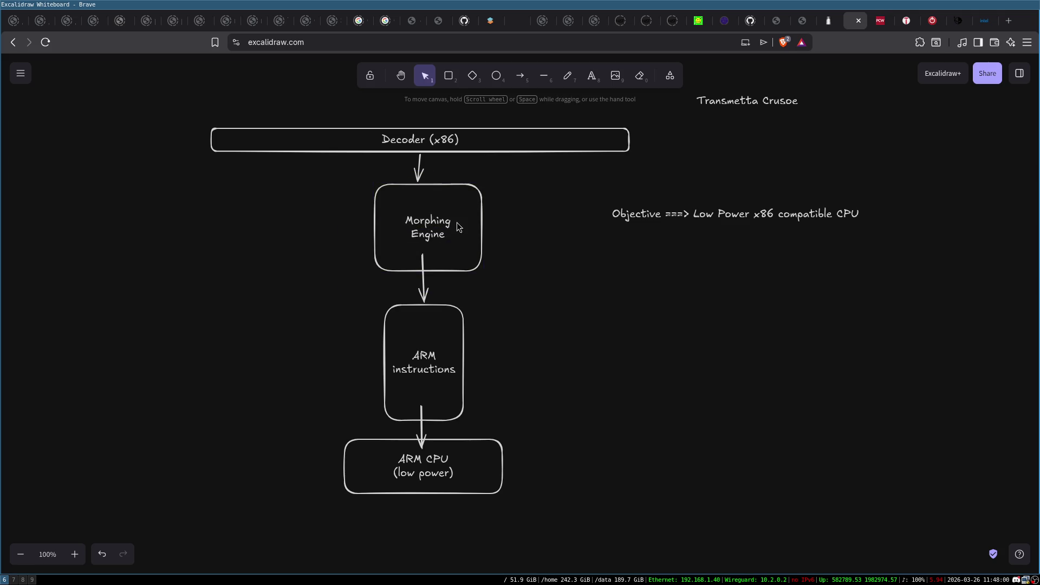
double_click(489, 226)
text(IP)
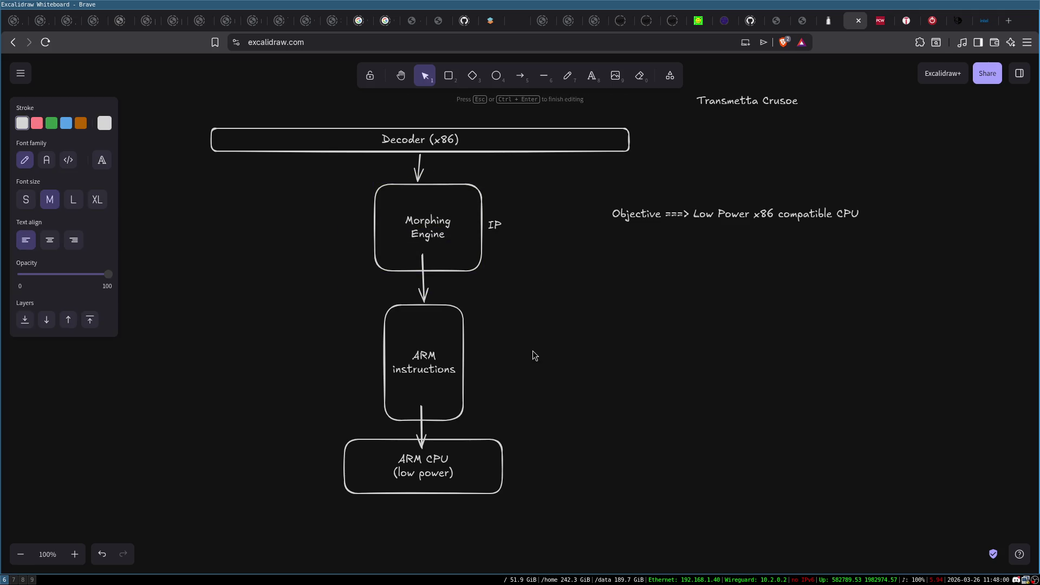
click(508, 179)
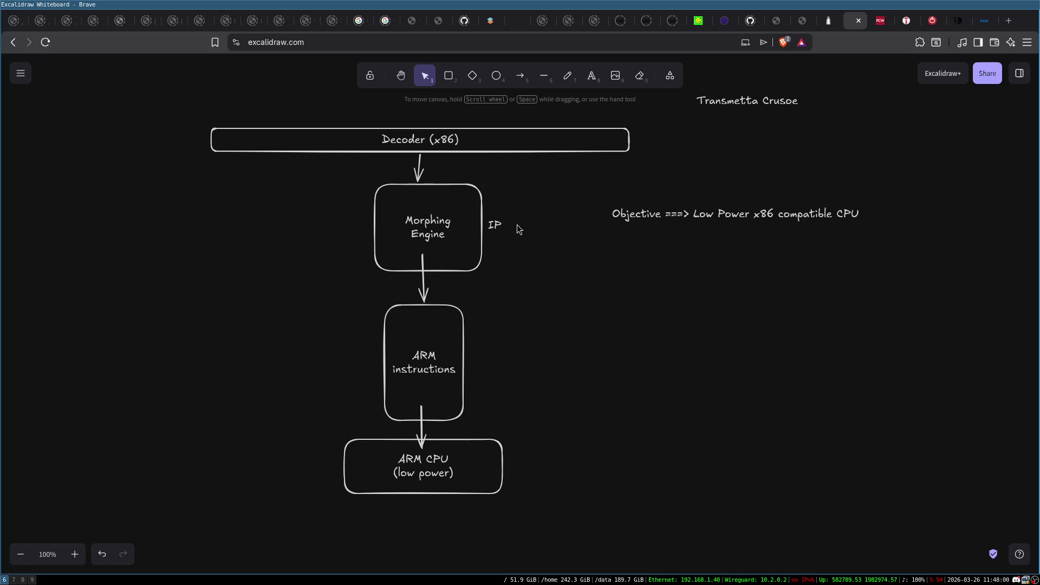
Step: Raise the Objective note up and right, then move the whole diagram down
drag(595, 188, 901, 241)
mouse_move(709, 217)
mouse_down()
mouse_move(748, 163)
mouse_move(772, 150)
mouse_up()
click(698, 313)
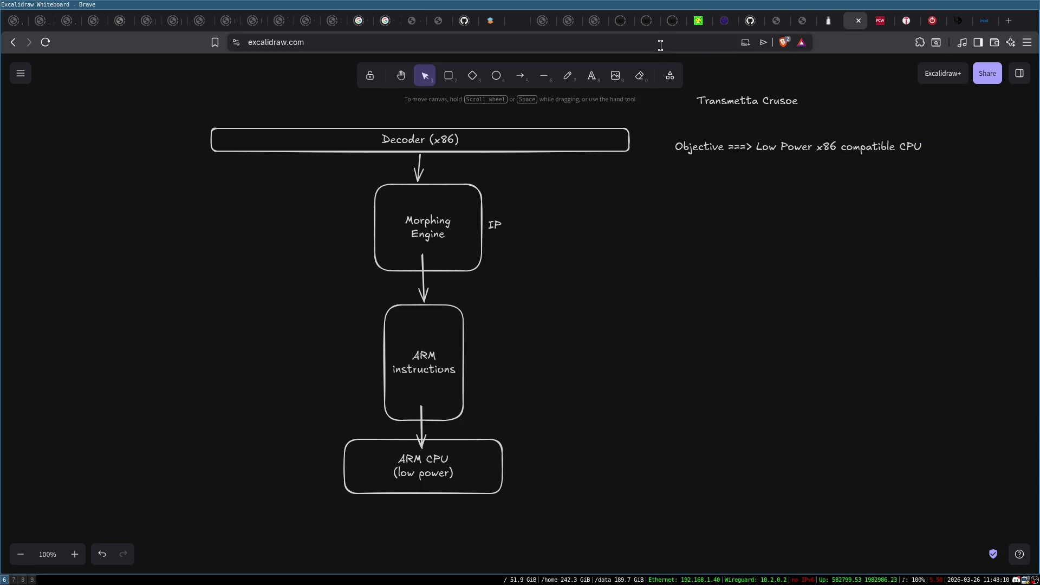
mouse_move(161, 59)
mouse_down()
mouse_move(631, 302)
mouse_move(919, 532)
mouse_move(954, 529)
mouse_up()
drag(551, 137, 551, 193)
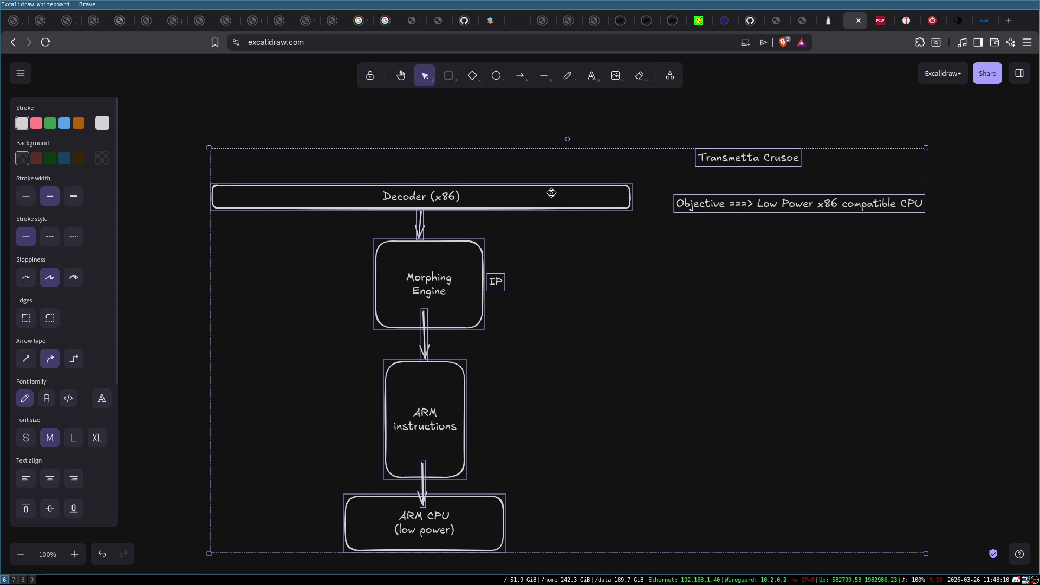
click(287, 114)
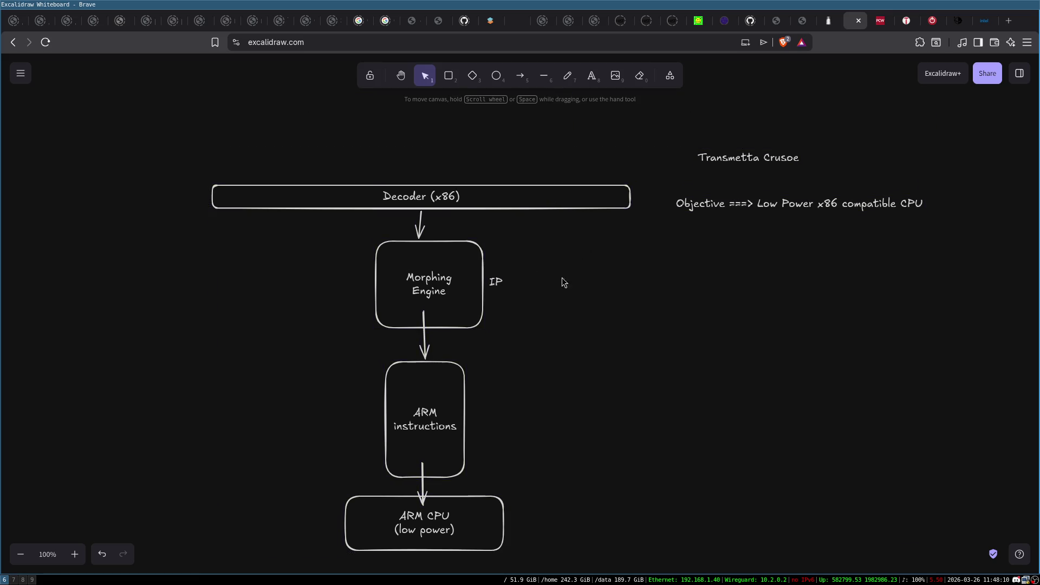
Step: Extend the IP label to read 'IP <-- Transmetta's'
double_click(504, 281)
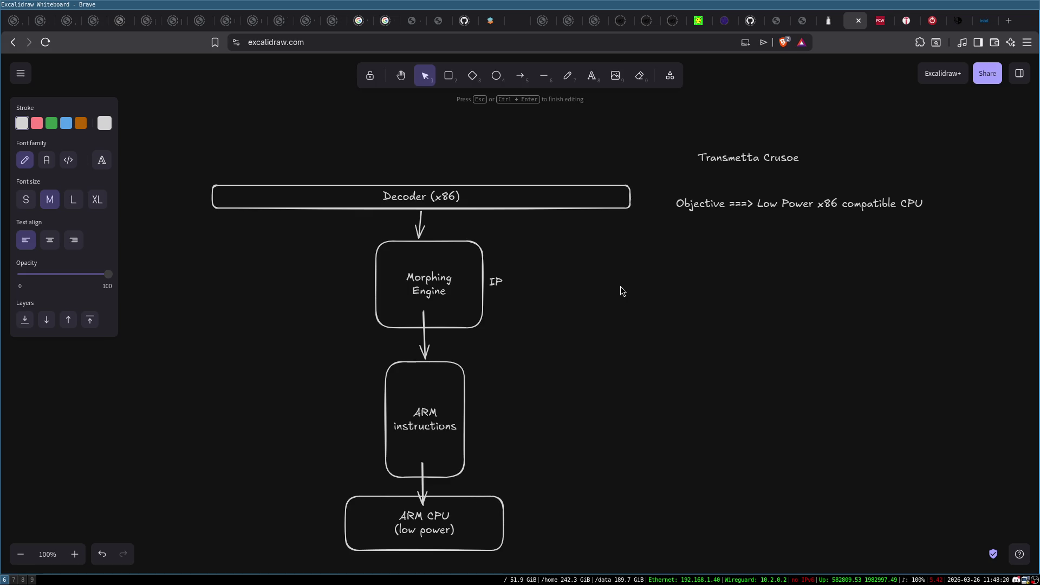
click(621, 287)
double_click(497, 281)
click(702, 252)
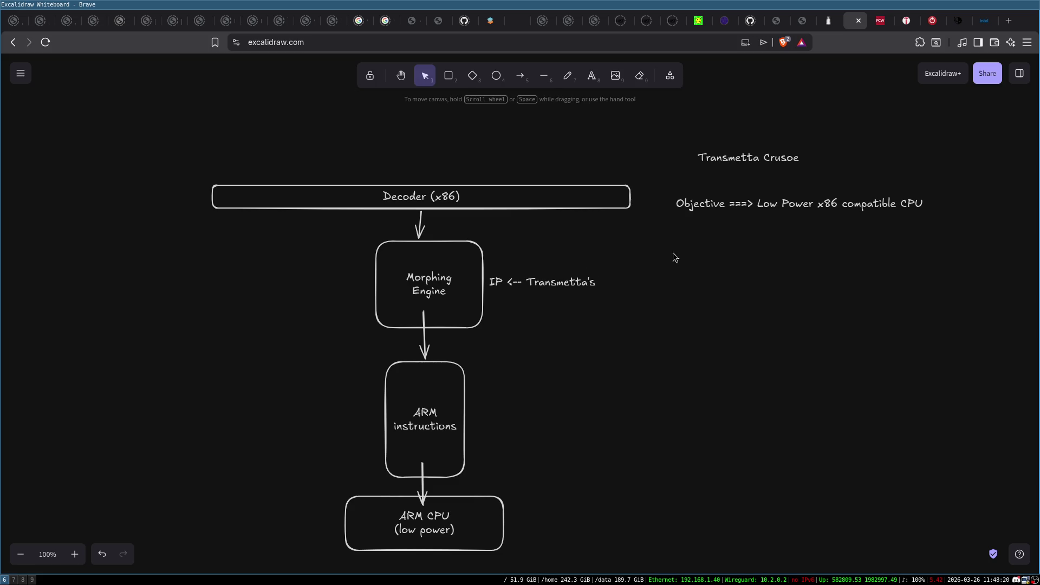
mouse_move(319, 355)
mouse_down()
mouse_move(515, 529)
mouse_move(603, 522)
mouse_up()
click(287, 151)
mouse_move(184, 157)
mouse_down()
mouse_move(650, 214)
mouse_move(648, 226)
mouse_up()
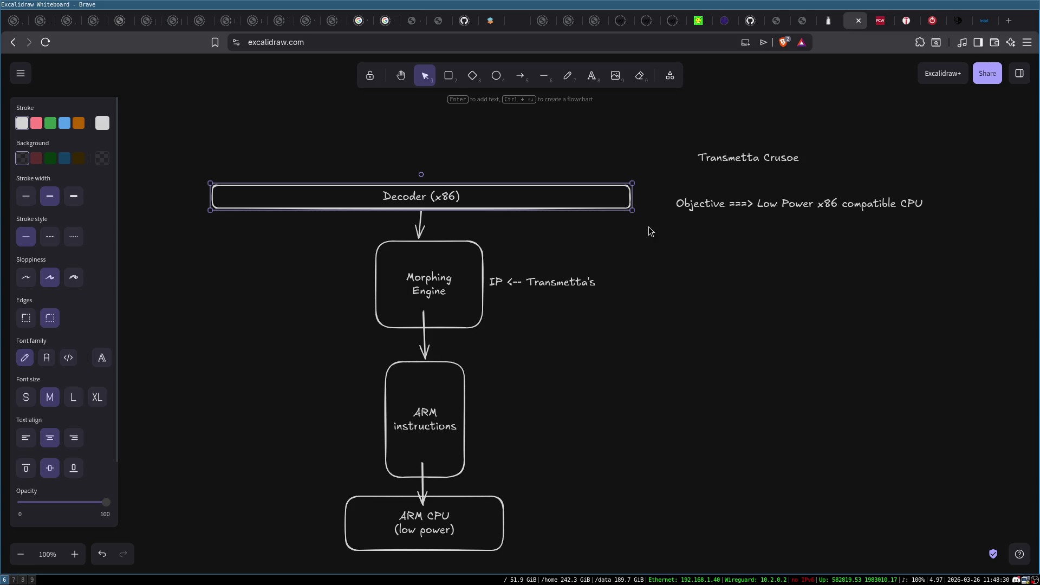
click(678, 317)
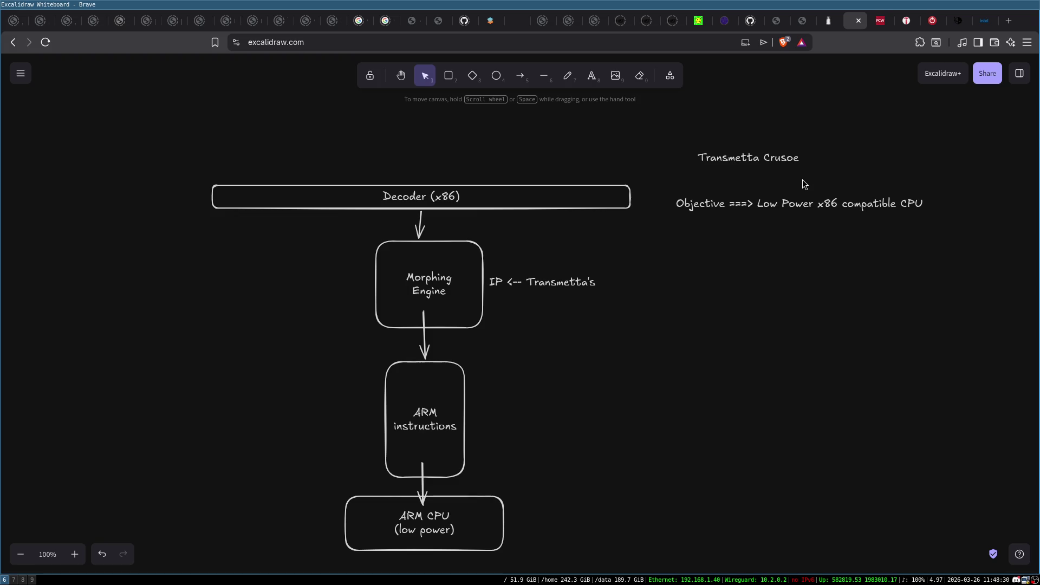
Step: Move the Transmetta Crusoe title from the upper right to above the Decoder (x86) box
mouse_move(788, 161)
mouse_down()
mouse_move(495, 156)
mouse_move(456, 133)
mouse_up()
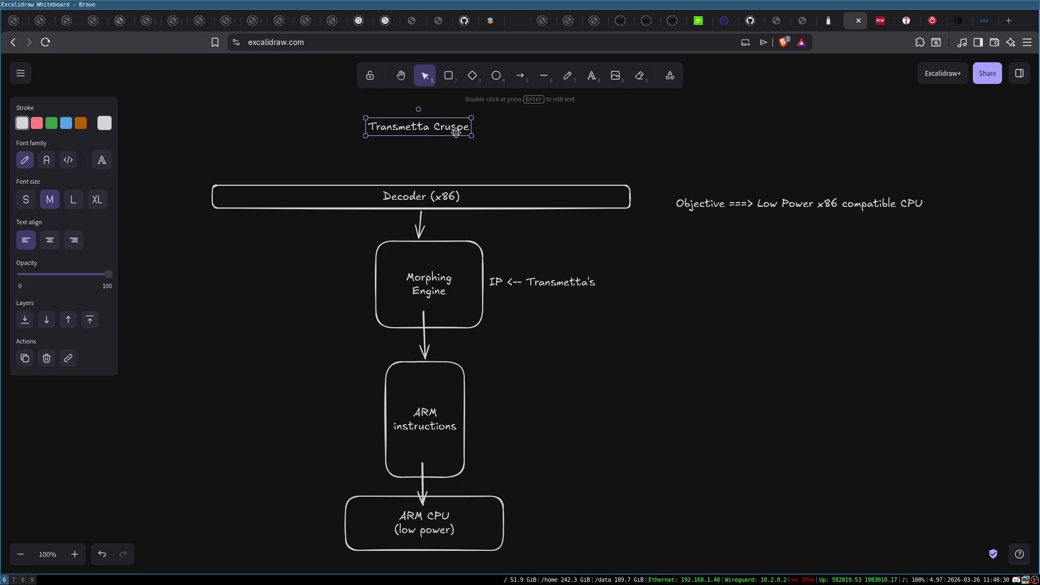
click(836, 282)
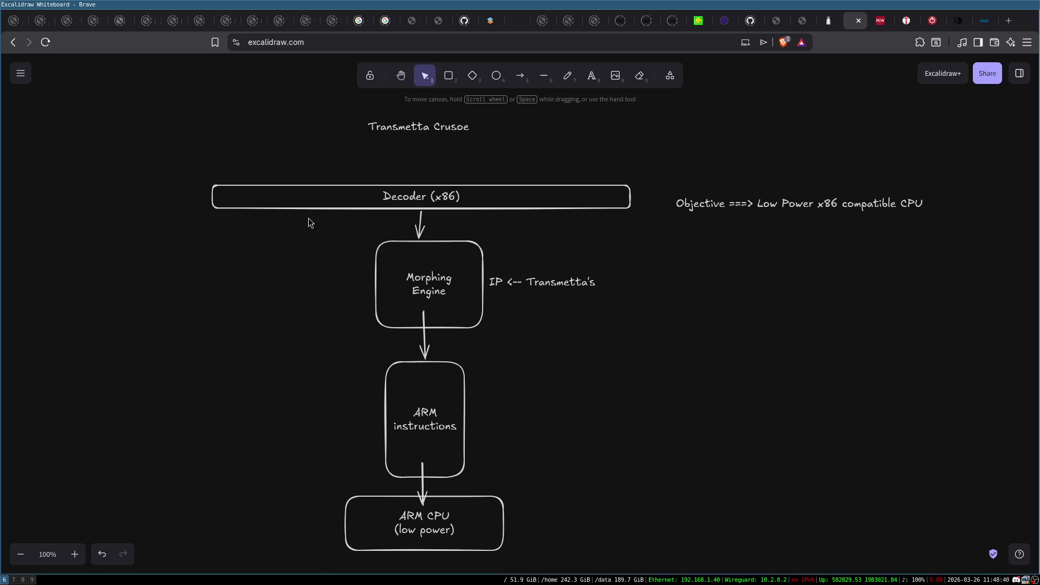
click(445, 196)
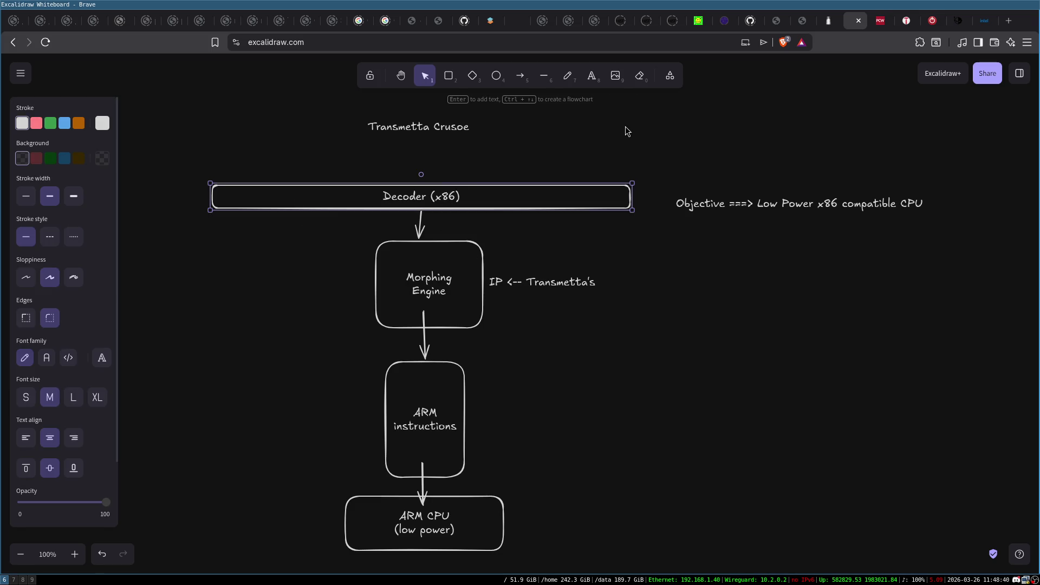
mouse_move(299, 485)
mouse_down()
mouse_move(511, 521)
mouse_move(554, 566)
mouse_up()
click(557, 444)
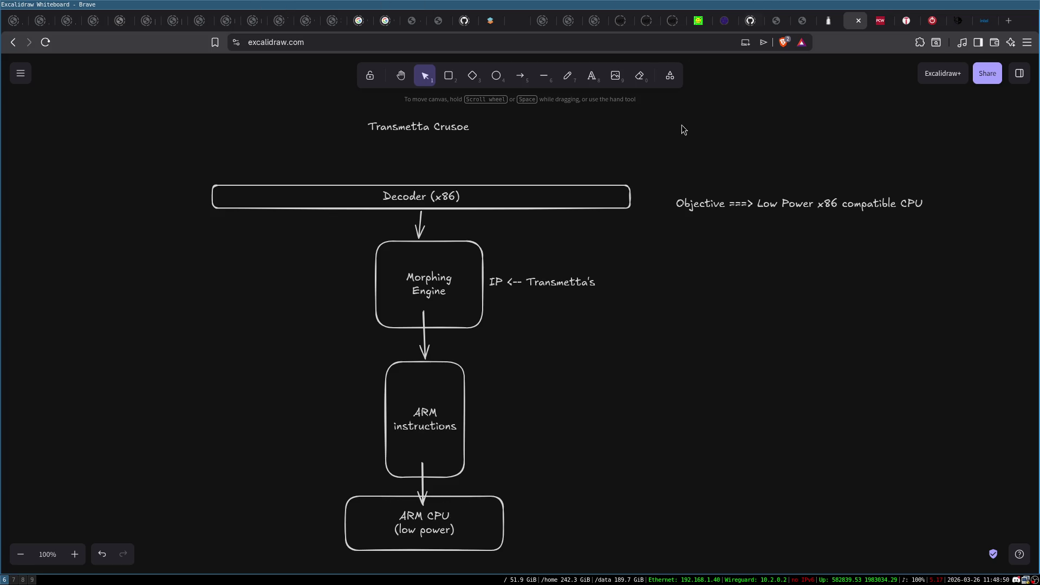
click(452, 74)
Step: Draw a rounded box labelled 'x86 instructions' and place it above the Decoder (x86) bar
drag(229, 76, 302, 162)
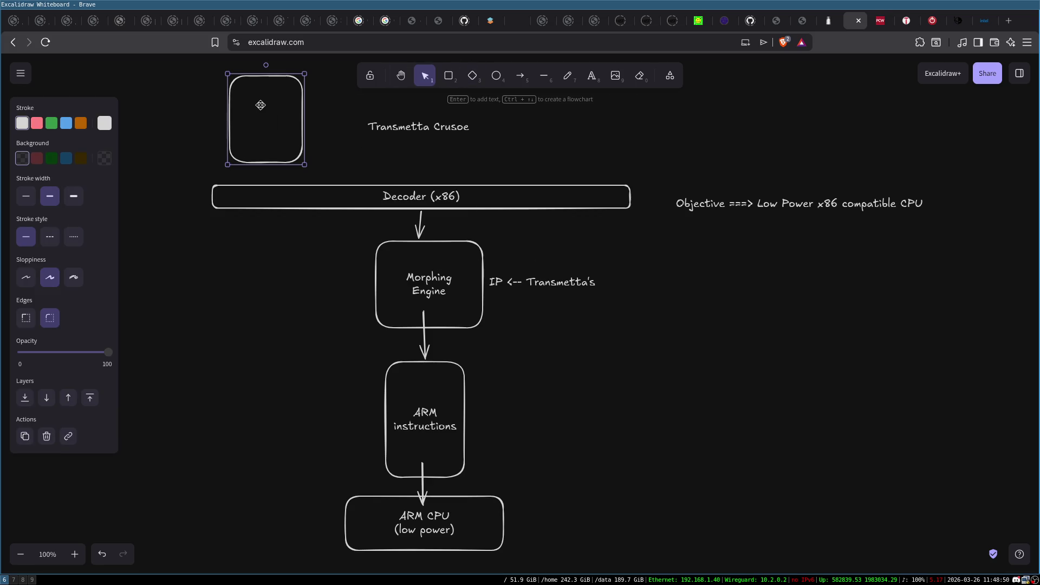
double_click(258, 106)
text(x86 instructions)
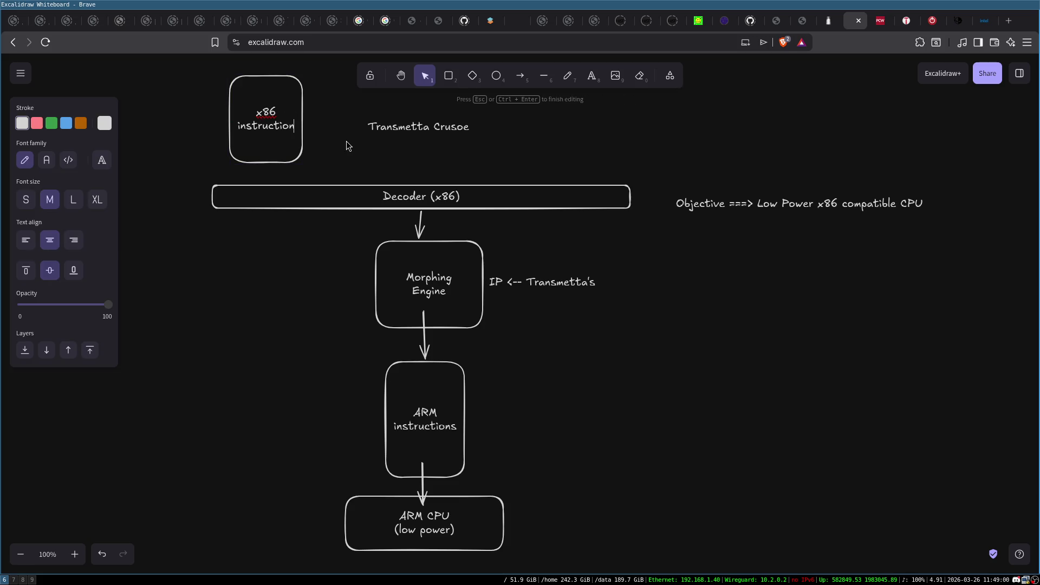
key(Escape)
mouse_move(270, 125)
mouse_down()
mouse_move(288, 118)
mouse_move(351, 188)
mouse_up()
Step: Get ready to link x86 instructions to the Decoder with an arrow, checking the Morphing Engine box
click(525, 77)
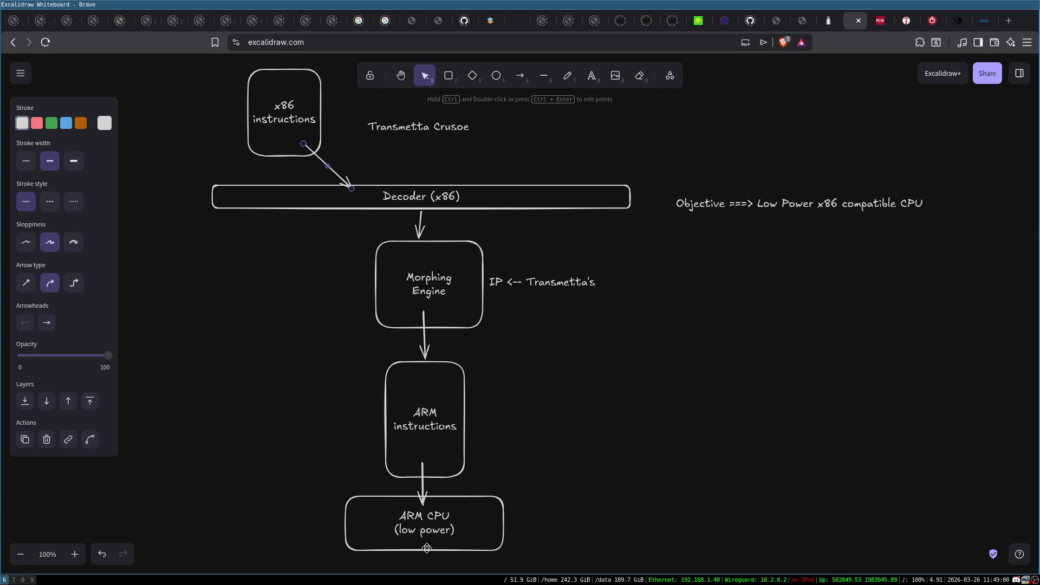
click(405, 254)
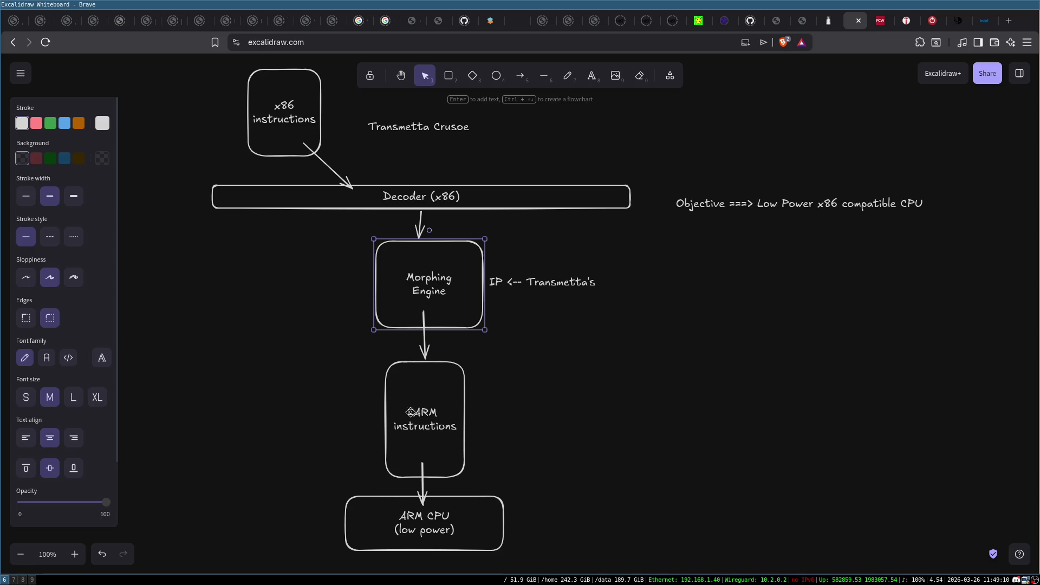
click(576, 339)
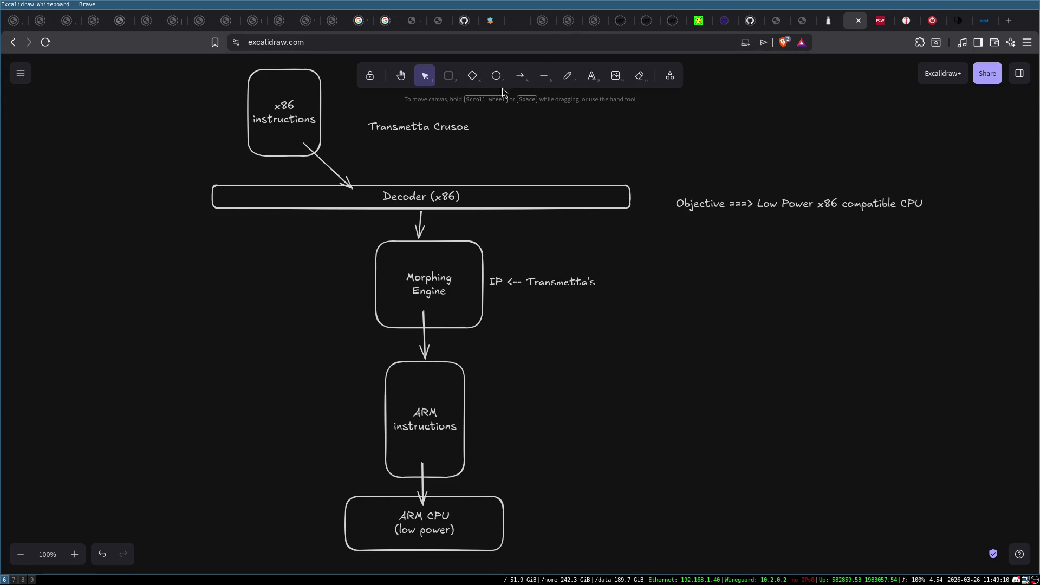
click(520, 76)
Step: Draw an arrow leftward from Morphing Engine to a new small box, starting lower on Morphing Engine
drag(396, 312, 285, 308)
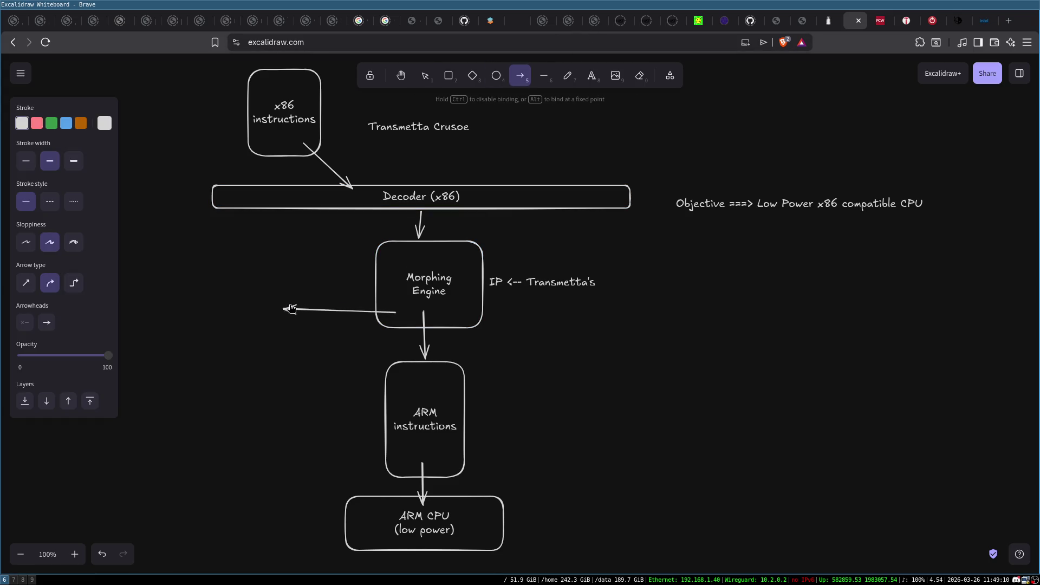
click(449, 74)
mouse_move(263, 251)
mouse_down()
mouse_move(316, 269)
mouse_move(333, 293)
mouse_move(293, 309)
mouse_move(297, 271)
mouse_move(299, 279)
mouse_up()
click(299, 311)
drag(400, 283, 392, 315)
Step: Add a return arrow from the small box back into Morphing Engine, then check the boxes
click(520, 75)
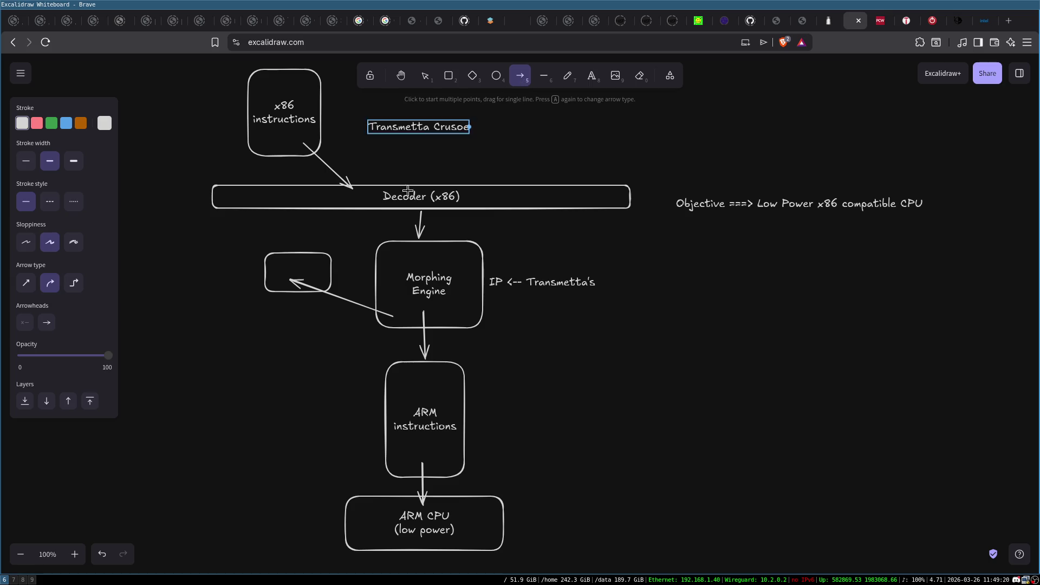
drag(325, 266, 389, 258)
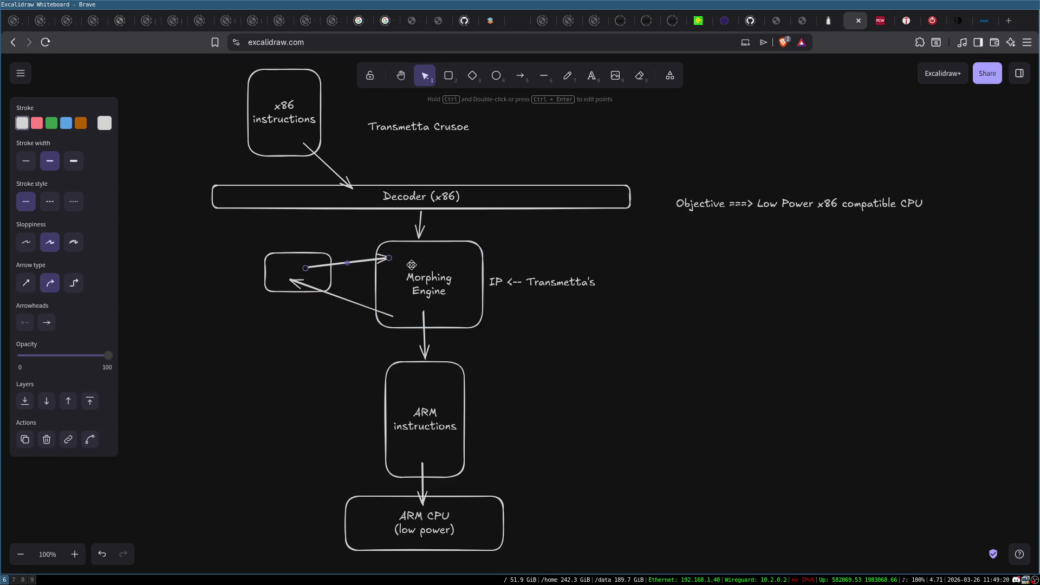
click(410, 291)
click(263, 86)
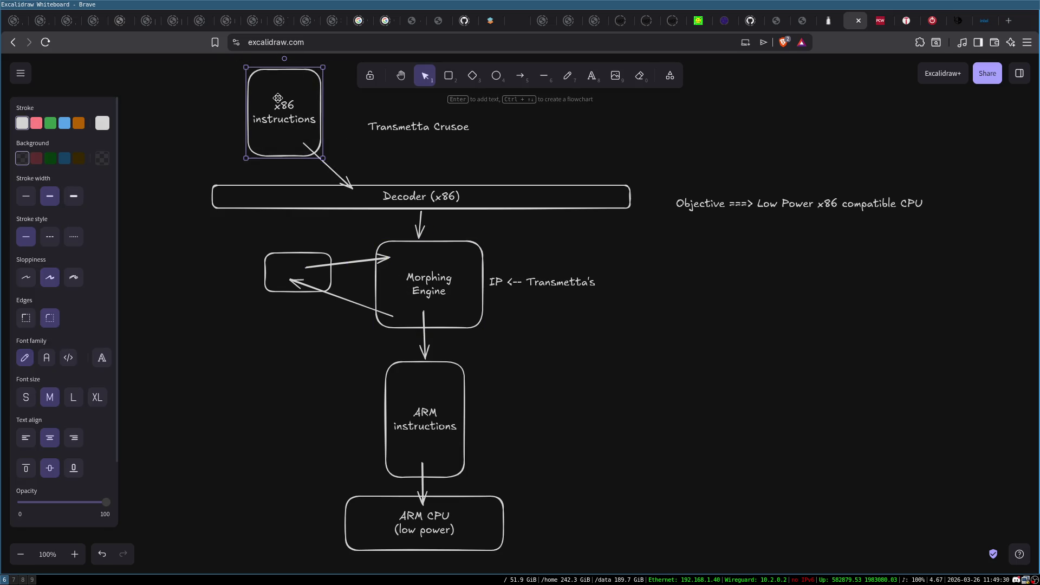
click(420, 272)
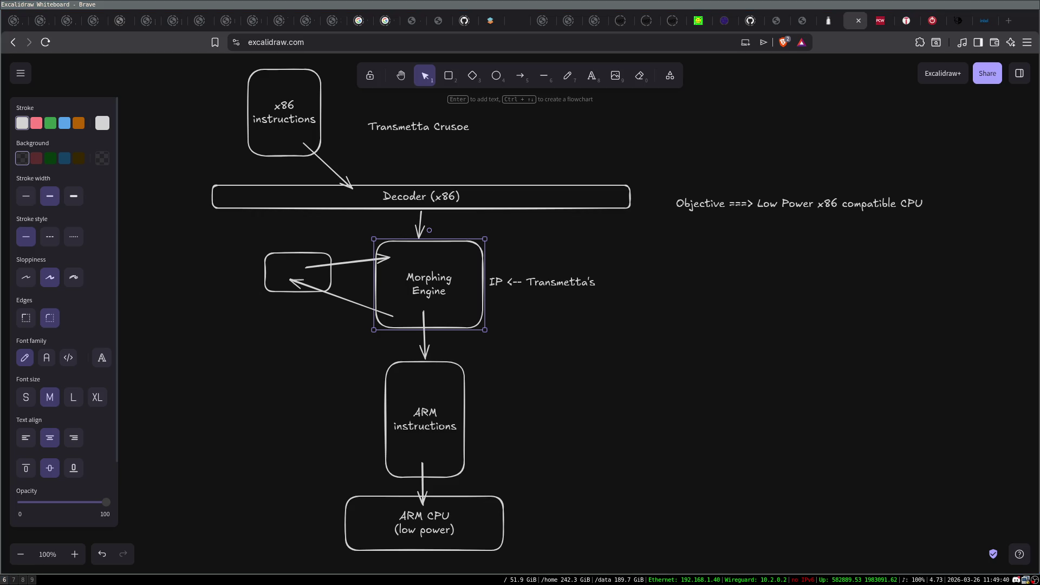
click(552, 303)
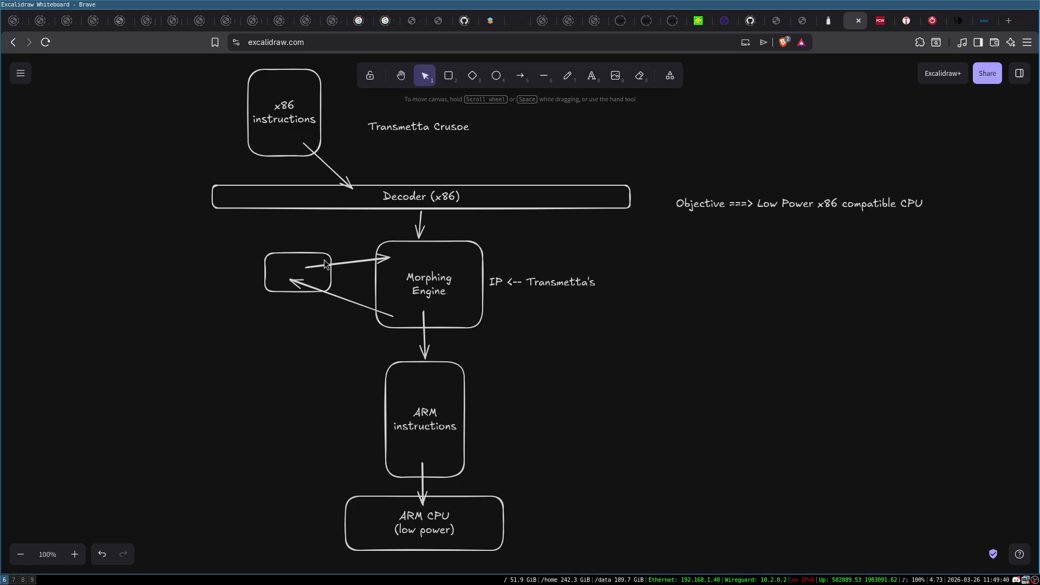
click(281, 260)
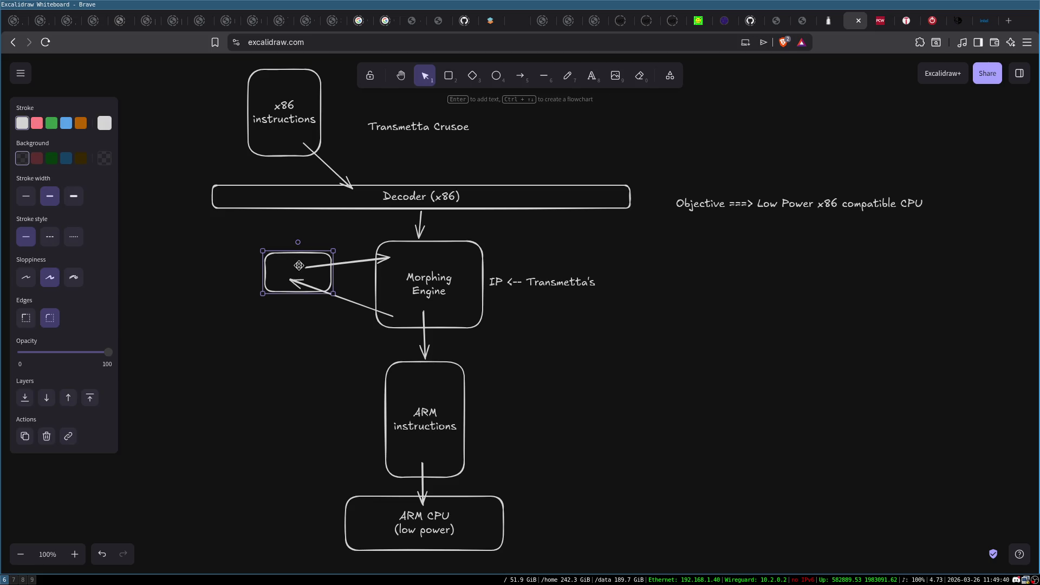
click(345, 327)
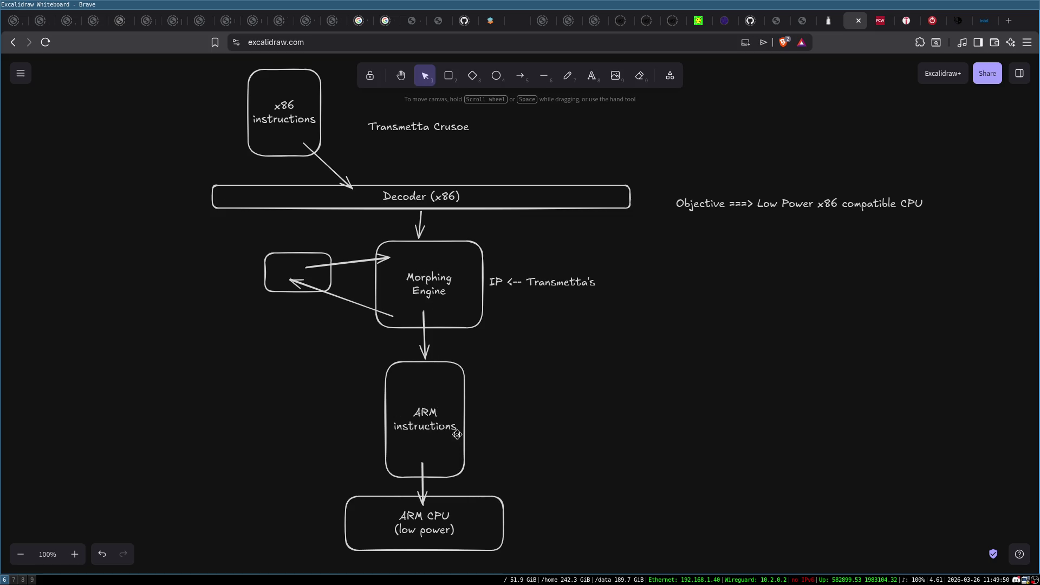
click(391, 313)
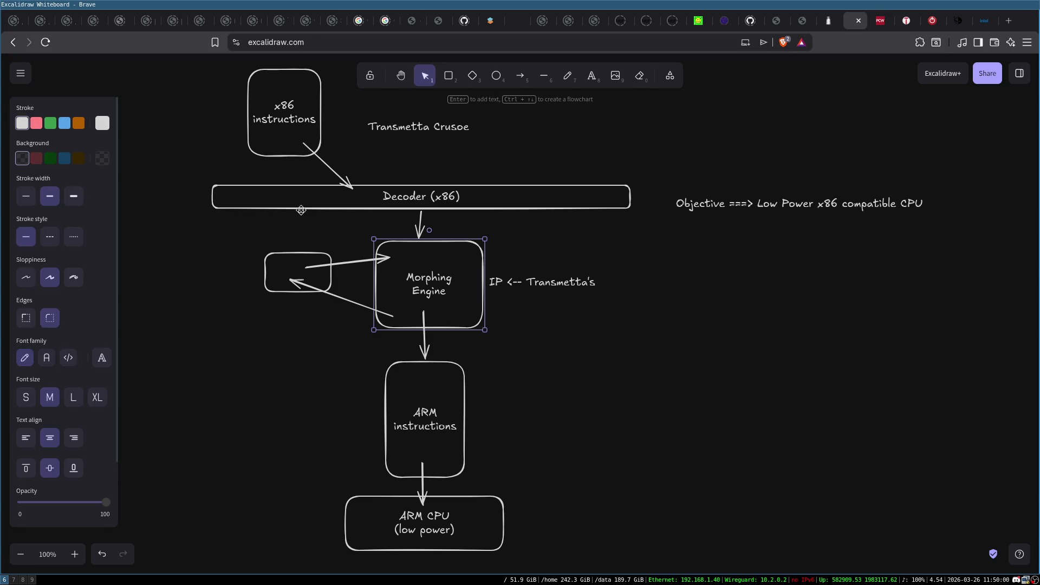
double_click(448, 271)
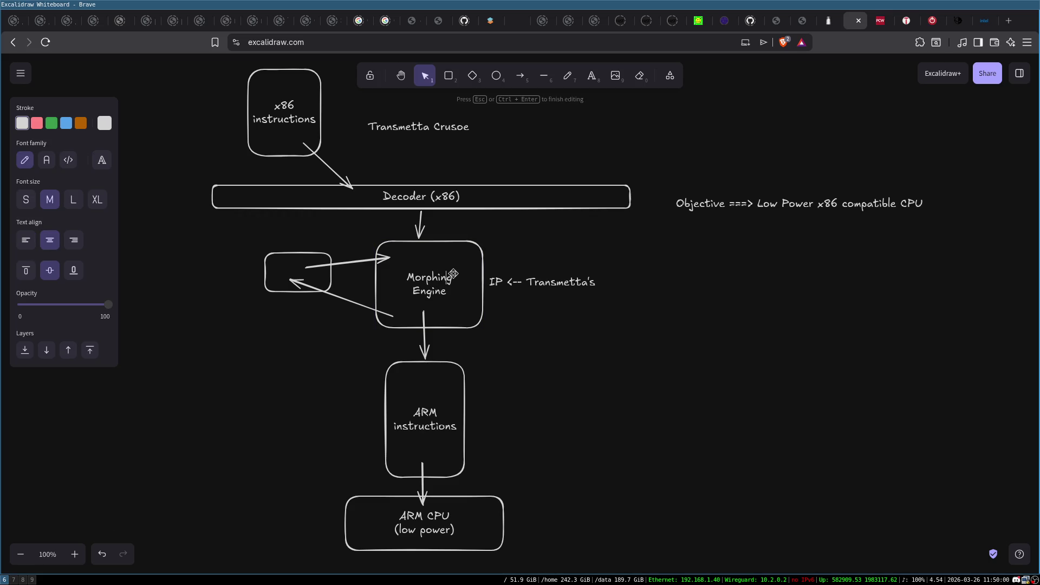
click(494, 267)
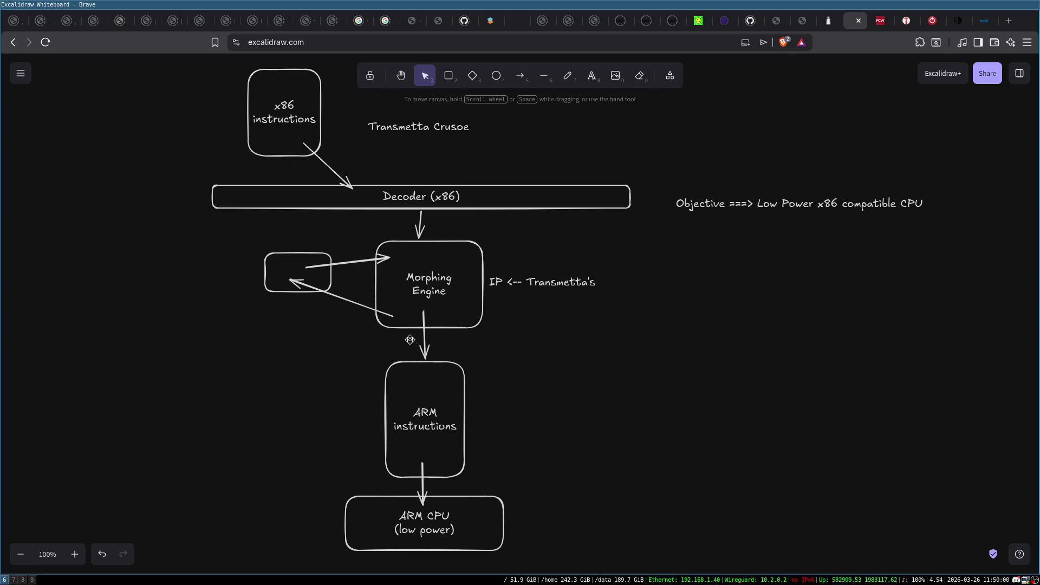
click(281, 103)
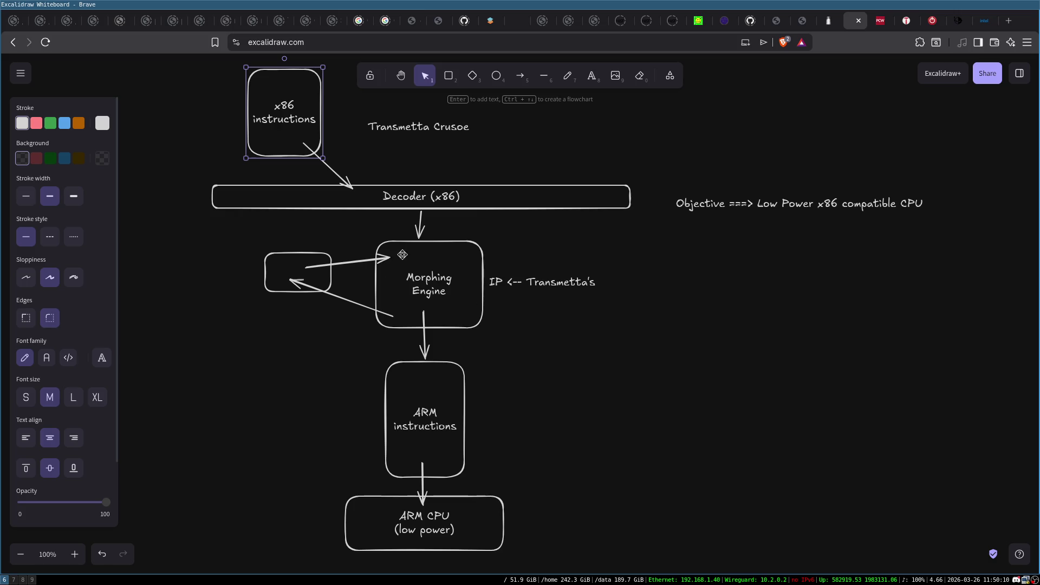
drag(362, 234, 567, 364)
click(567, 362)
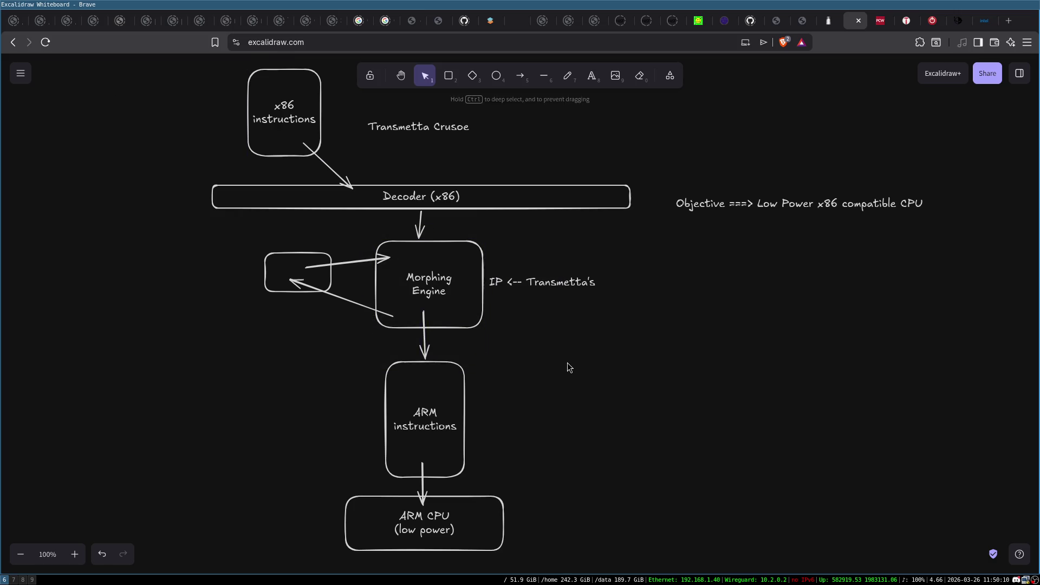
mouse_move(628, 237)
mouse_down()
mouse_move(632, 563)
mouse_move(632, 547)
mouse_up()
mouse_move(317, 488)
mouse_down()
mouse_move(469, 532)
mouse_move(537, 567)
mouse_up()
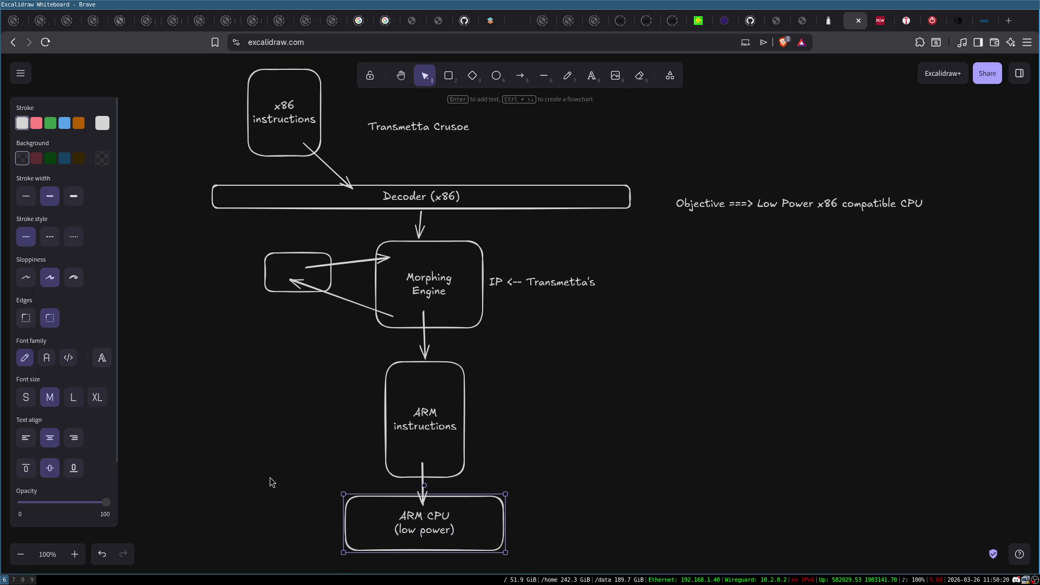
click(476, 408)
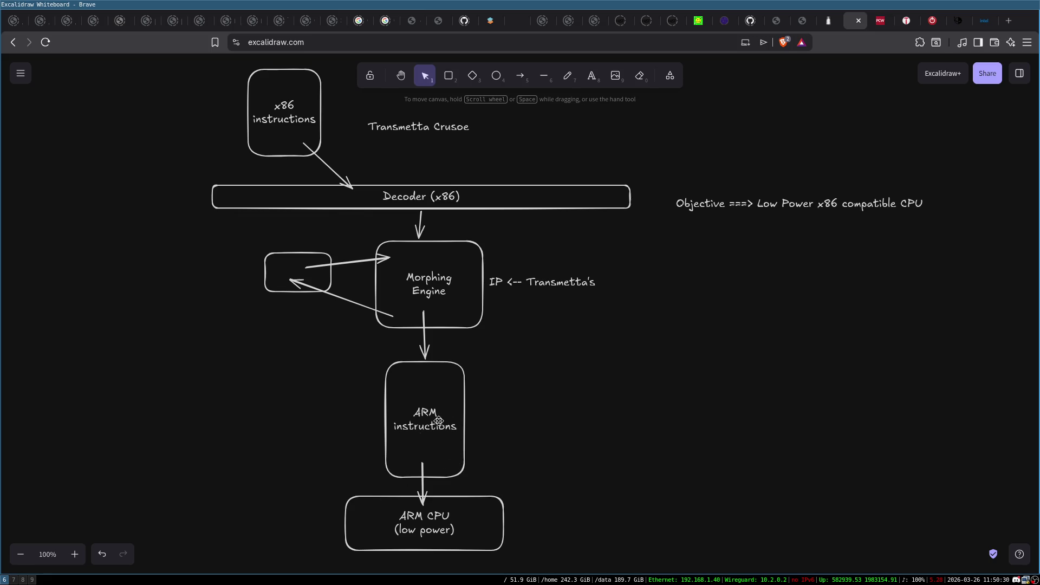
click(407, 381)
click(270, 99)
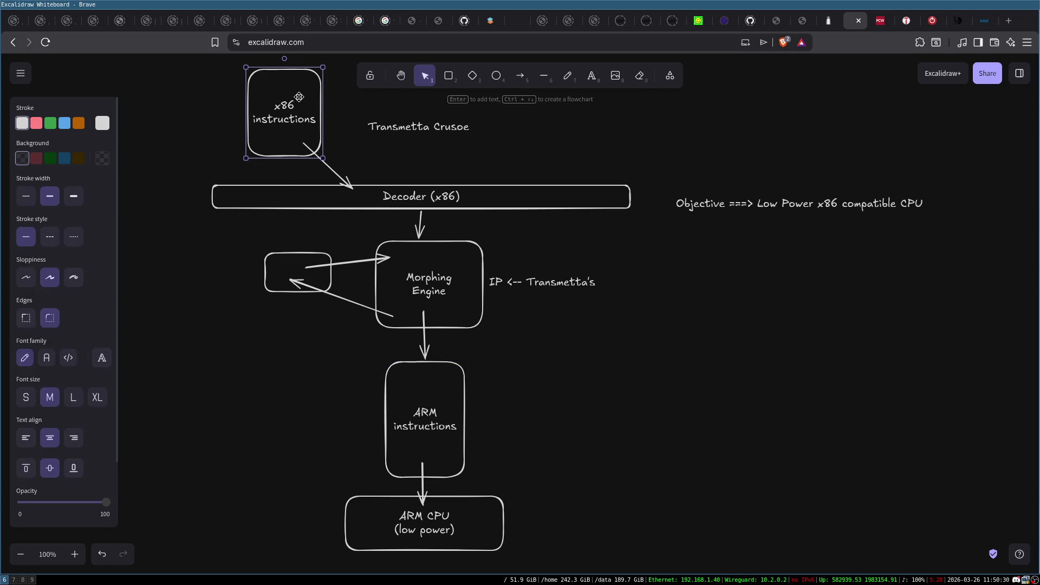
mouse_move(353, 344)
mouse_down()
mouse_move(512, 475)
mouse_move(506, 460)
mouse_up()
click(506, 460)
click(464, 465)
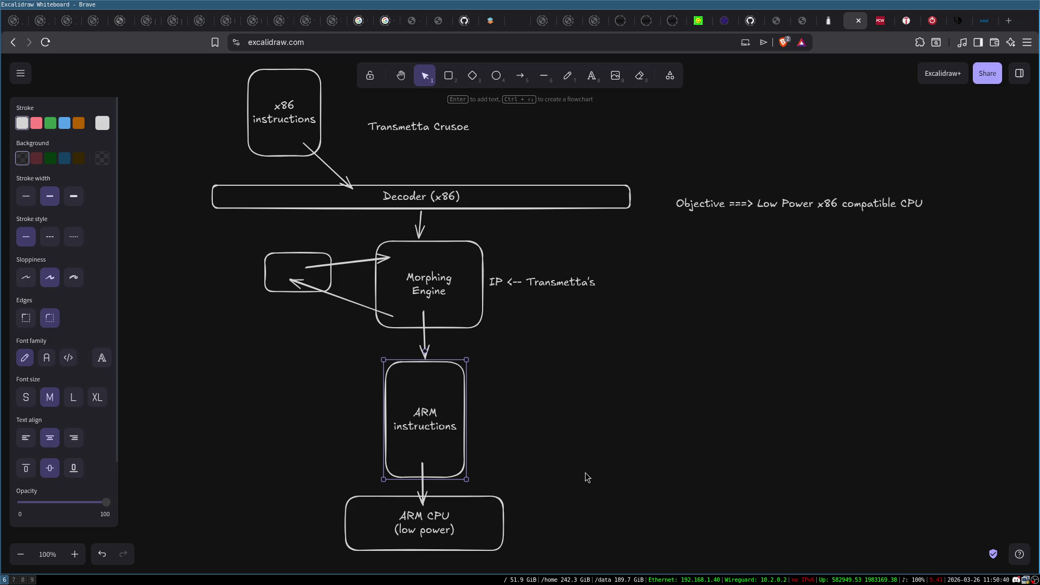
click(555, 434)
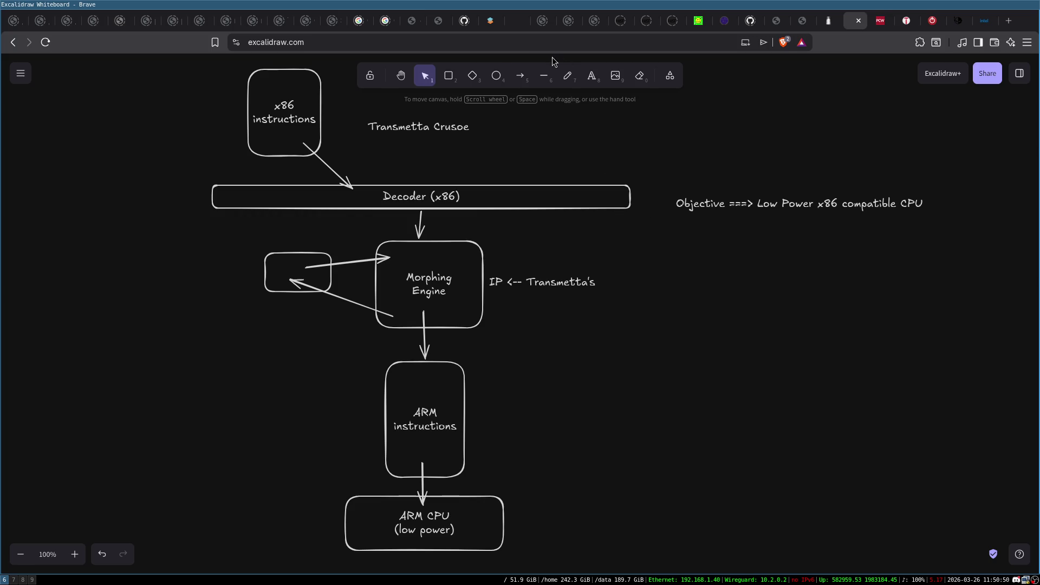
click(520, 75)
Step: Draw a long downward arrow labelled '20 cycles' and a short one labelled '5 cycles'
drag(633, 252, 638, 523)
double_click(639, 534)
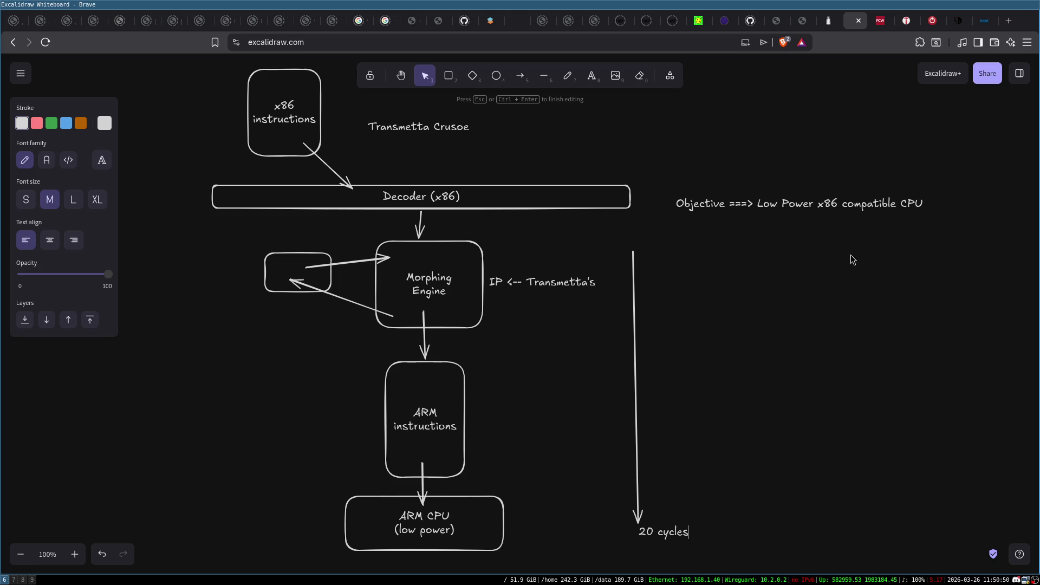
click(824, 345)
click(520, 75)
drag(702, 241, 710, 372)
click(710, 387)
double_click(709, 384)
text(5)
text(es)
click(820, 311)
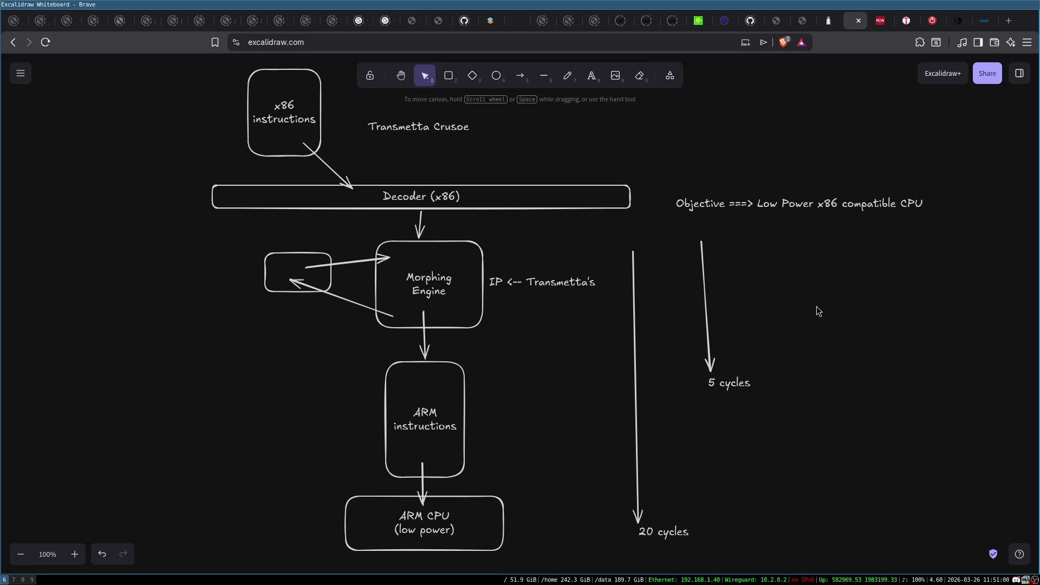
Step: Duplicate the 5 cycles arrow and its label twice, lining the copies up beside it
click(709, 292)
mouse_move(678, 229)
mouse_down()
mouse_move(768, 349)
mouse_move(822, 455)
mouse_up()
key(ctrl+c)
key(ctrl+v)
mouse_move(805, 396)
mouse_down()
mouse_move(788, 270)
mouse_move(890, 314)
mouse_up()
key(ctrl+v)
click(823, 325)
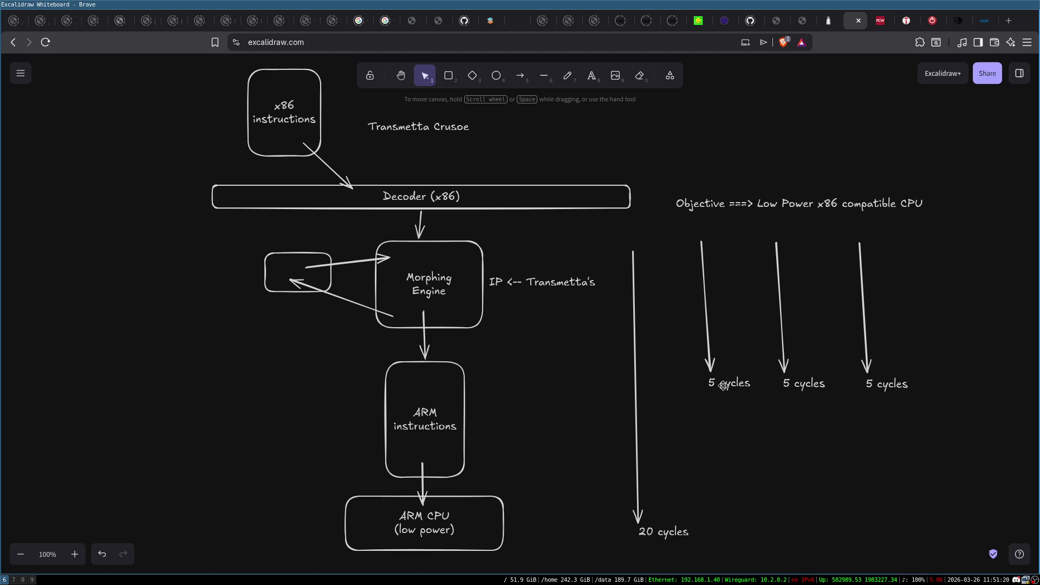
click(436, 282)
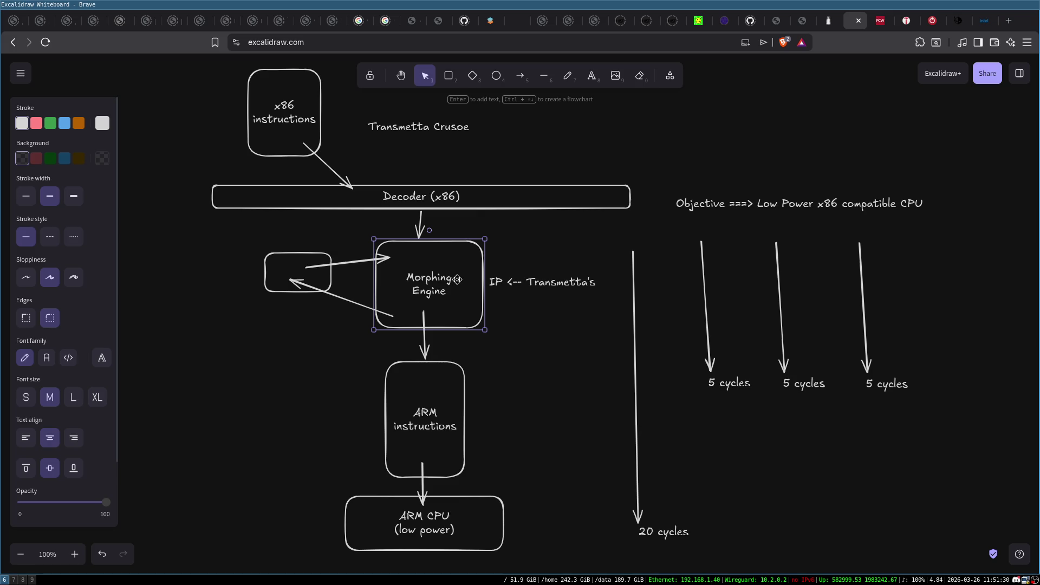
Step: Review the flowchart boxes and the cycle arrows by selecting them in turn
drag(230, 63, 366, 179)
click(330, 481)
drag(316, 474, 541, 573)
click(278, 93)
click(433, 422)
click(435, 285)
mouse_move(608, 236)
mouse_down()
mouse_move(960, 407)
mouse_move(954, 538)
mouse_move(910, 534)
mouse_up()
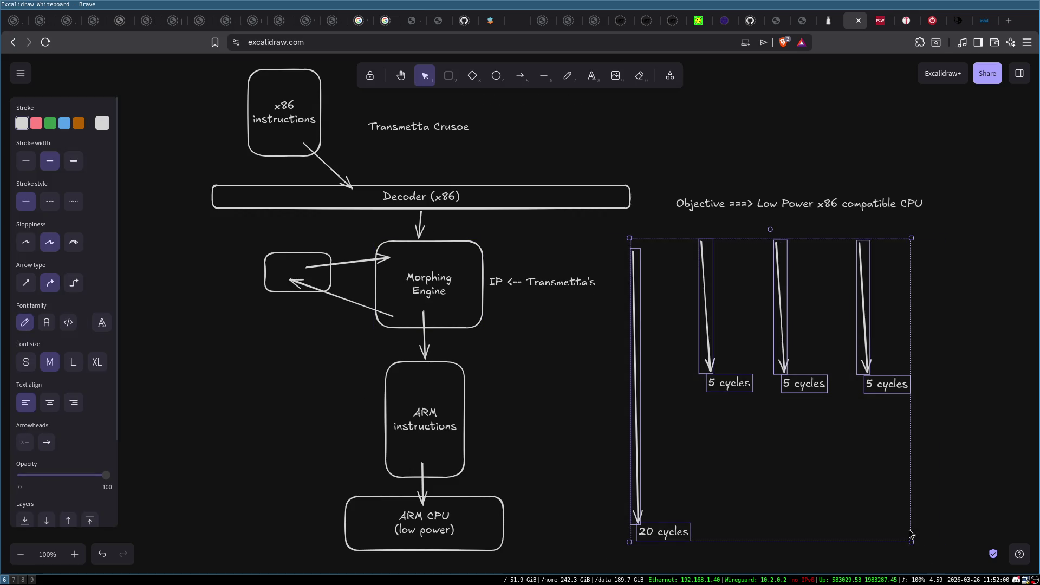
click(993, 399)
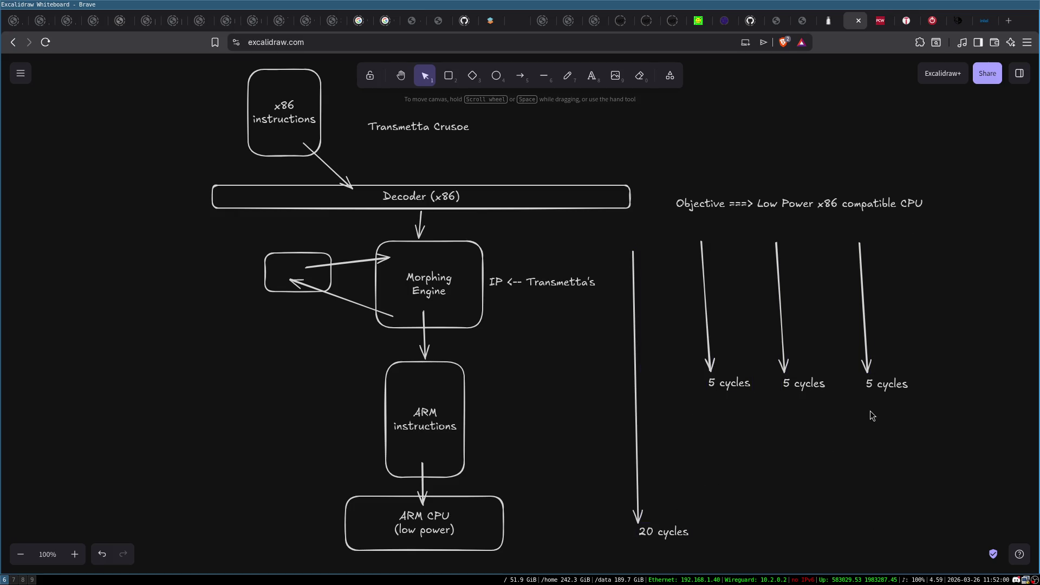
click(634, 267)
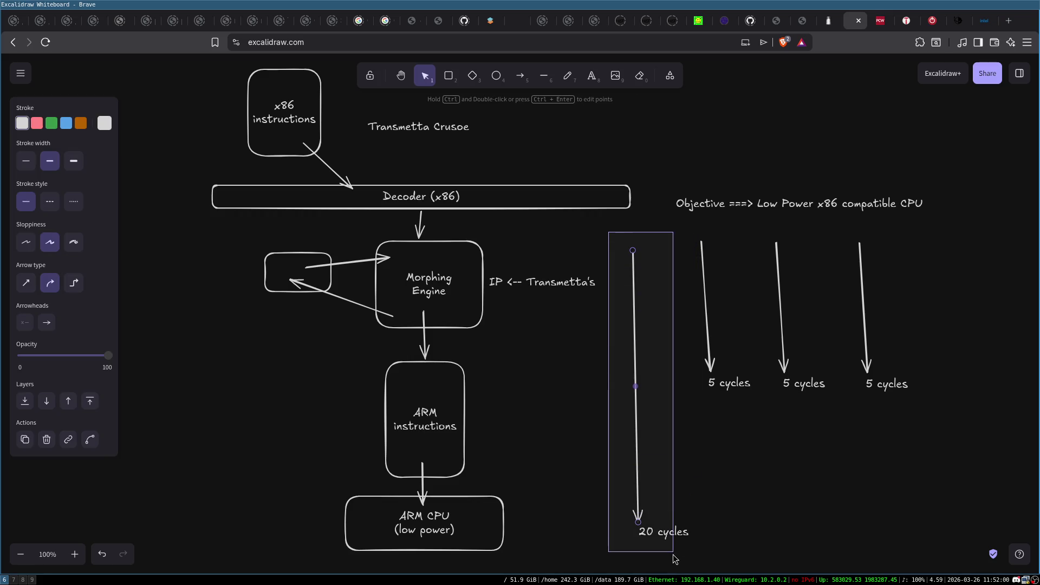
click(413, 265)
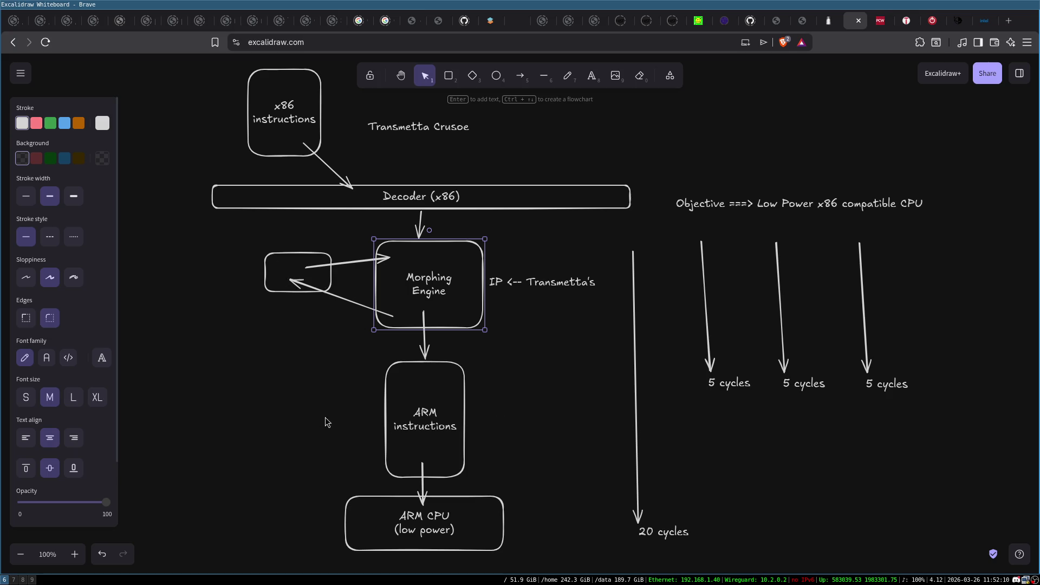
Step: Draw an arrow from Morphing Engine's lower right straight down into the ARM CPU box
click(520, 76)
drag(465, 314, 478, 371)
drag(489, 456, 492, 517)
click(432, 412)
click(450, 529)
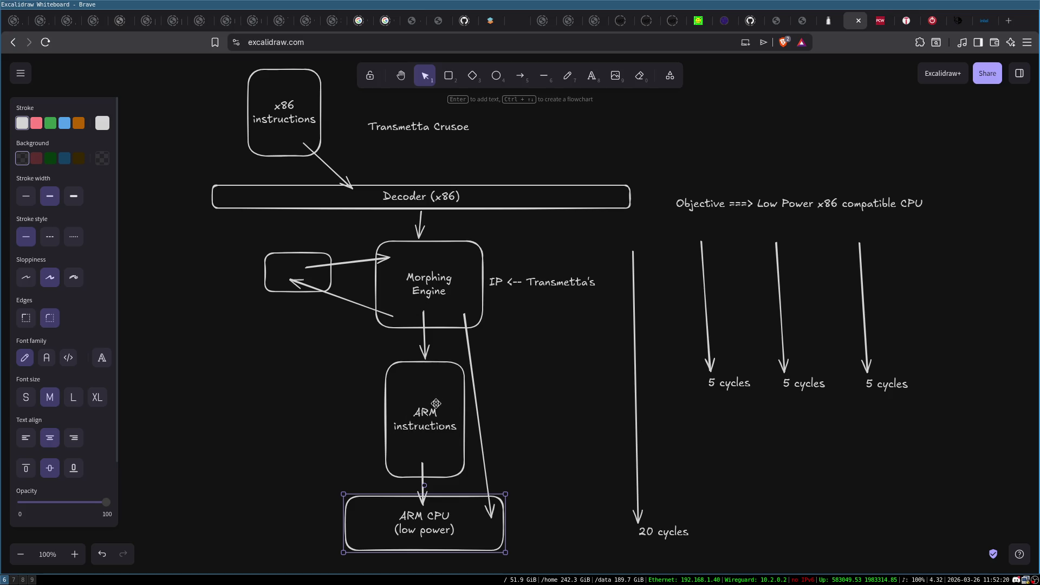
click(472, 365)
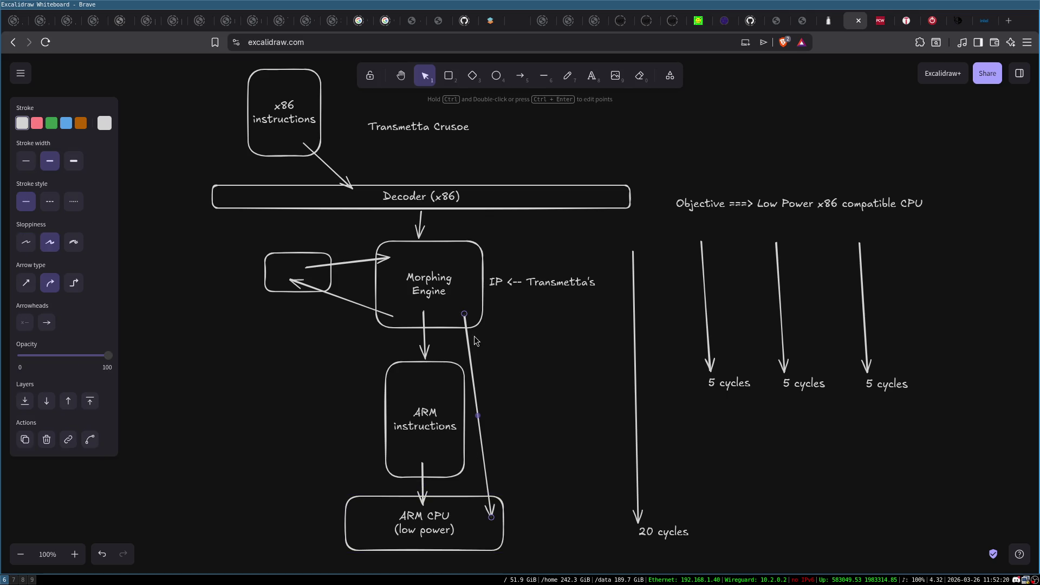
click(511, 324)
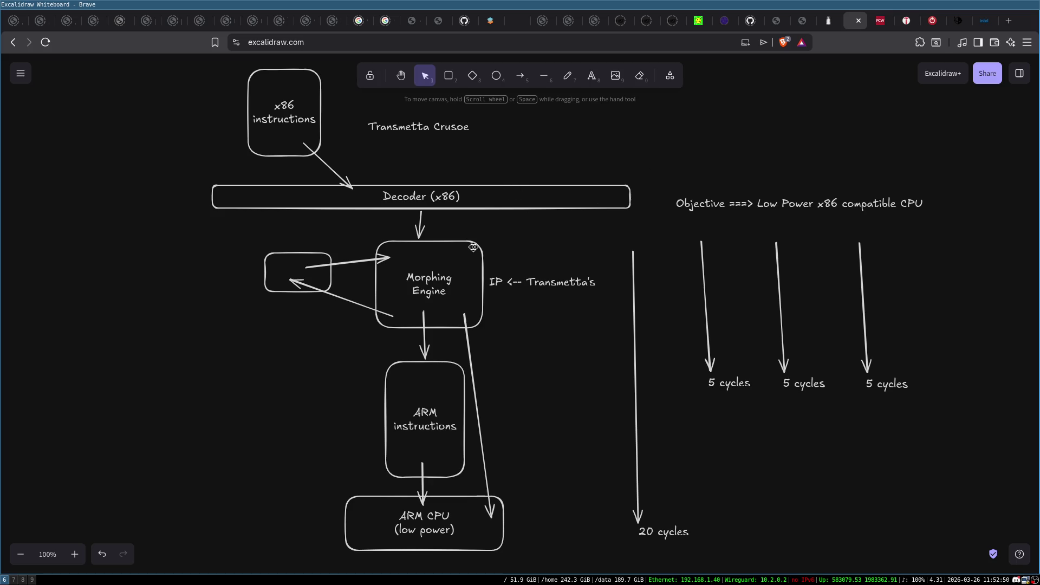
drag(285, 467, 564, 573)
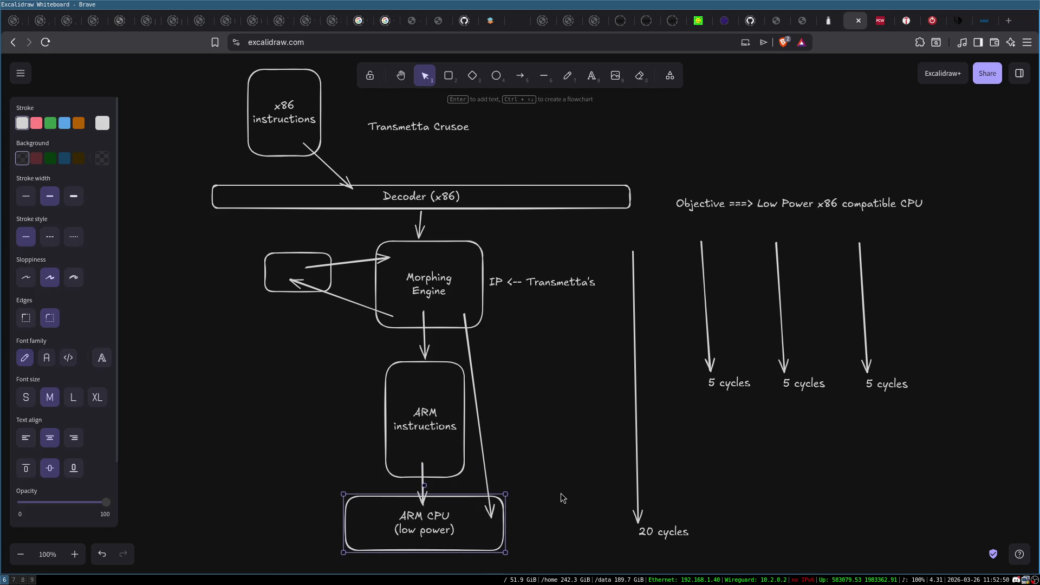
click(535, 429)
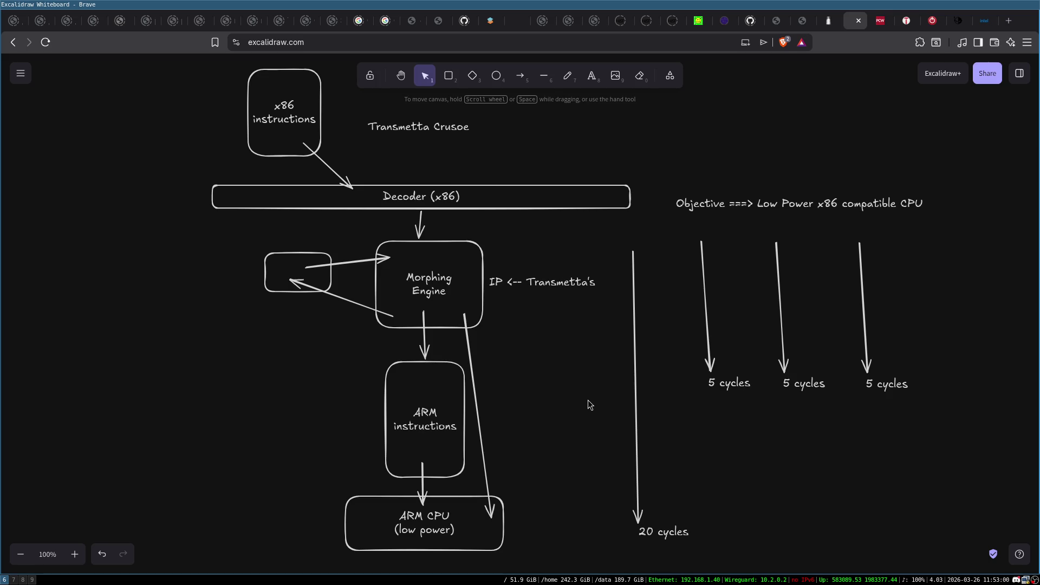
Step: Search 'sony transmetta laptop' in a new tab and open the eBay Transmeta Crusoe laptops result
key(ctrl+t)
text(sony )
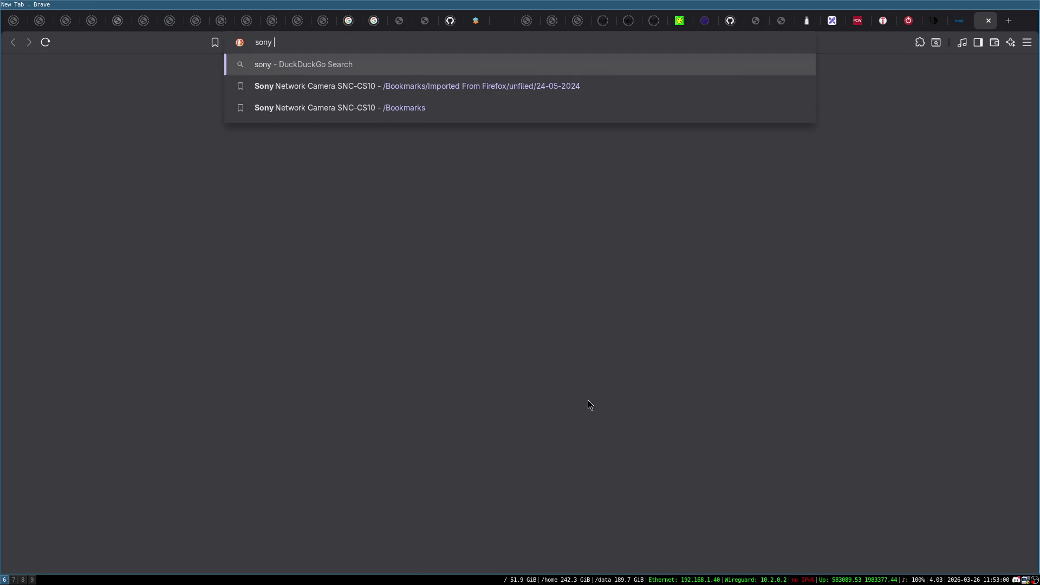
text(transmetta)
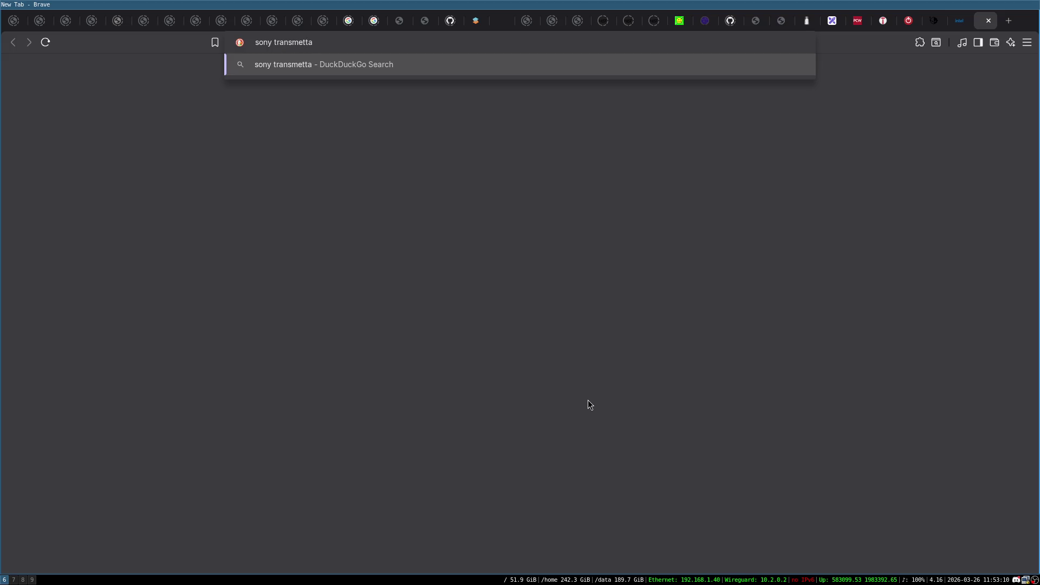
text( laptop)
key(Return)
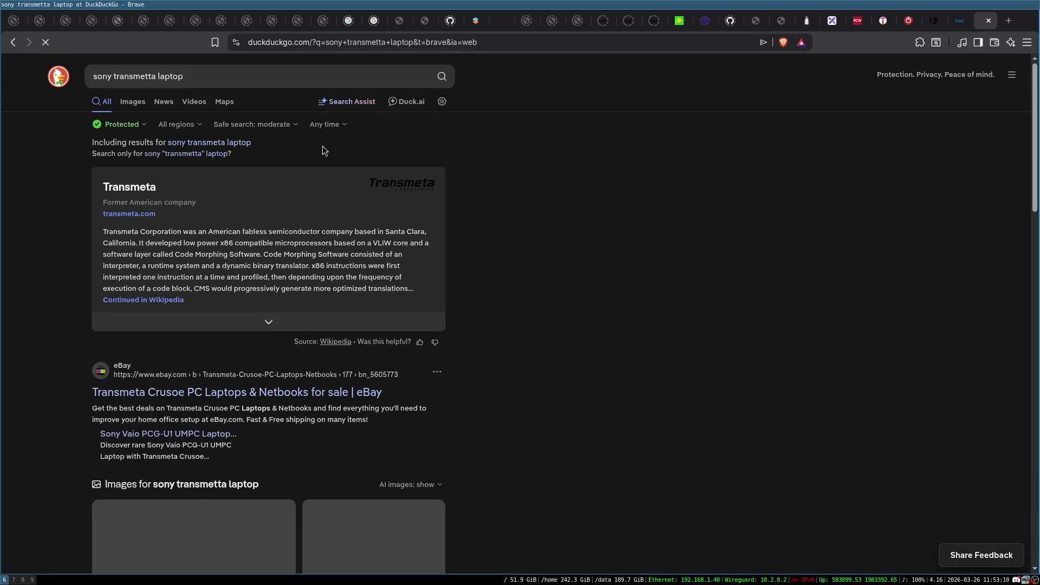
click(238, 398)
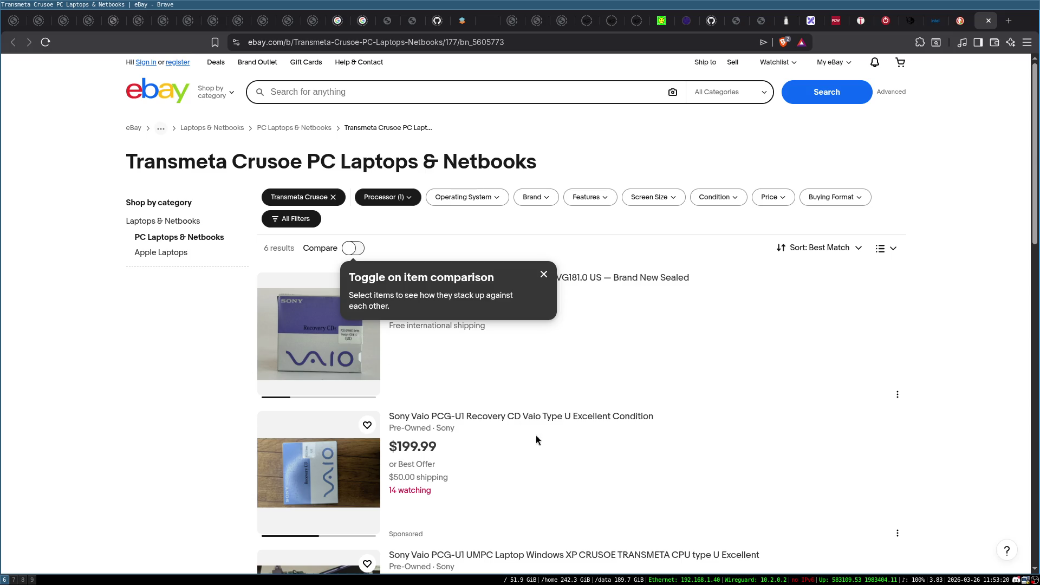
Step: Browse the eBay listings and view the Sony Vaio PCG-U1 listing's underside photo
click(544, 275)
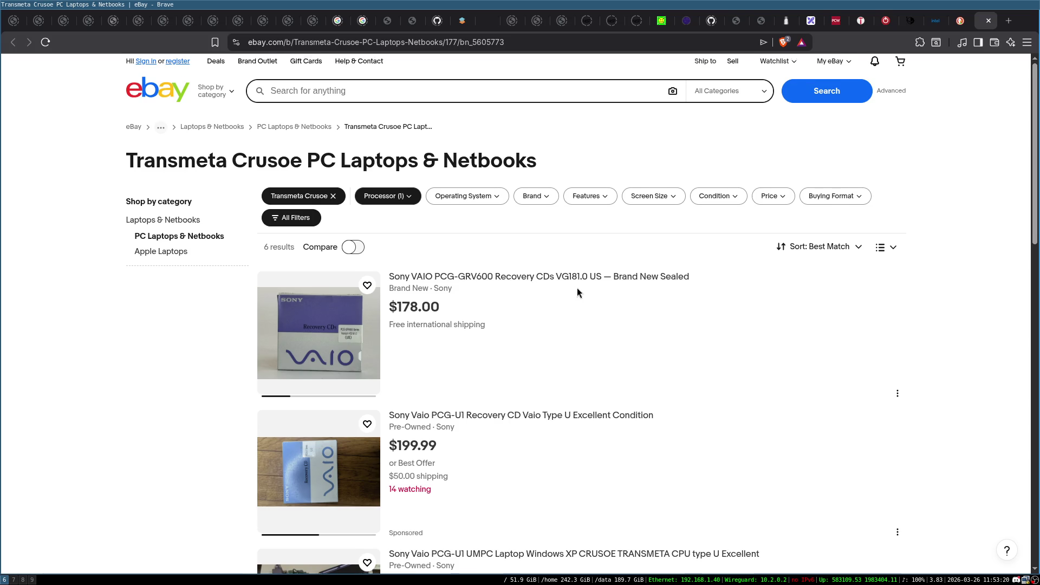
scroll(577, 288, down, 5)
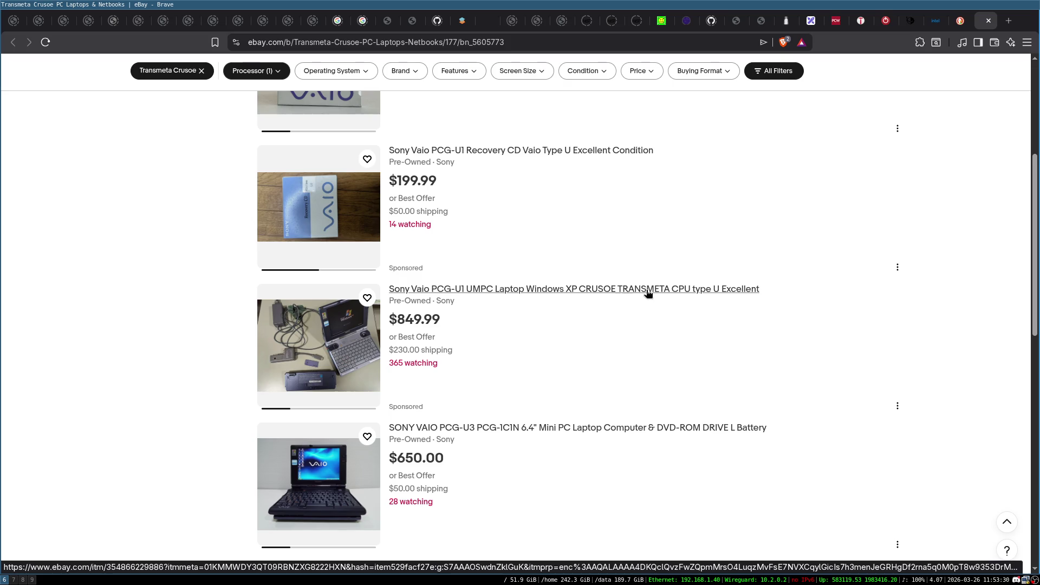
click(668, 294)
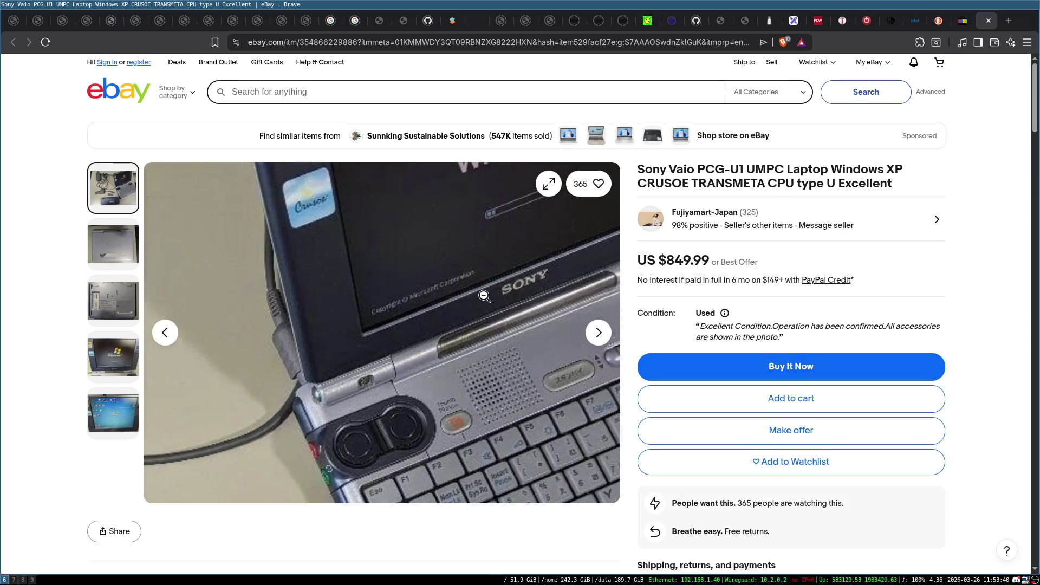
click(127, 296)
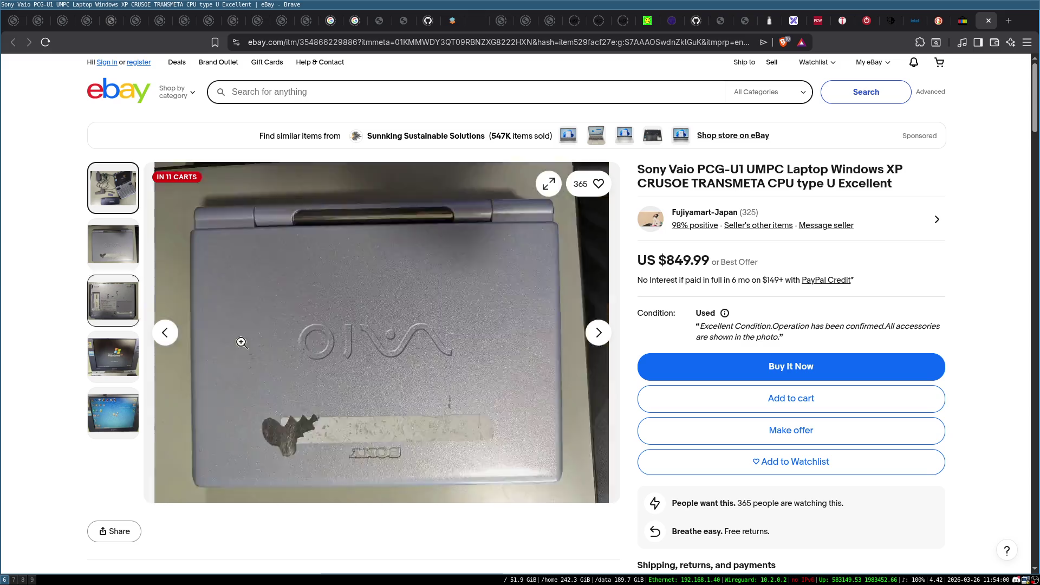
Step: Go back to the Transmeta Crusoe results, close the eBay pages and return to Excalidraw
key(alt+Left)
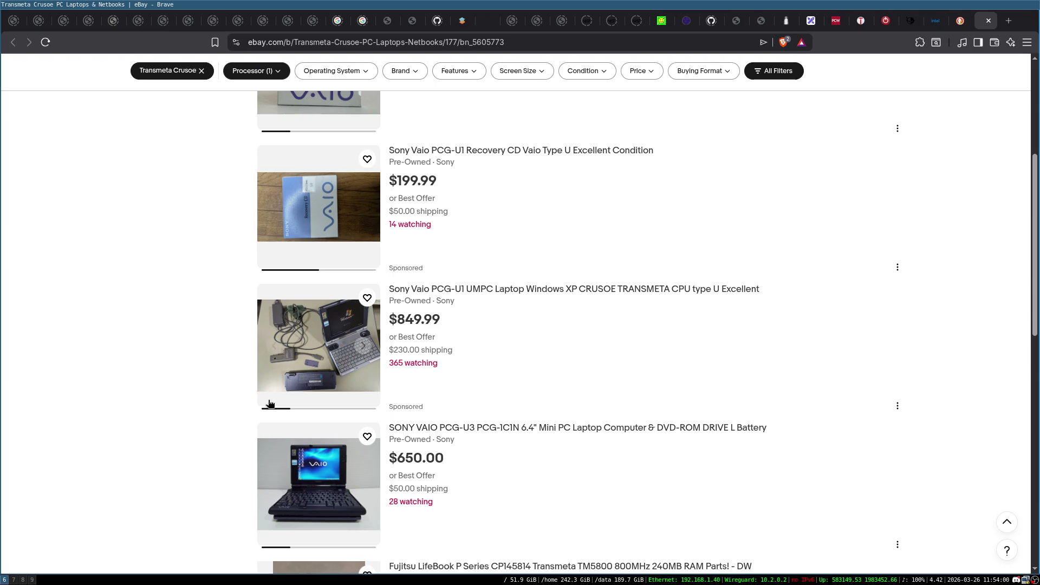
scroll(187, 313, down, 3)
scroll(188, 313, down, 1)
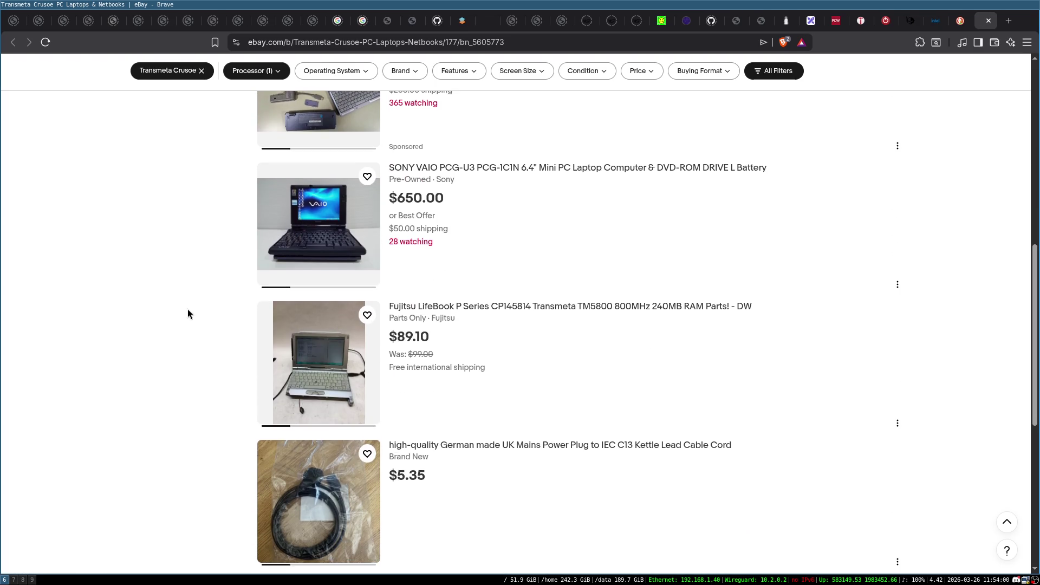
key(ctrl+w)
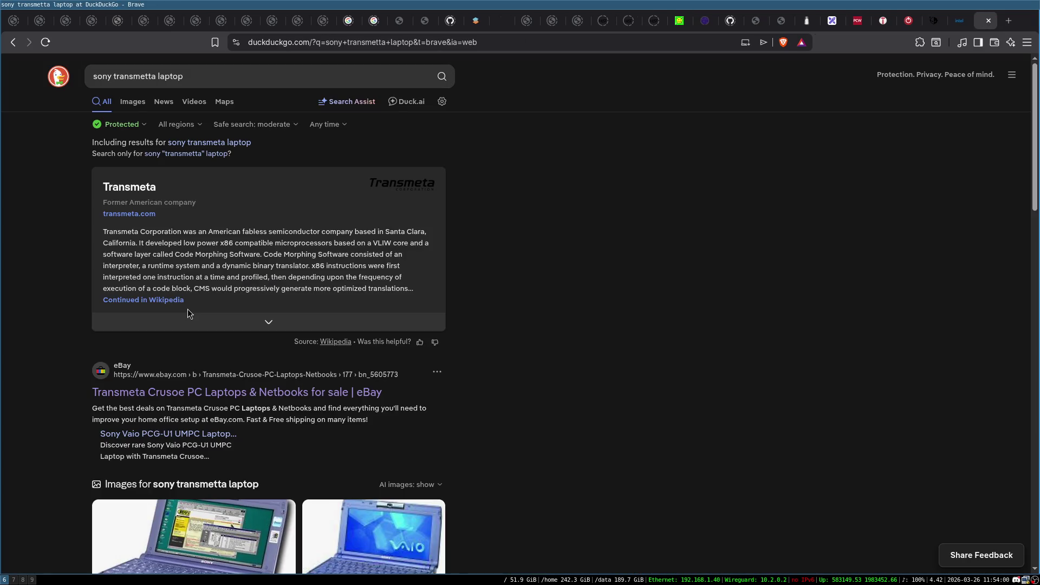
key(ctrl+w)
click(852, 20)
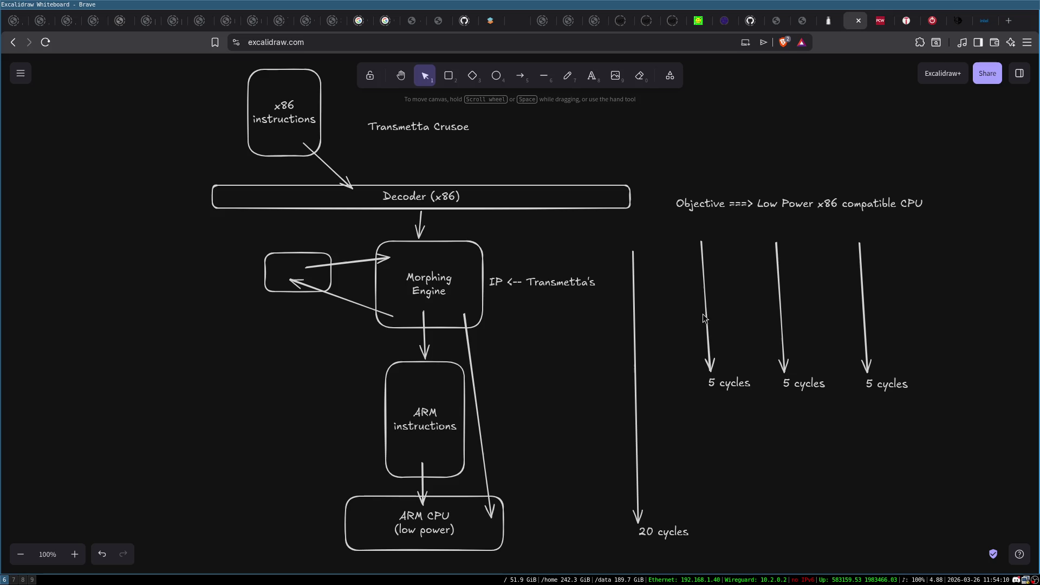
Step: Select the three 5 cycles arrows, then close and reopen the Excalidraw page
drag(684, 236, 924, 417)
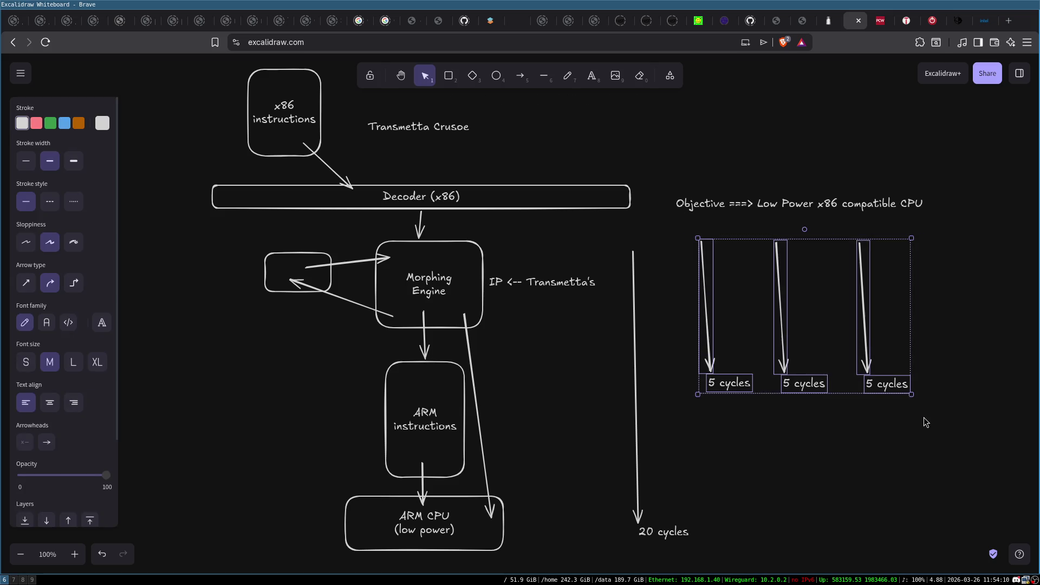
click(885, 424)
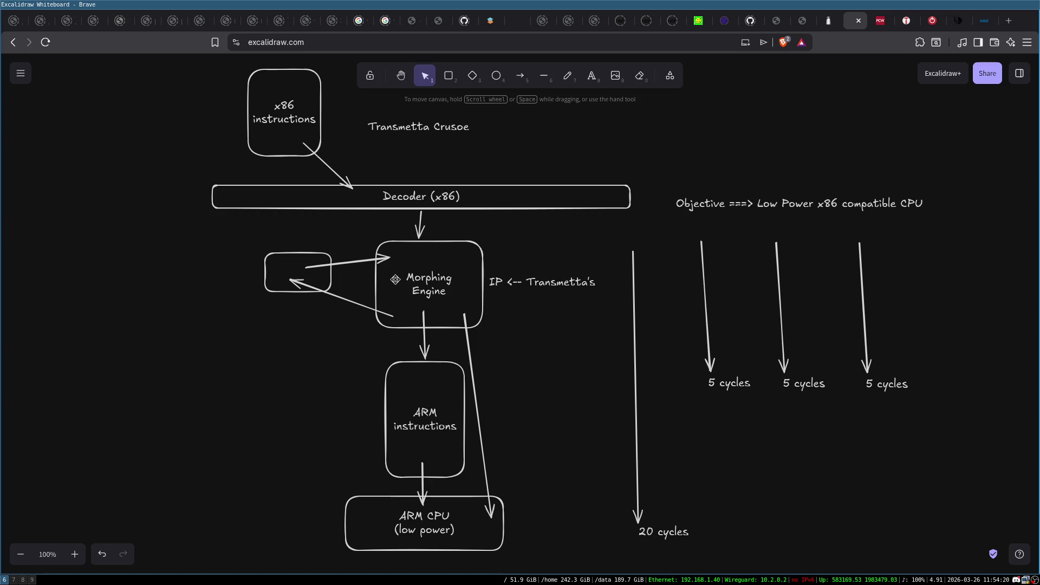
key(ctrl+w)
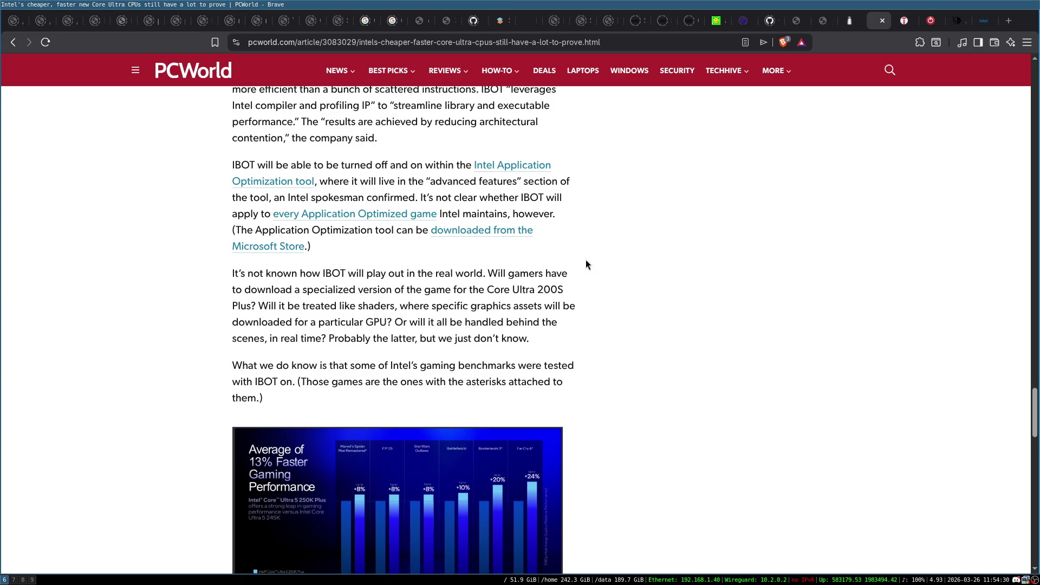
key(ctrl+shift+t)
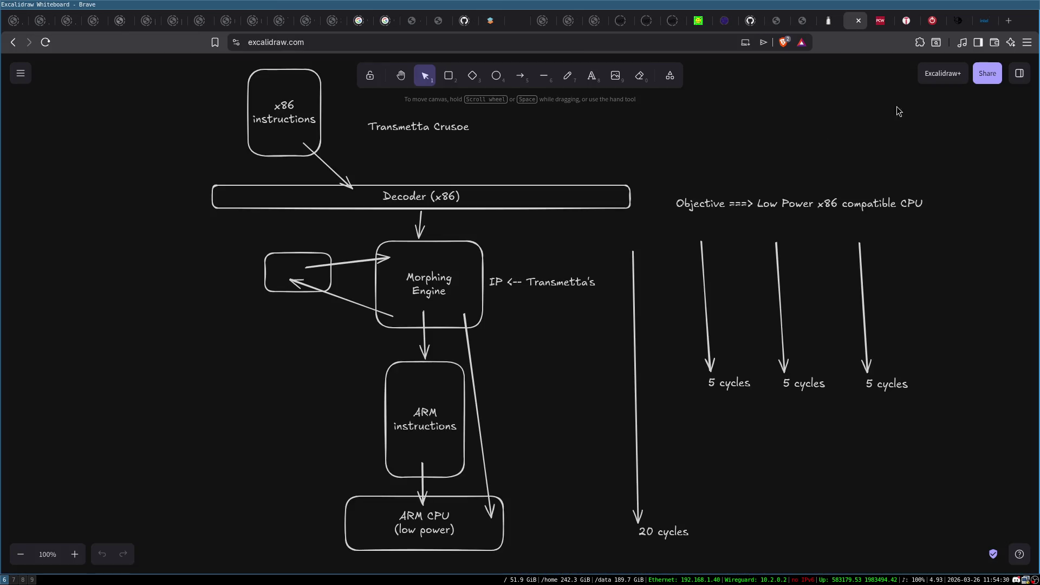
Step: Visit the Intel Binary Optimization Tool and wccftech tabs, then return and select the flowchart
click(980, 24)
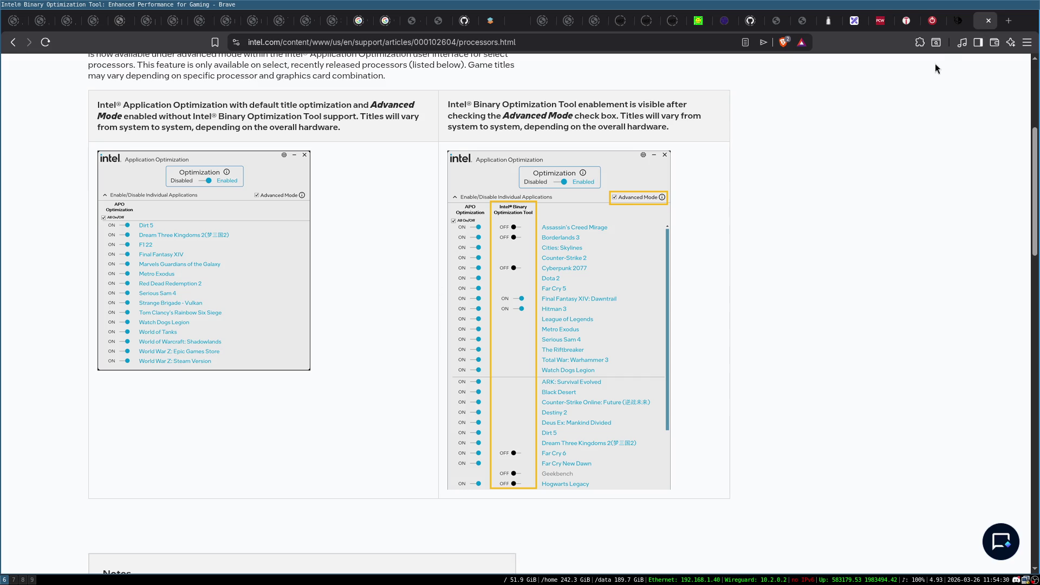
click(951, 28)
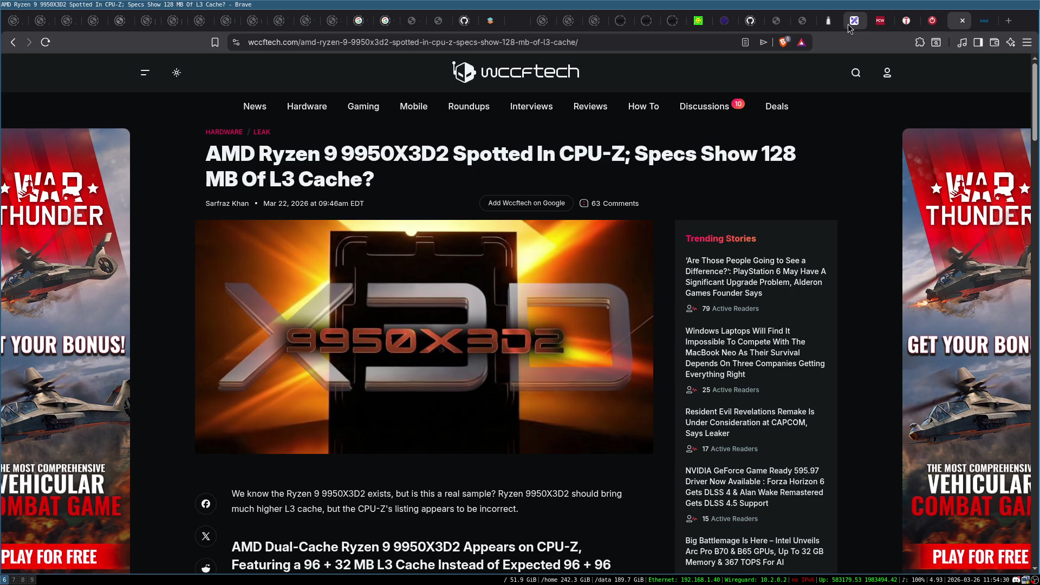
click(847, 24)
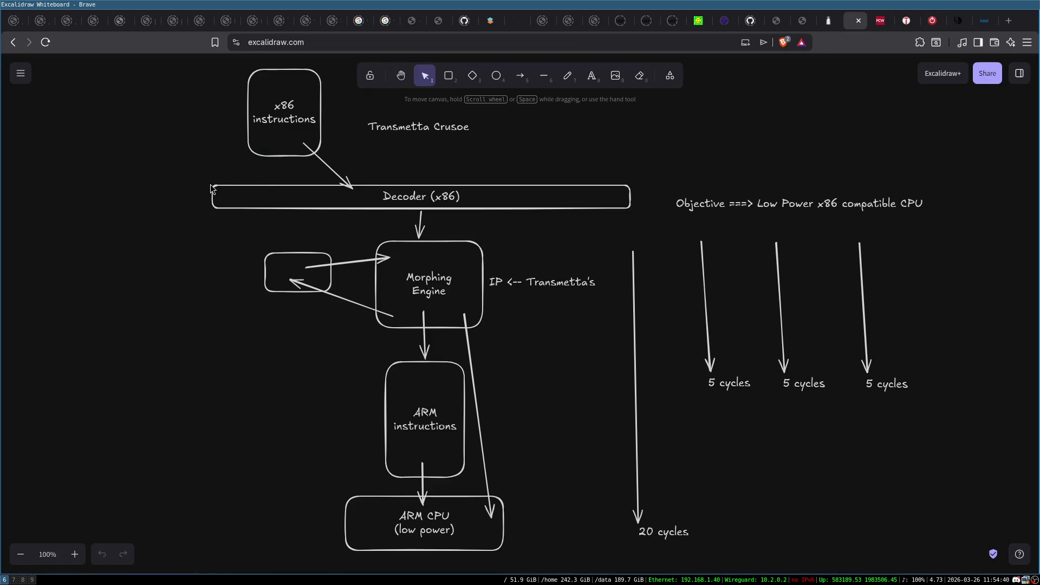
drag(195, 164, 680, 534)
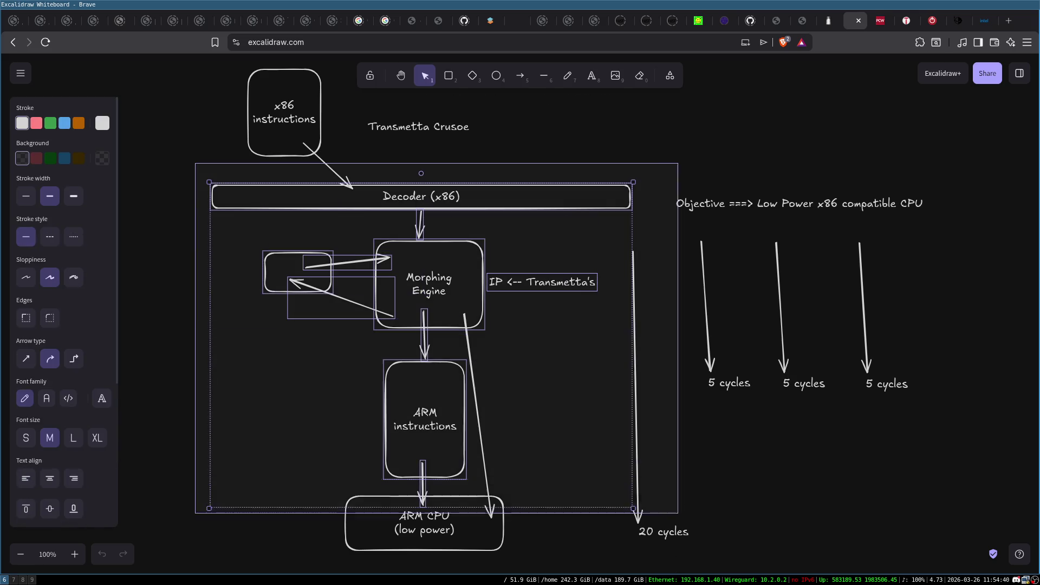
Step: Draw a large chip rectangle enclosing the flowchart, then check the Objective note and title
click(745, 498)
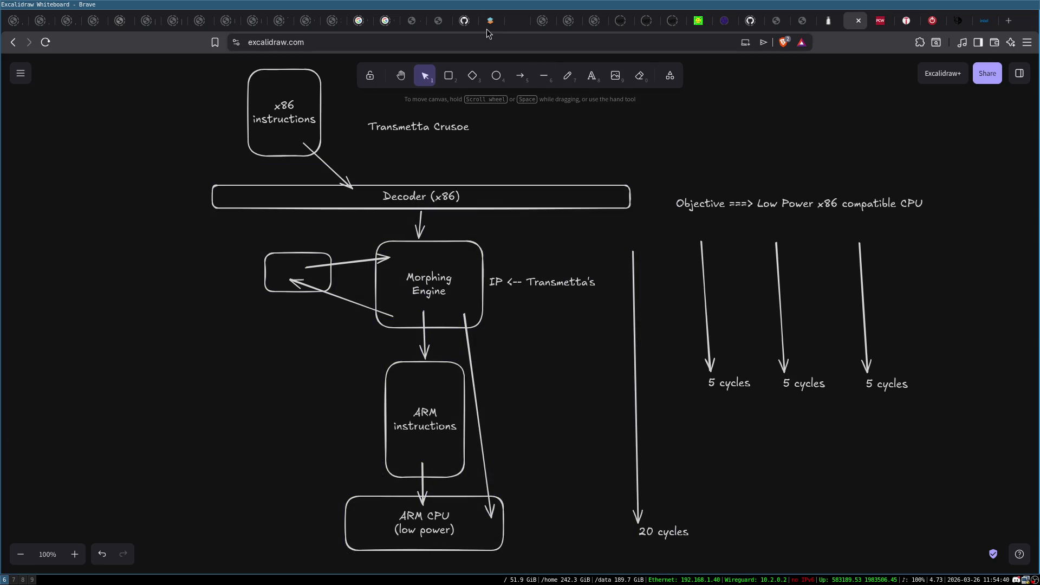
click(448, 76)
mouse_move(142, 157)
mouse_down()
mouse_move(681, 497)
mouse_move(686, 577)
mouse_move(697, 577)
mouse_move(695, 565)
mouse_up()
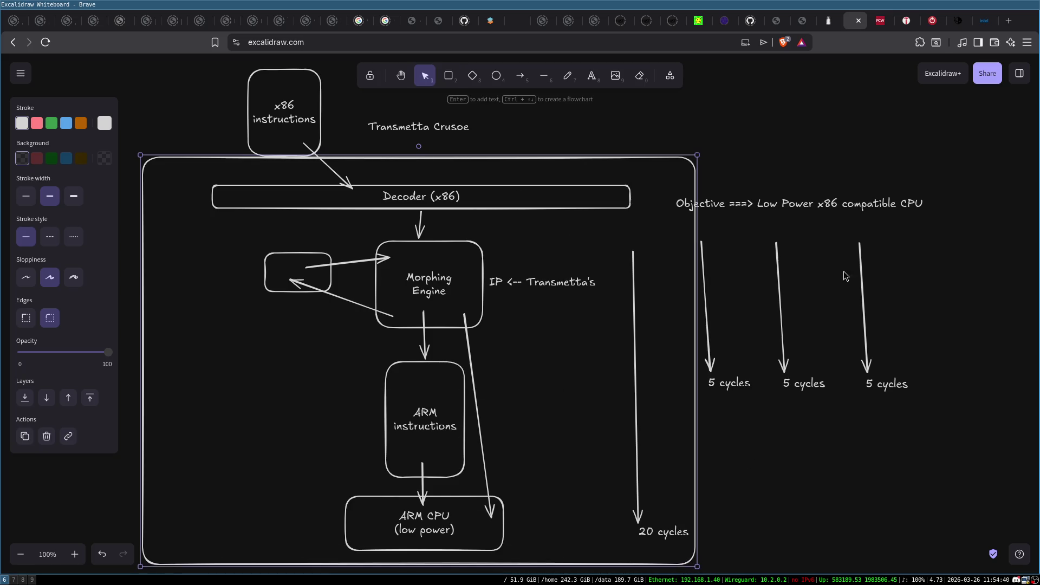
click(798, 195)
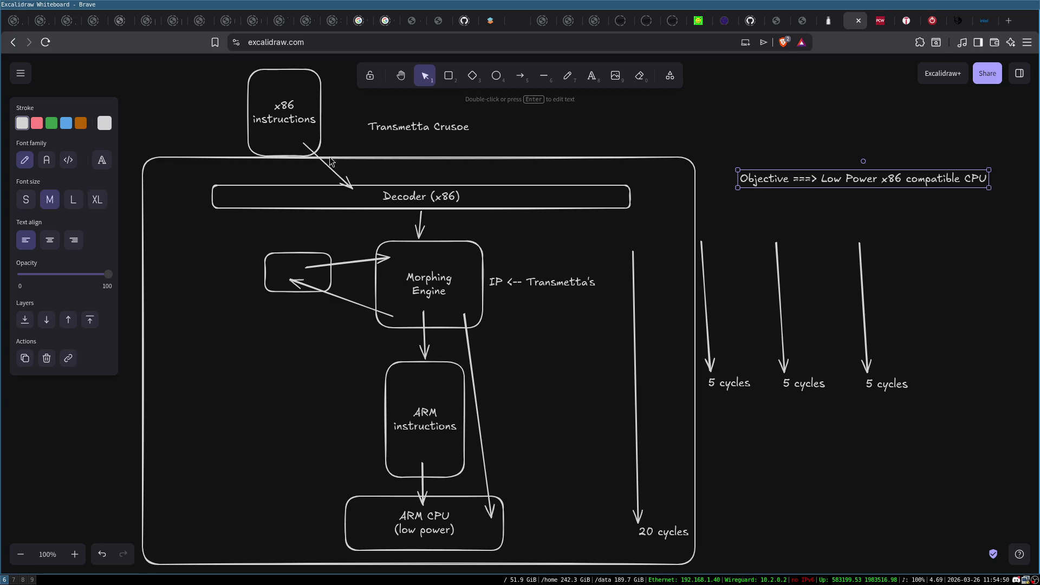
click(452, 118)
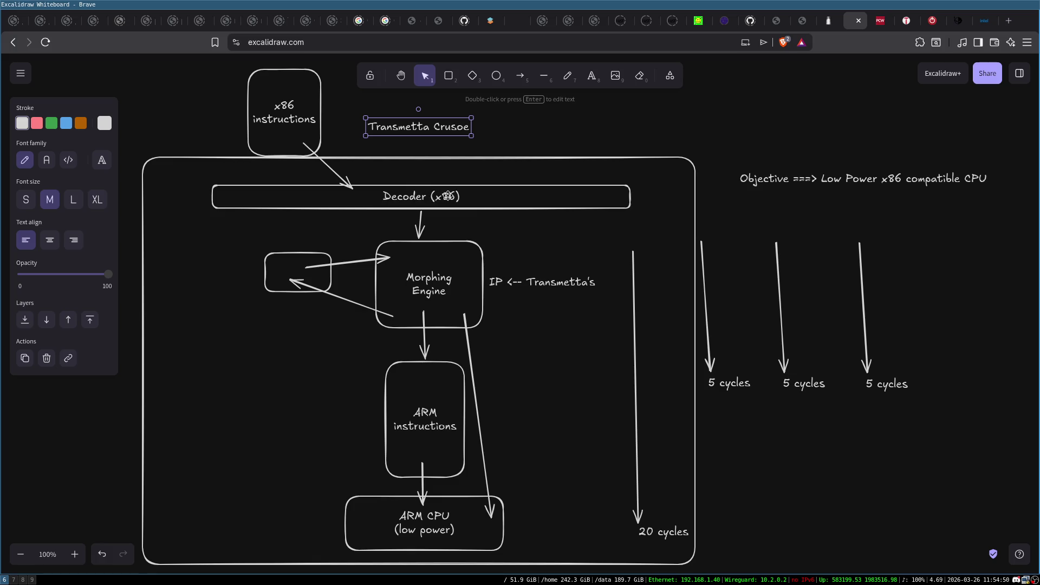
Step: Move the 20 cycles arrow and label to the far right and nudge x86 instructions up
mouse_move(636, 439)
mouse_down()
mouse_move(735, 443)
mouse_move(801, 409)
mouse_move(948, 398)
mouse_move(957, 417)
mouse_up()
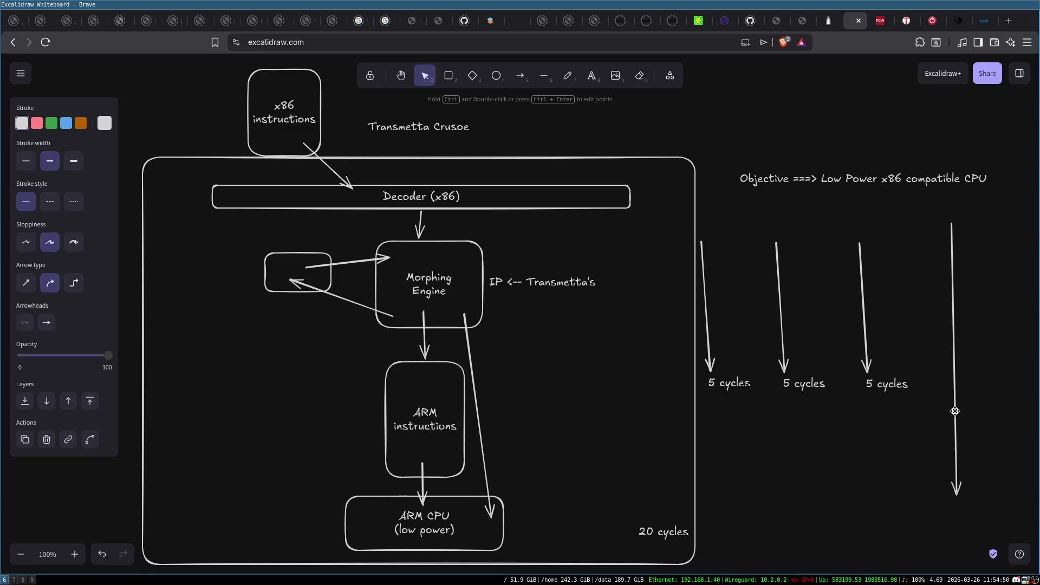
drag(662, 533, 773, 532)
drag(885, 527, 952, 509)
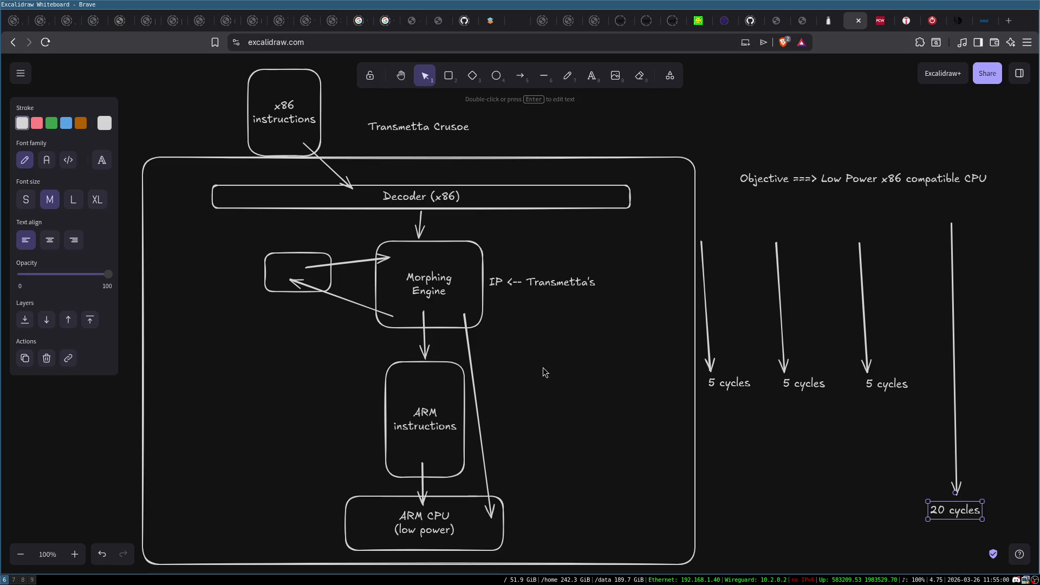
click(159, 111)
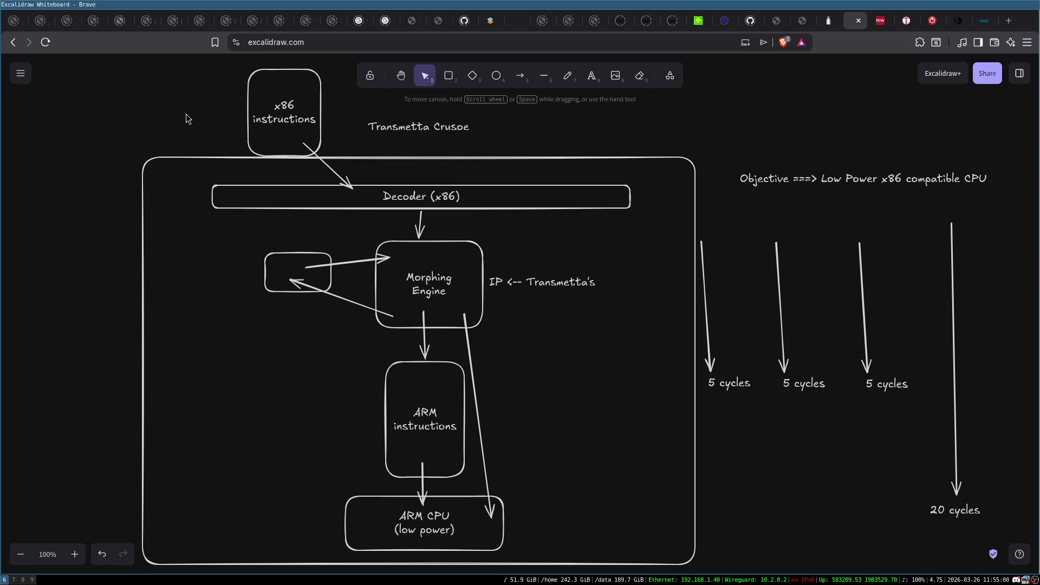
drag(272, 96, 293, 88)
click(221, 97)
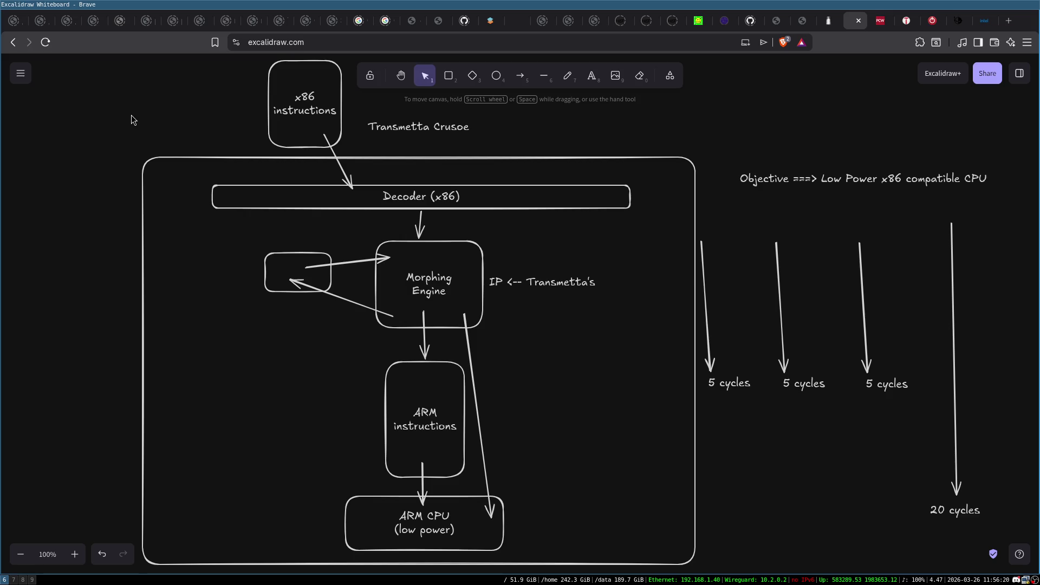
Step: Search DuckDuckGo for 'x87 accelerator pci' in a new tab, glancing at its image results
key(ctrl+t)
text(x87 accelerator )
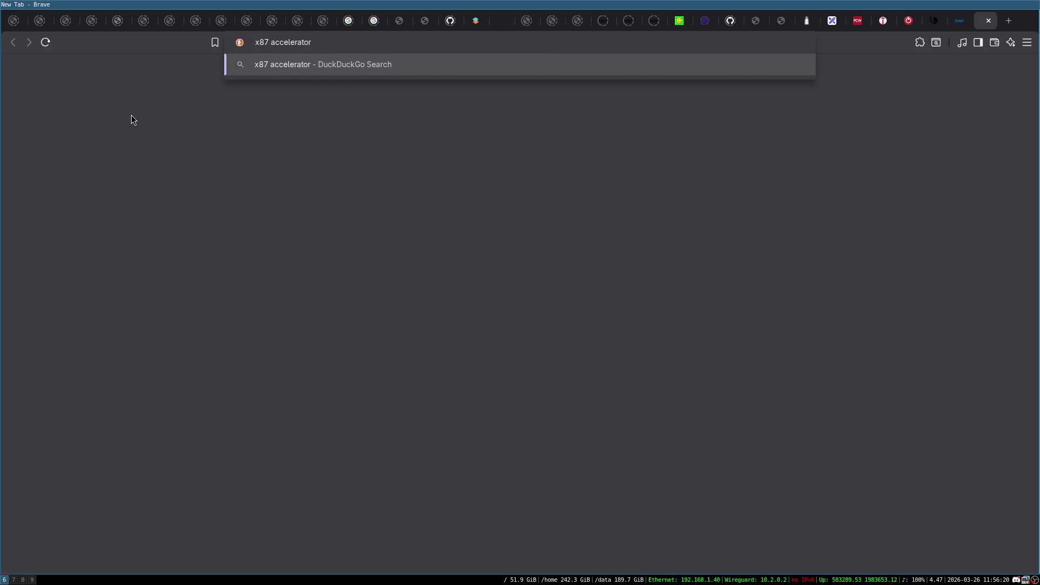
text(pci)
key(Return)
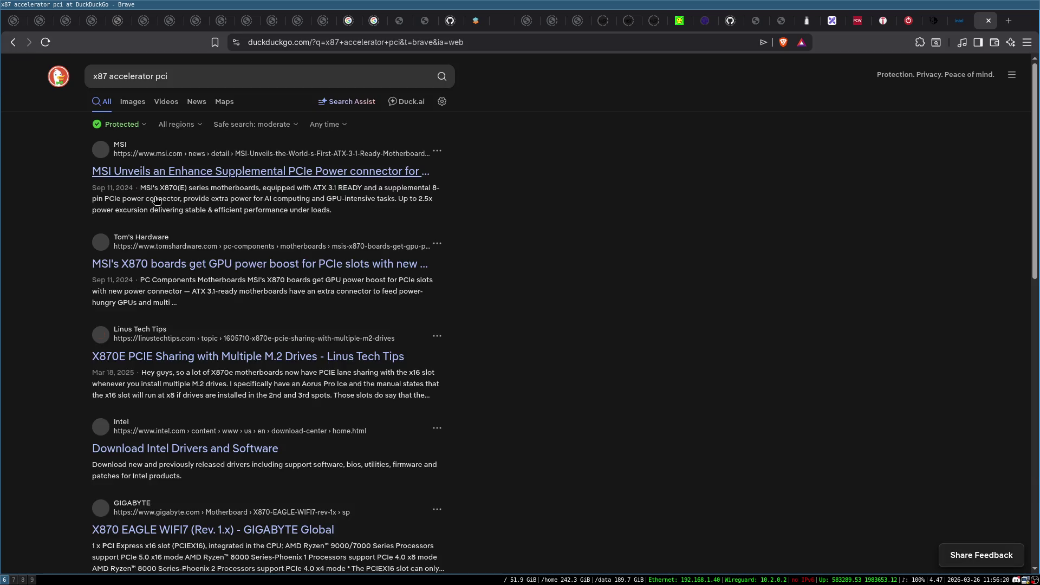
click(135, 103)
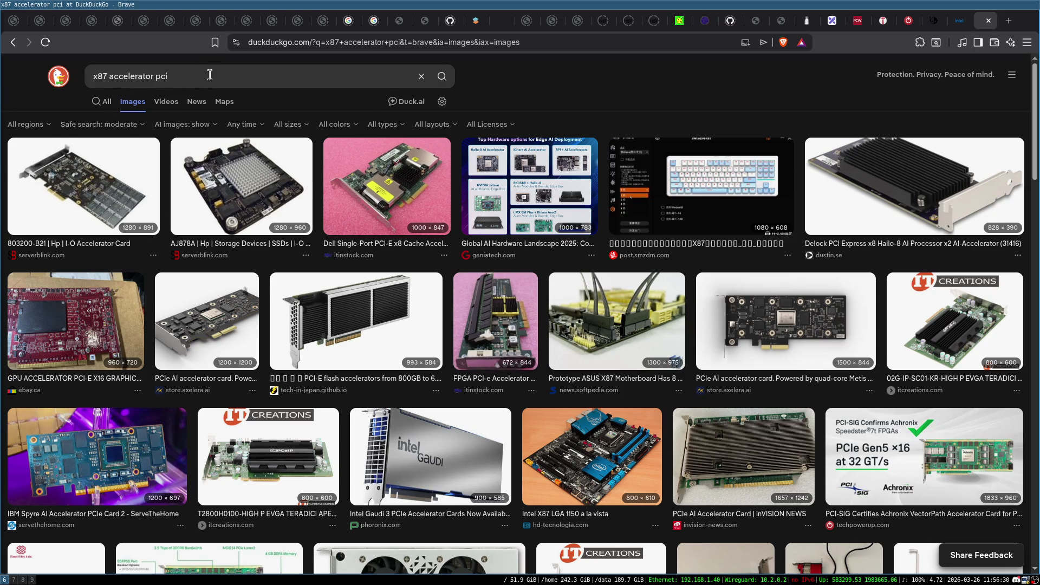
click(102, 106)
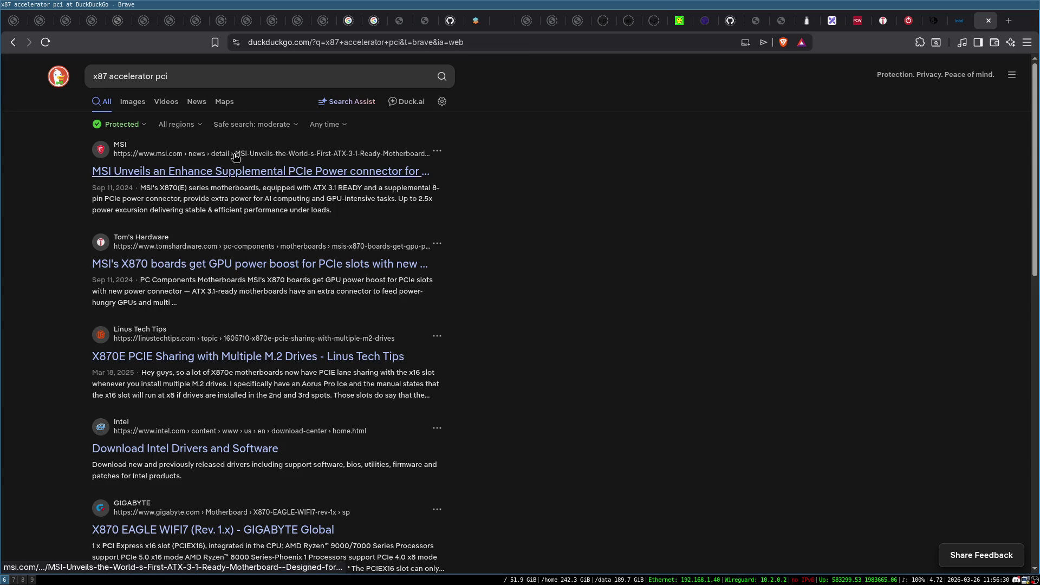
Step: Rerun the 'x87 accelerator pci' query on Google Images using the !gi bang
click(217, 75)
text(!gi)
key(Return)
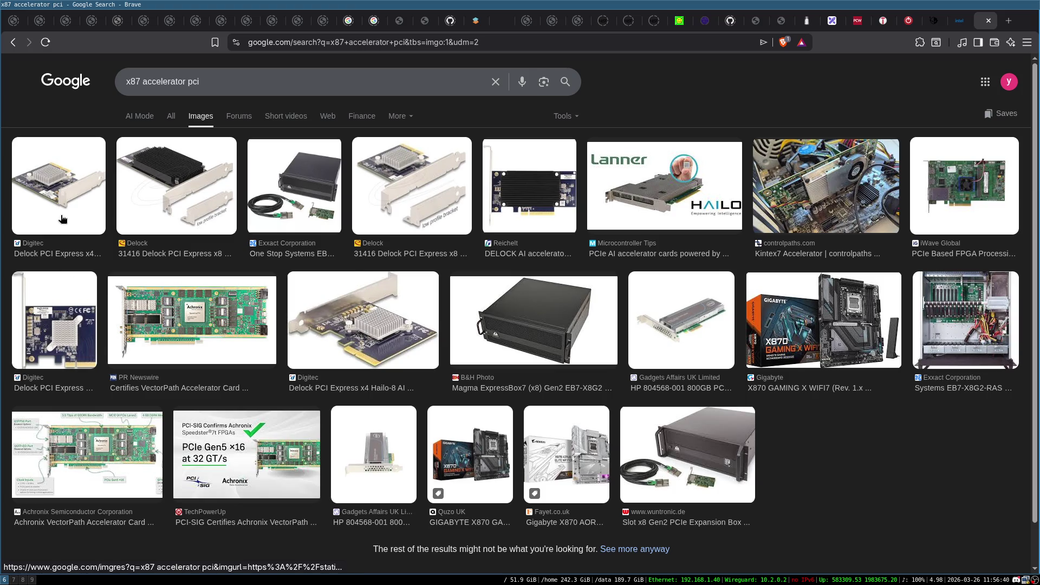
Step: Preview the first Delock PCI card image, then switch to Google's All web results
click(62, 218)
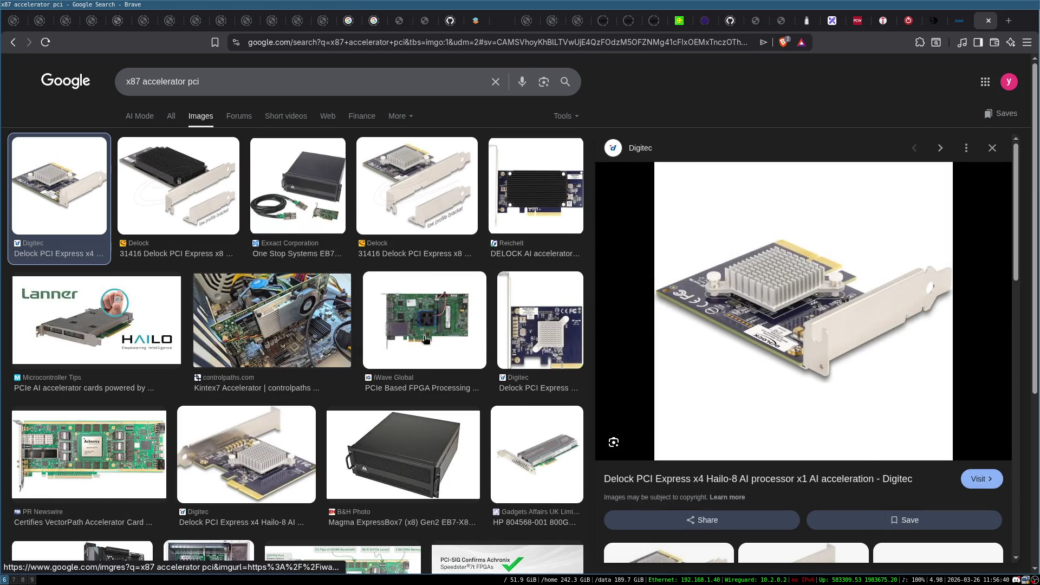
key(Escape)
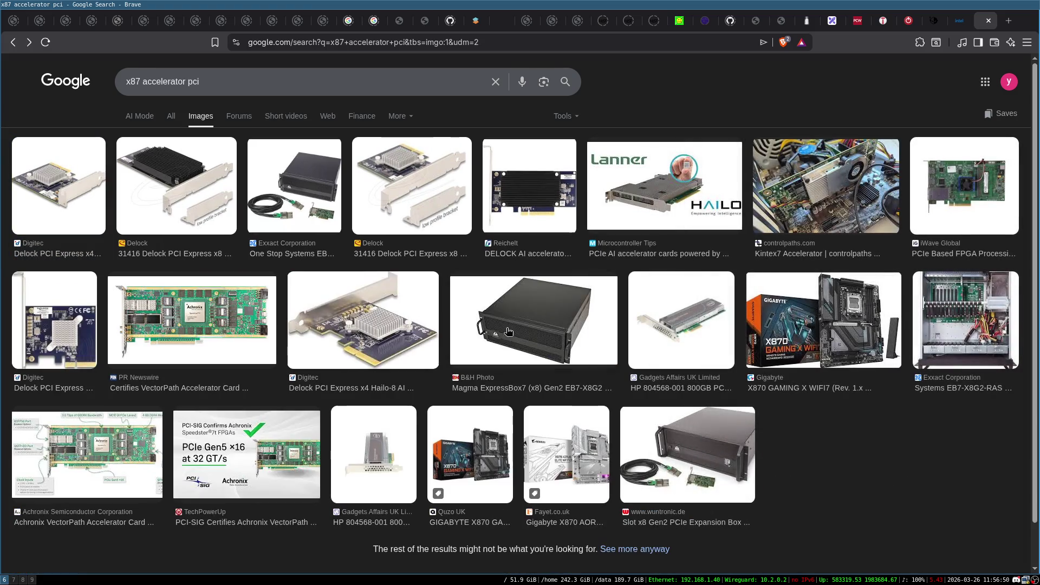
scroll(325, 227, down, 1)
scroll(217, 163, up, 1)
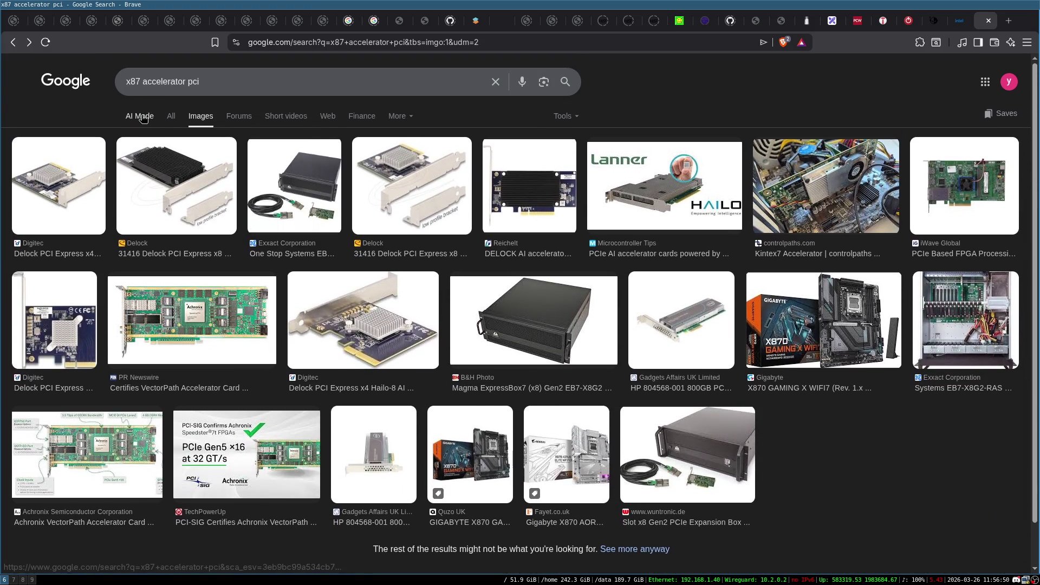
click(171, 116)
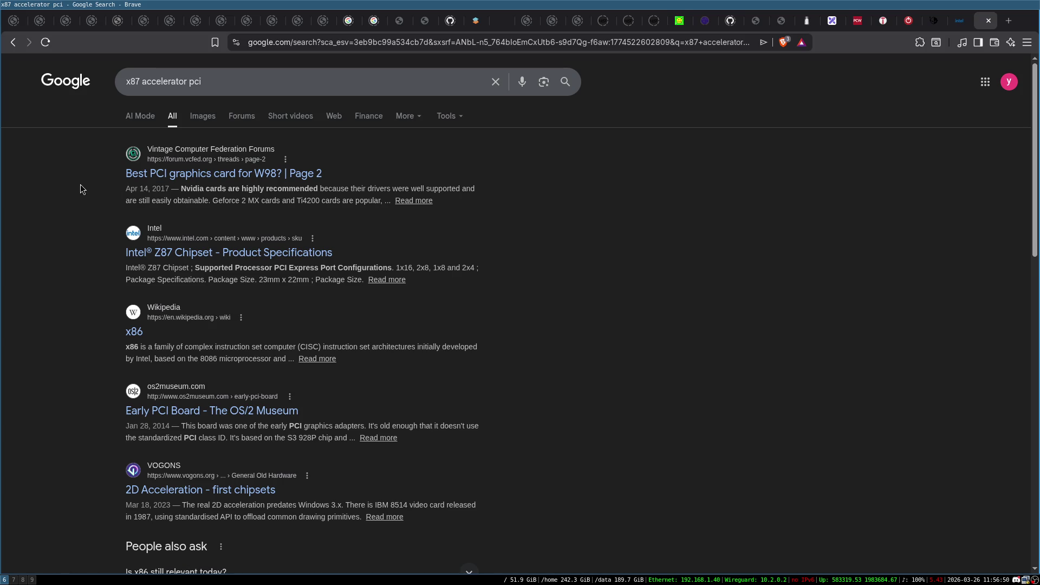
Step: Refine the query to 'intel x87 accelerator pci' and open the Wikipedia x87 article
click(140, 82)
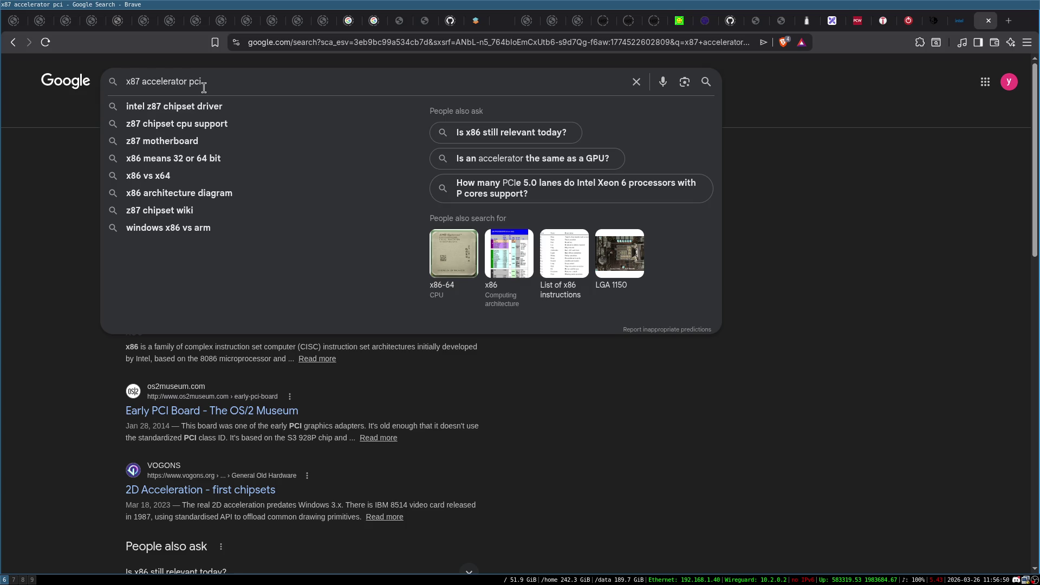
key(Home)
text(intel)
key(Return)
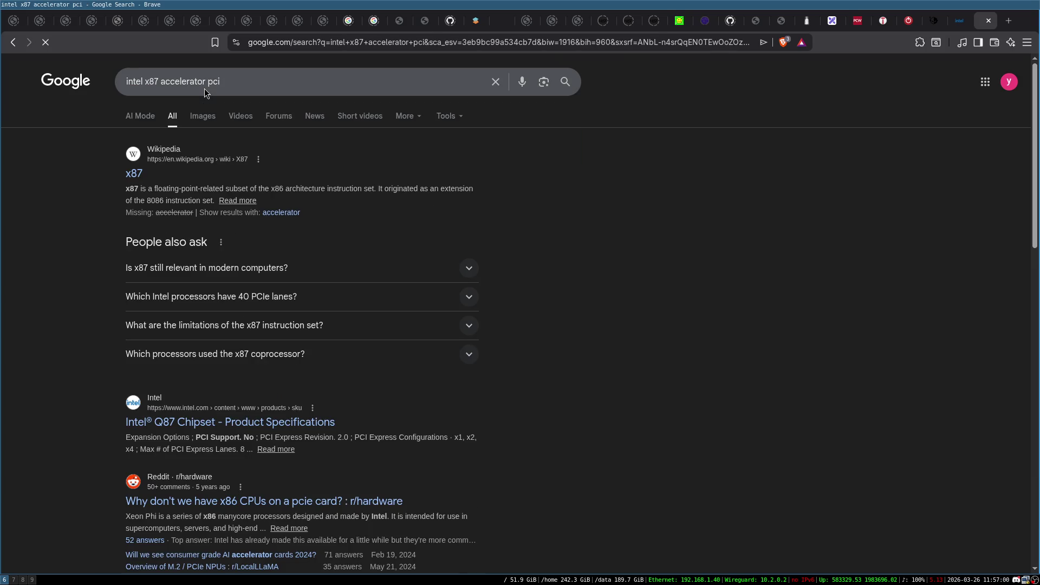
click(134, 179)
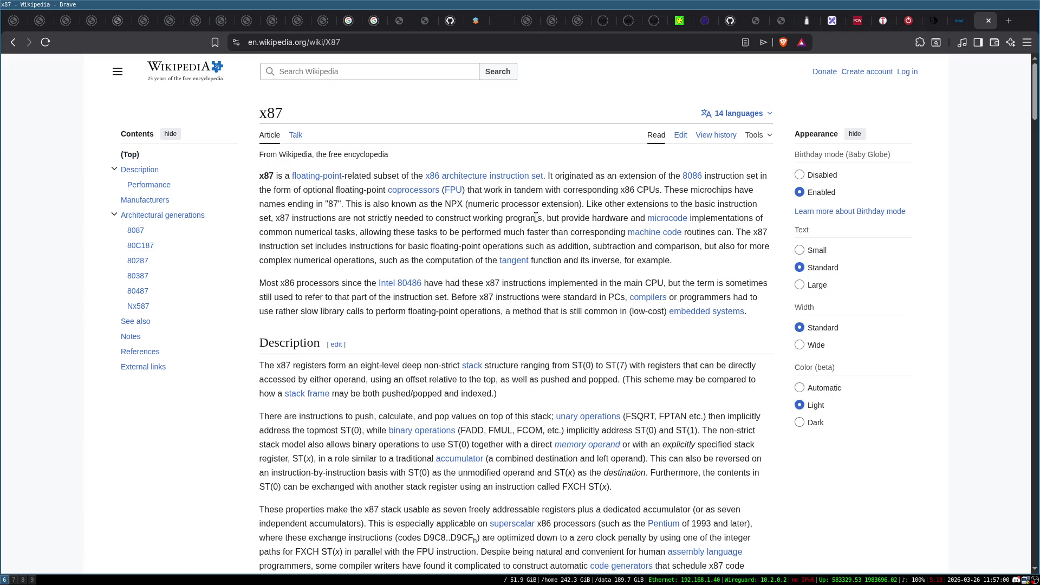
Step: Read the x87 article through its processor generations down to References, then return to Excalidraw
scroll(508, 205, down, 2)
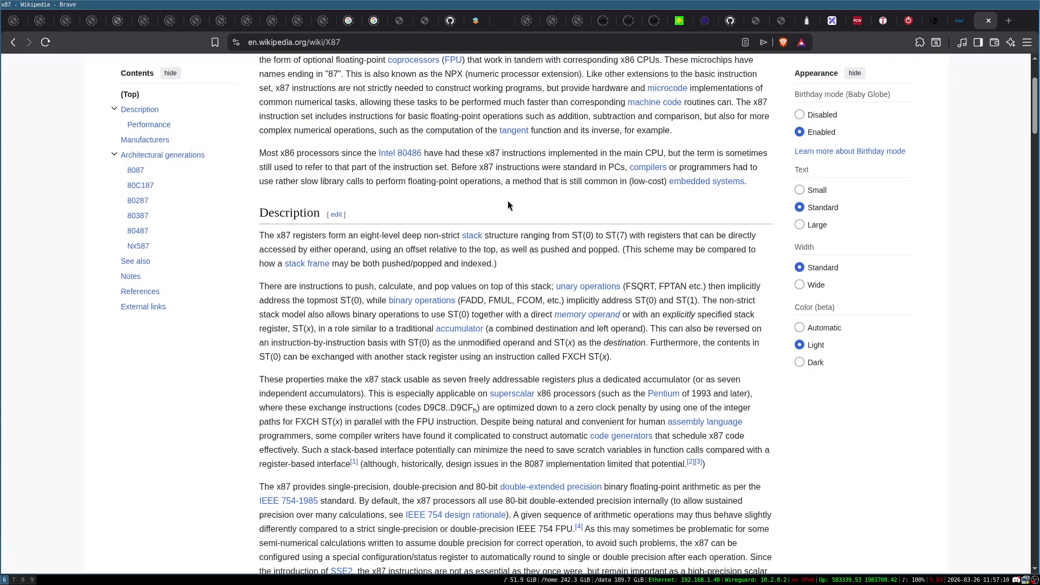
scroll(508, 201, down, 6)
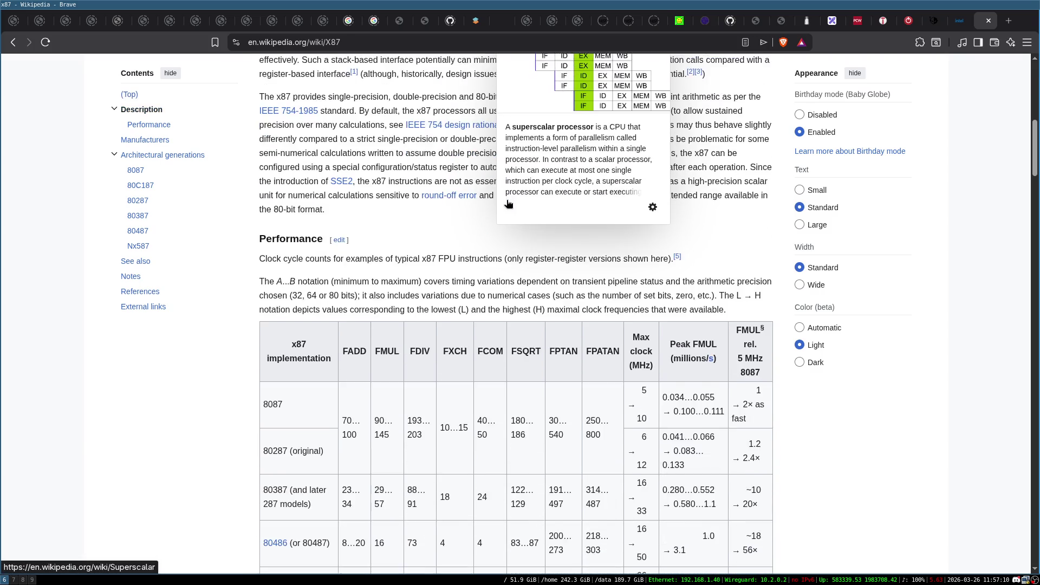
scroll(508, 203, down, 1)
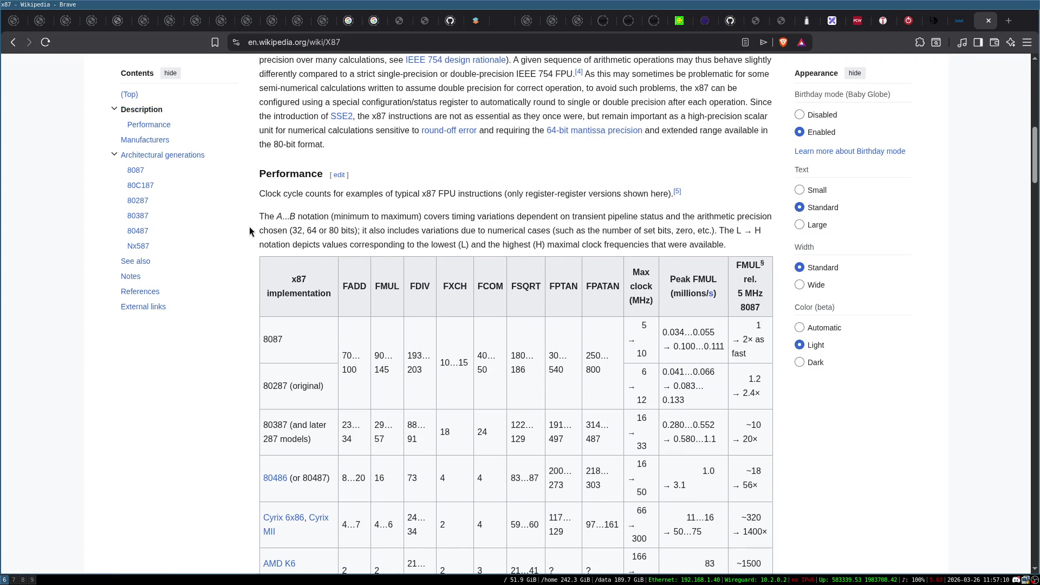
scroll(250, 232, down, 10)
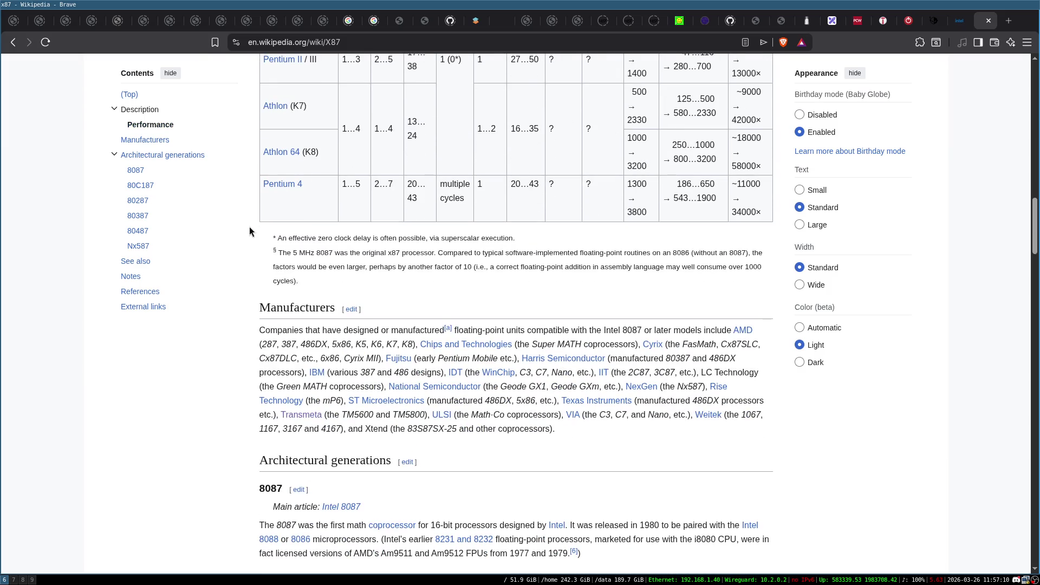
scroll(249, 230, down, 6)
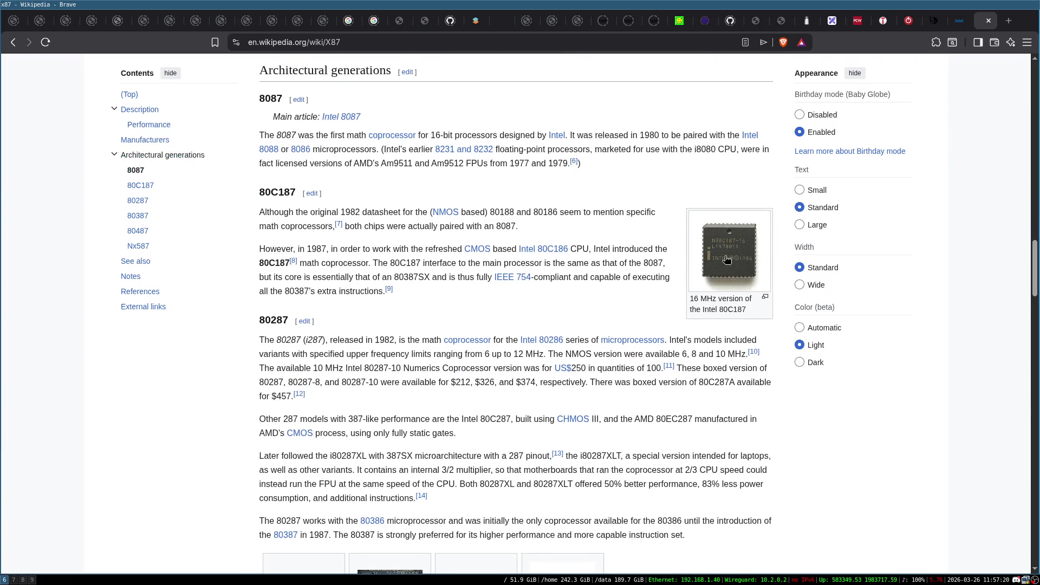
scroll(693, 252, down, 4)
scroll(693, 252, down, 6)
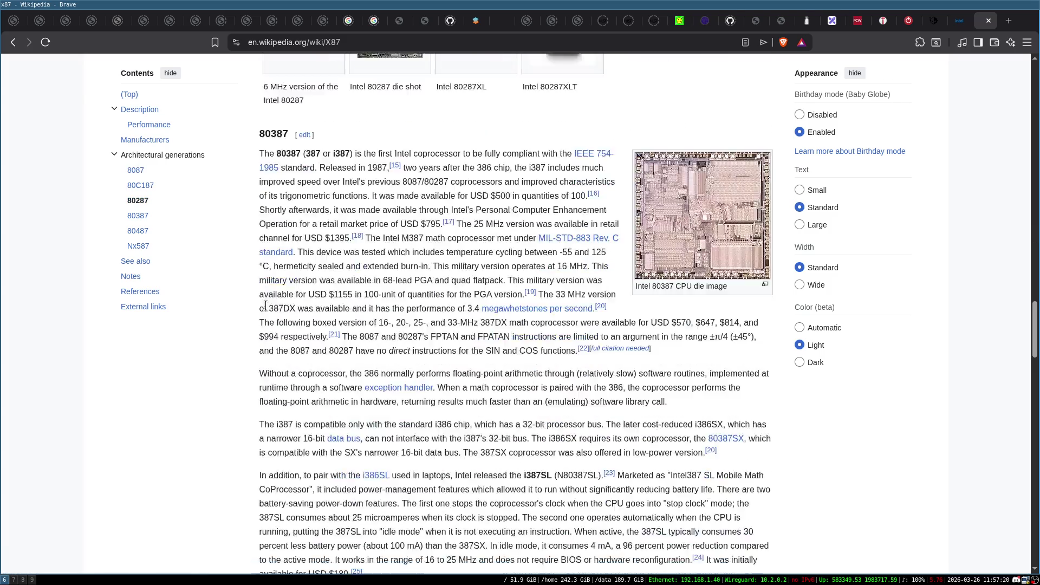
scroll(265, 306, down, 12)
scroll(259, 307, down, 7)
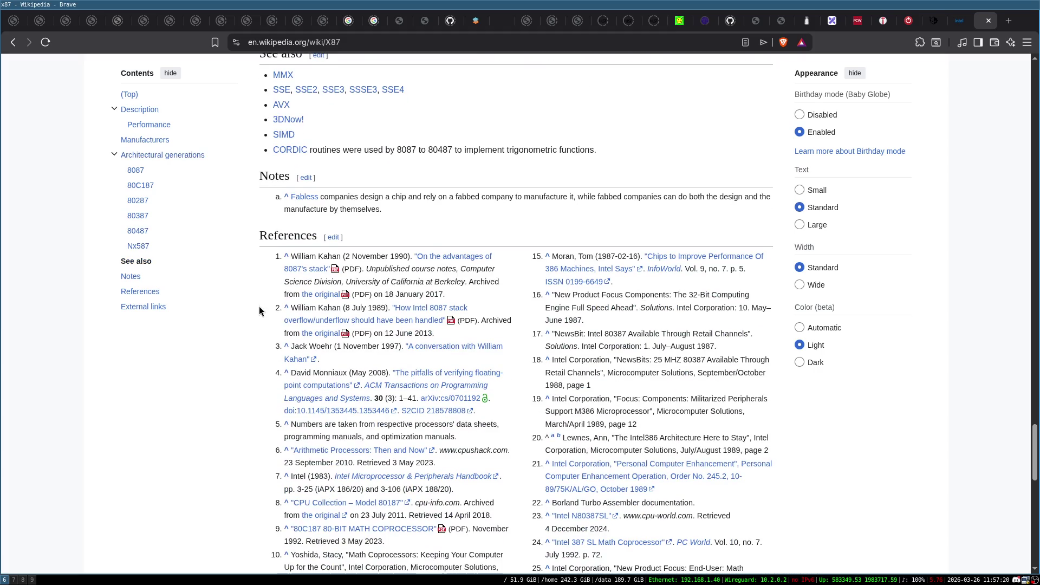
scroll(259, 307, up, 6)
click(824, 22)
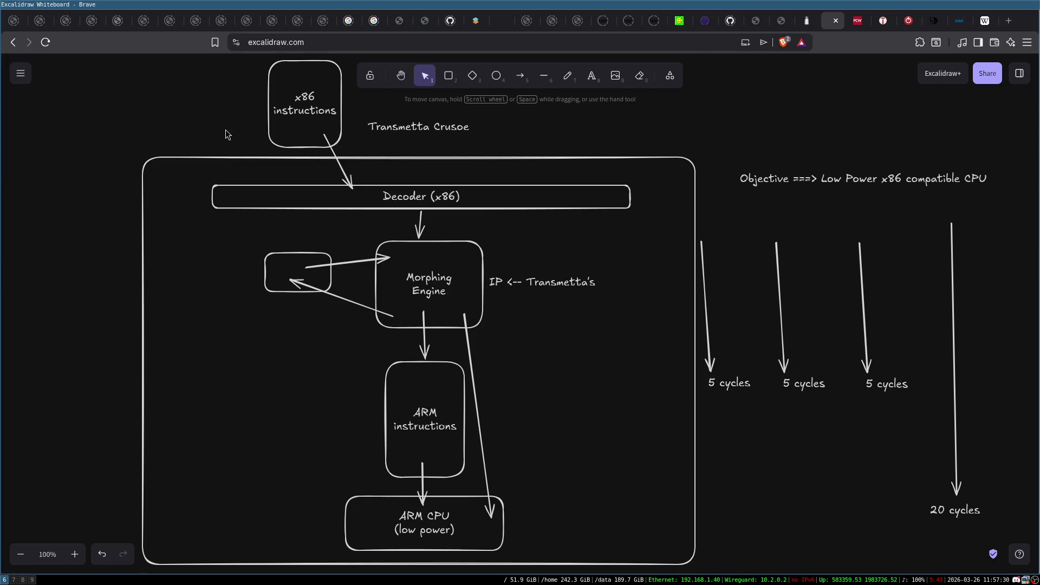
Step: Delete the whole Transmetta Crusoe diagram and draw a large outer rectangle
key(ctrl+a)
key(Delete)
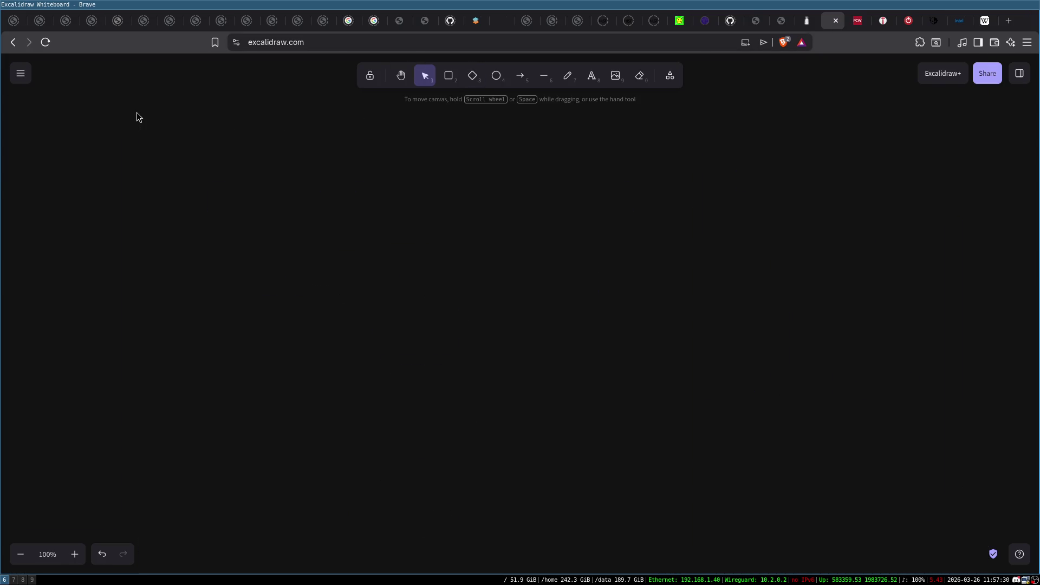
click(447, 76)
mouse_move(330, 176)
mouse_down()
mouse_move(692, 448)
mouse_move(714, 508)
mouse_up()
Step: Draw a box labelled x86 and a tall narrow box labelled x87 inside it
click(448, 75)
drag(390, 239, 491, 332)
double_click(442, 286)
text(x86)
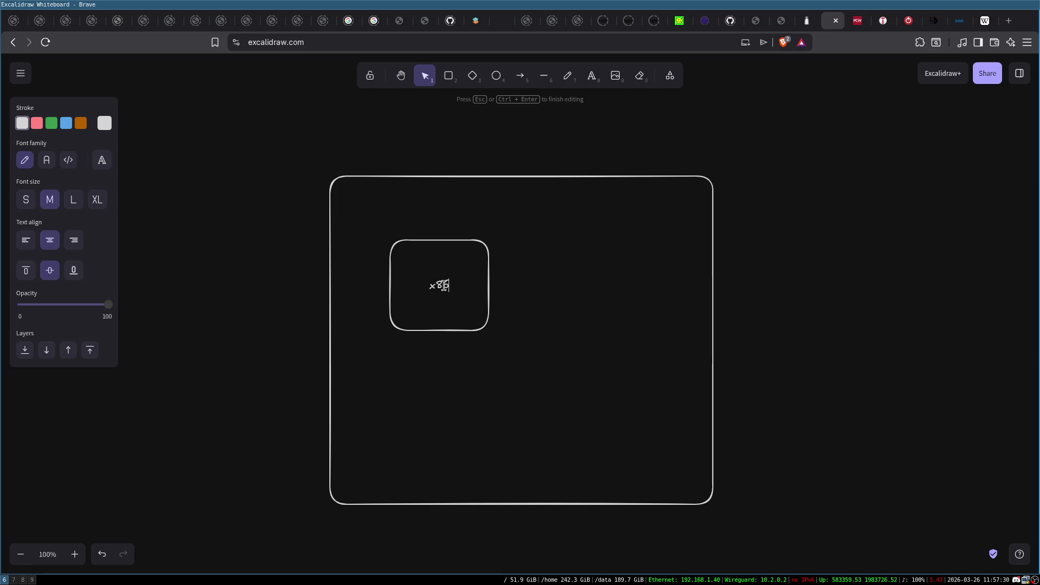
click(561, 138)
click(444, 77)
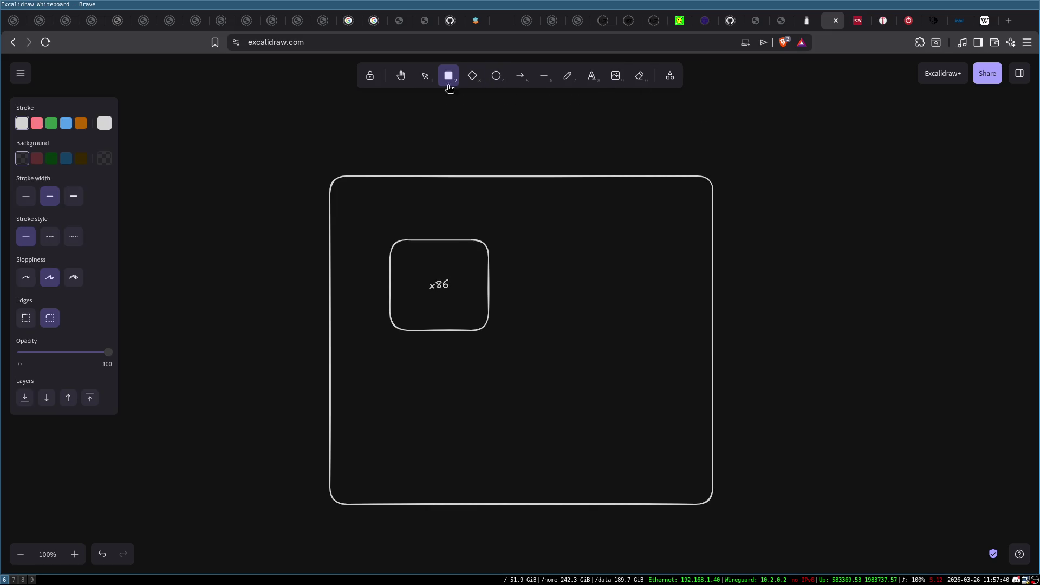
mouse_move(562, 239)
mouse_down()
mouse_move(594, 378)
mouse_move(597, 443)
mouse_move(592, 436)
mouse_up()
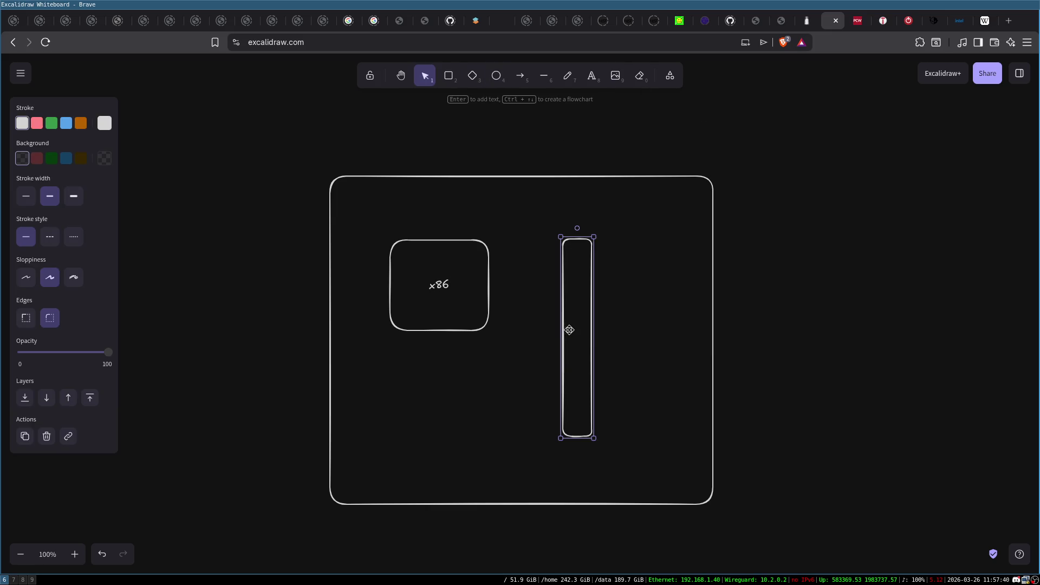
double_click(576, 335)
text(x87)
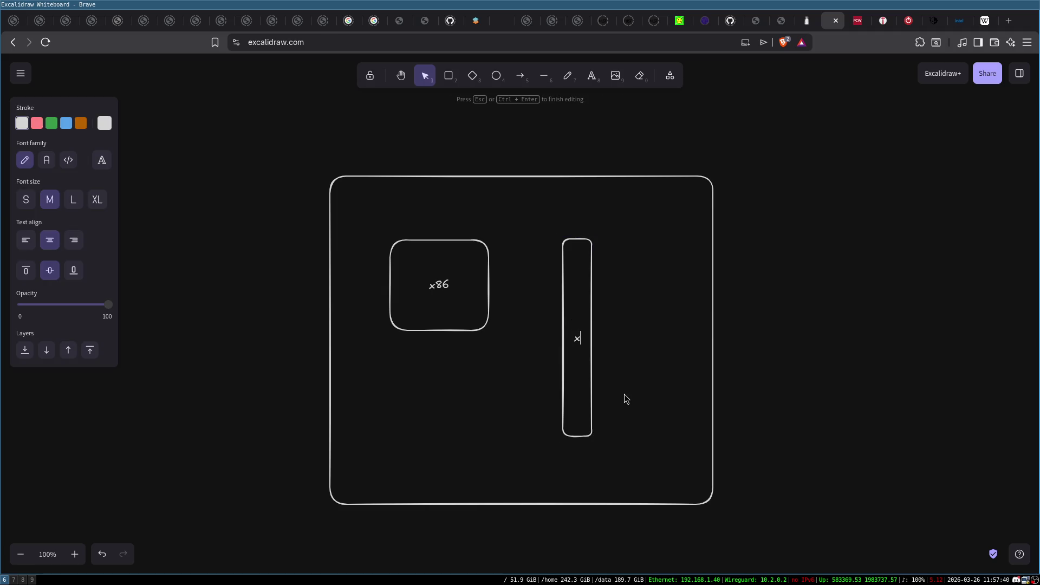
click(506, 244)
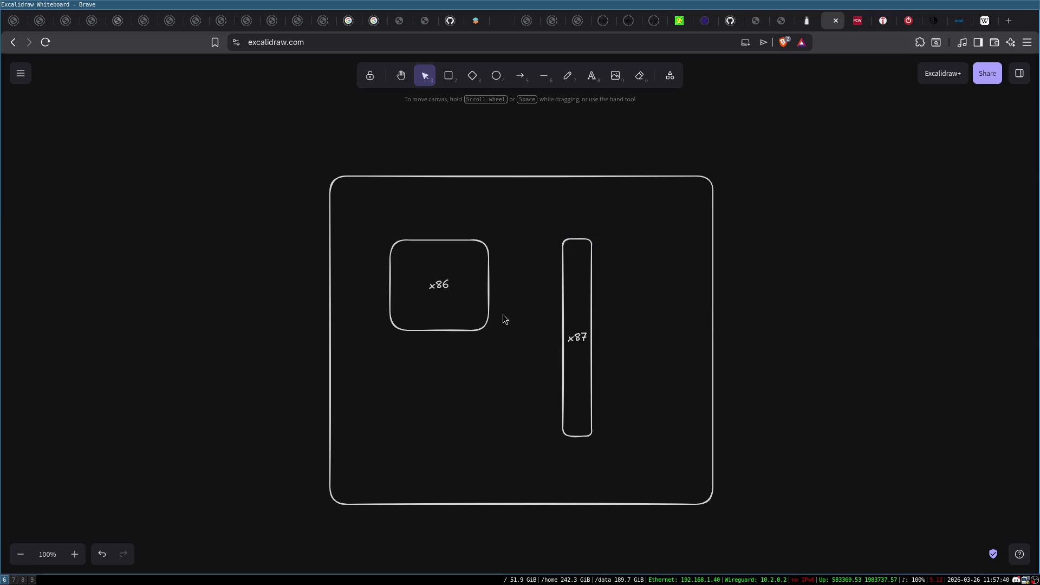
Step: Select every shape on the canvas and delete them all
click(469, 284)
click(583, 287)
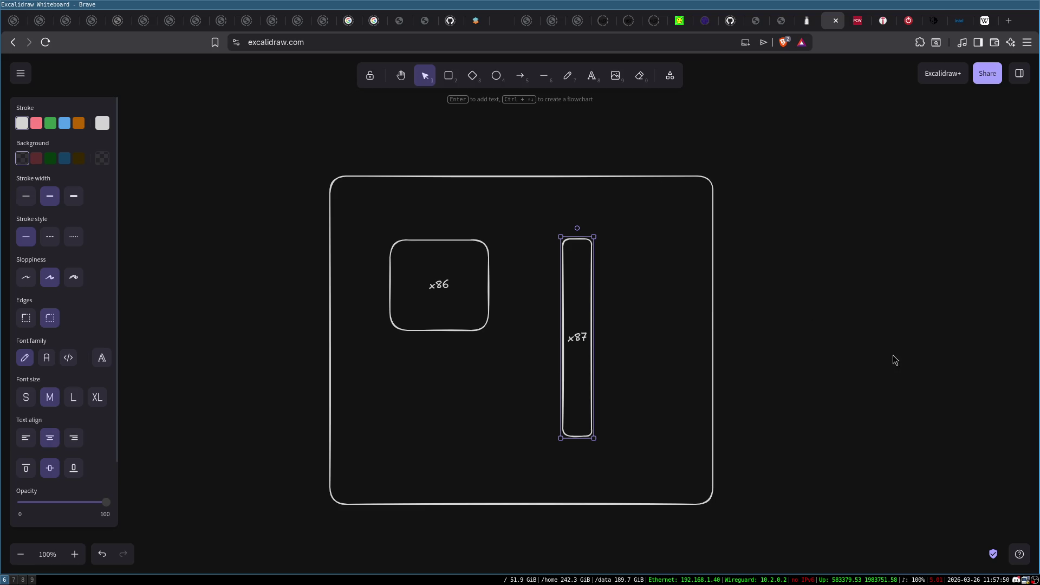
drag(275, 137, 825, 557)
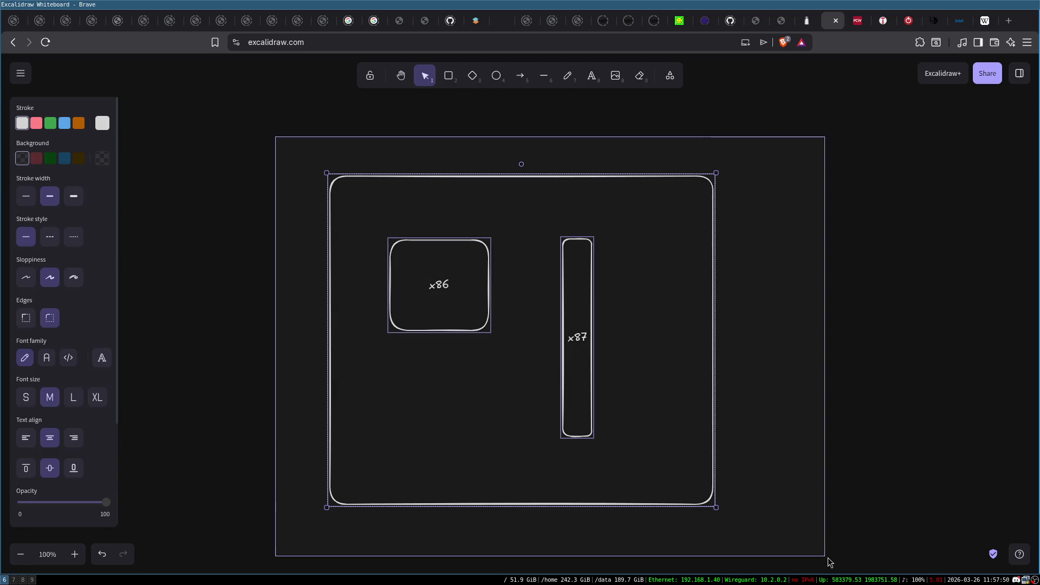
key(Delete)
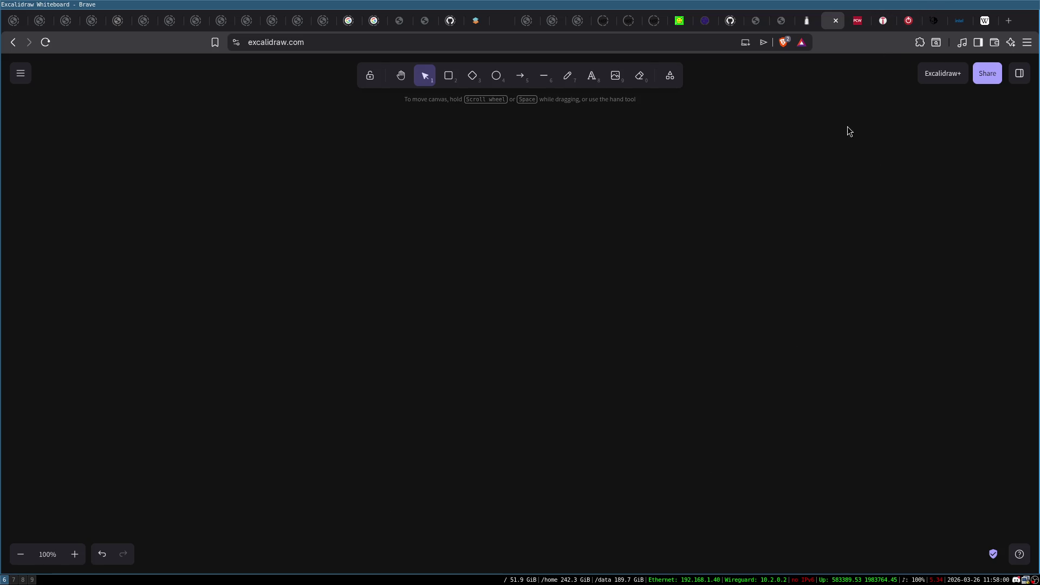
Step: Return to the x87 article and view the Socket for the 80387 image full-size
click(986, 22)
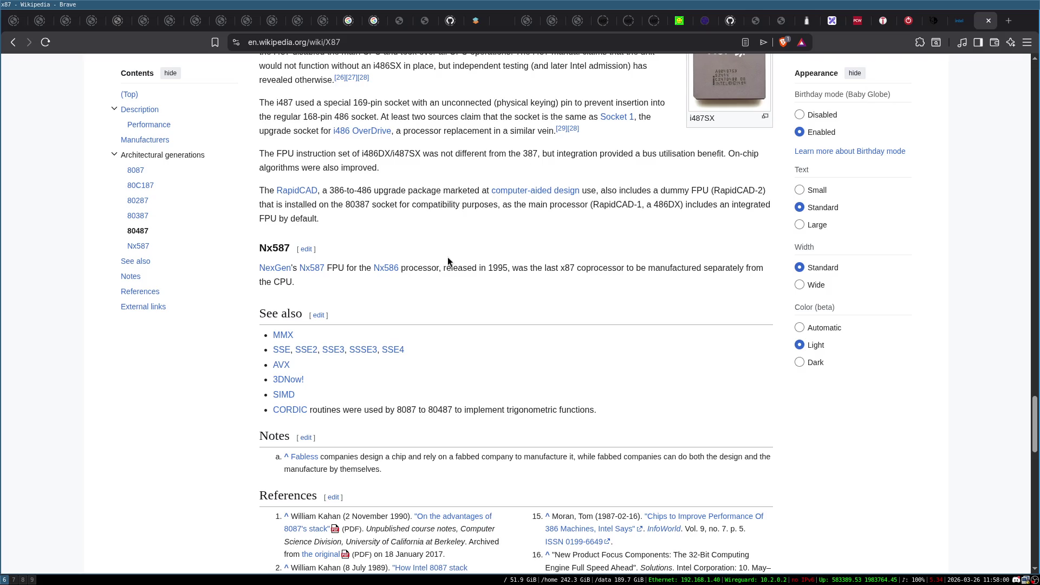
scroll(547, 256, down, 3)
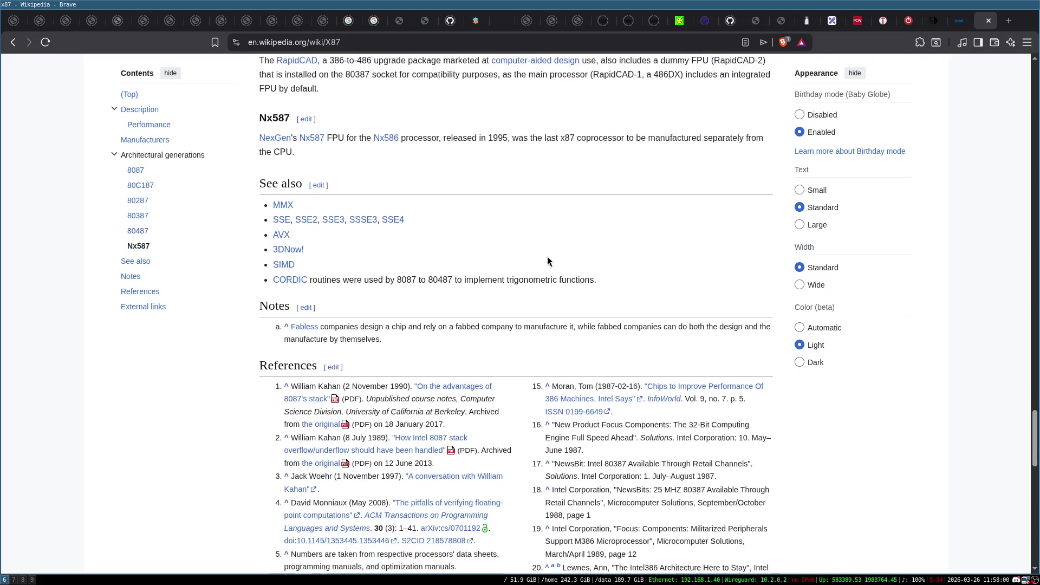
scroll(545, 254, down, 1)
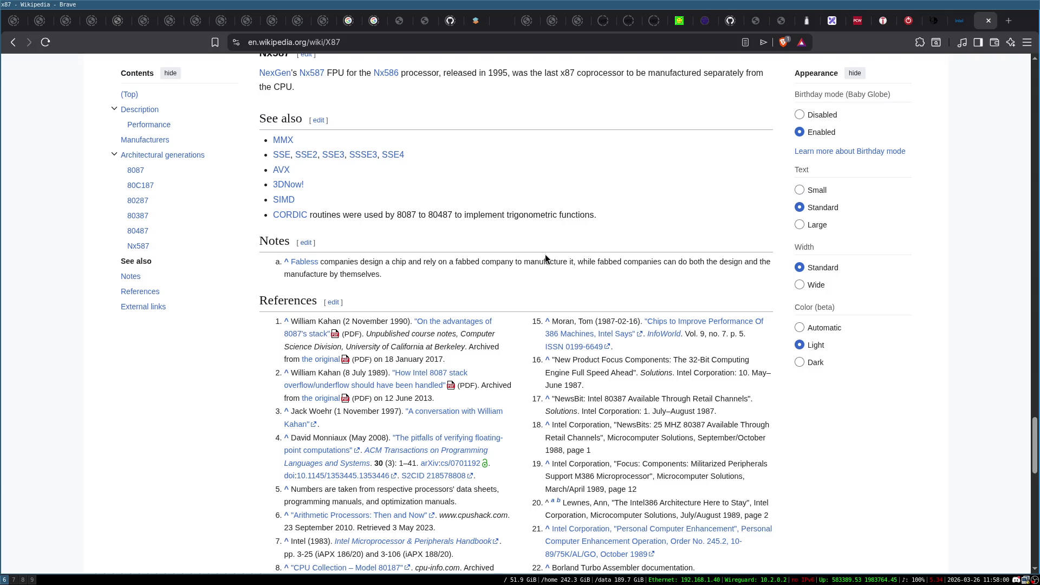
scroll(545, 255, up, 3)
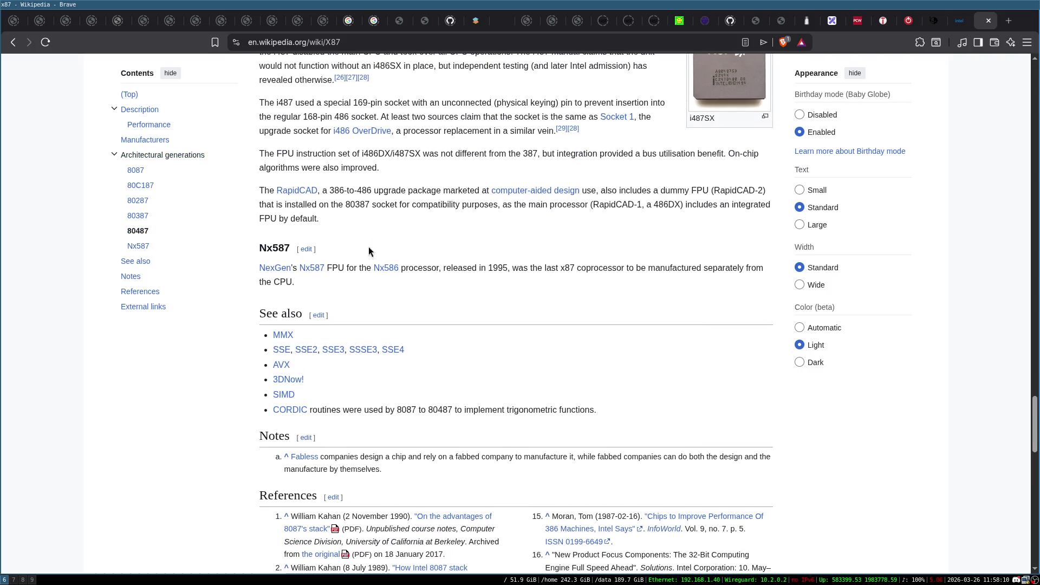
scroll(369, 246, up, 5)
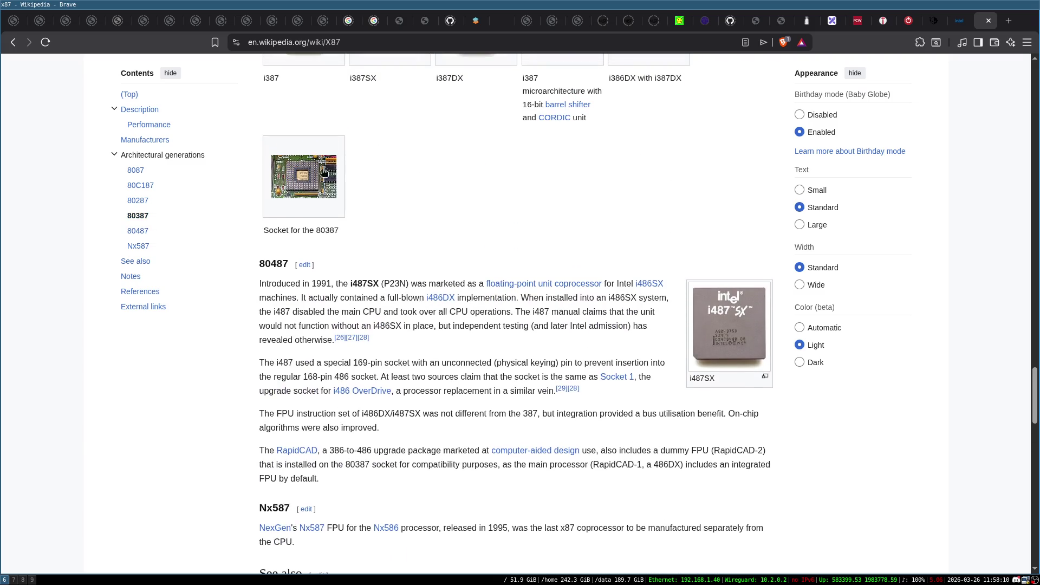
click(320, 172)
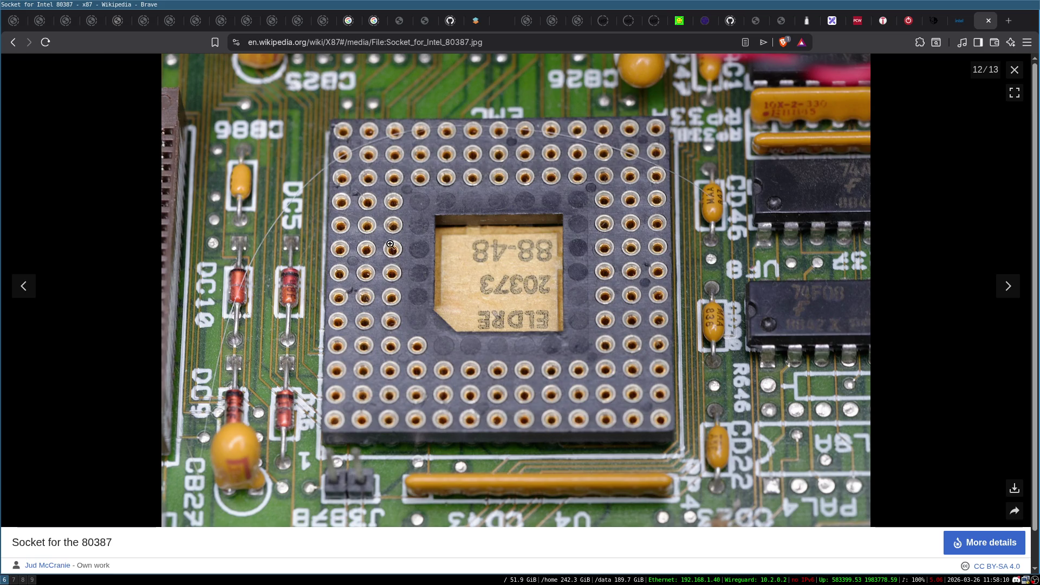
key(Escape)
Step: Scroll the x87 article back to the top, close it, and open a new tab
scroll(486, 226, up, 6)
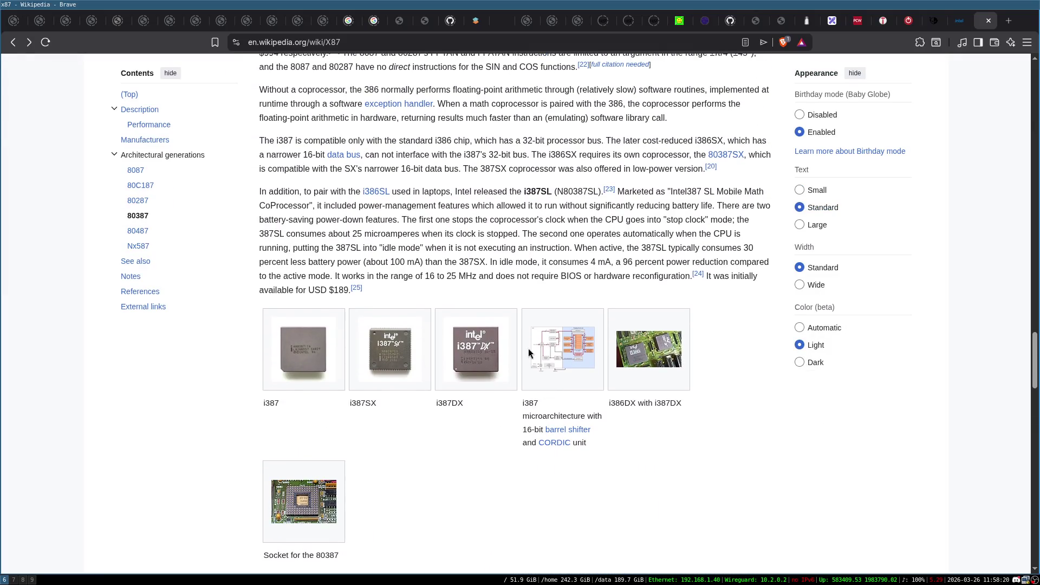
scroll(486, 501, up, 3)
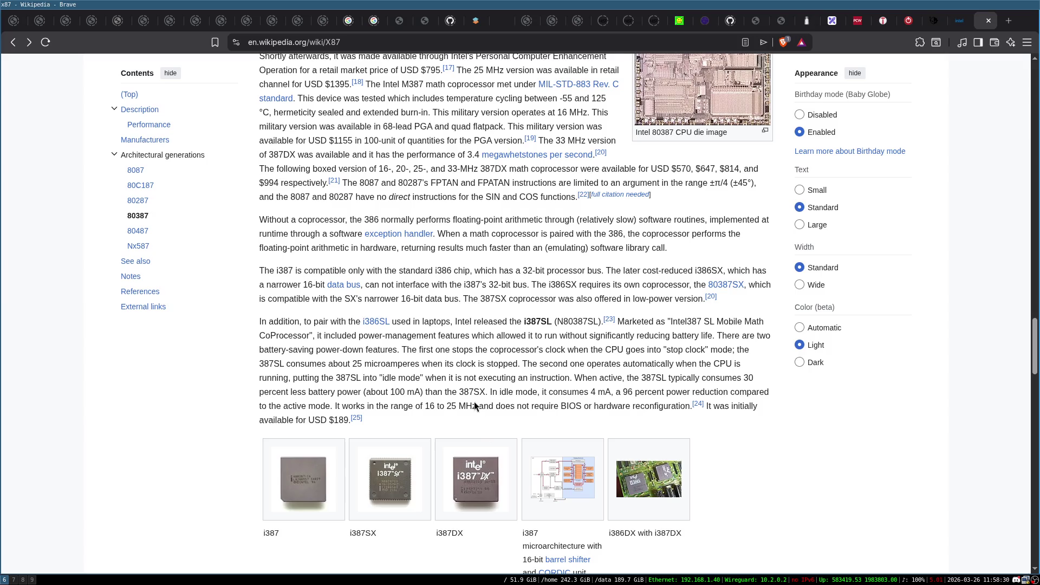
scroll(472, 398, up, 1)
scroll(471, 393, up, 7)
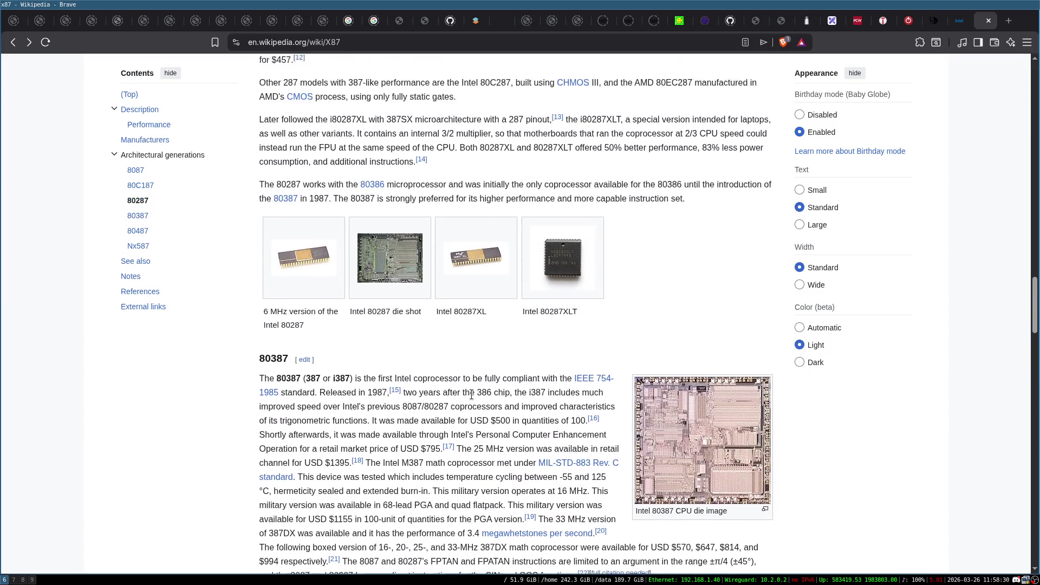
scroll(471, 394, up, 4)
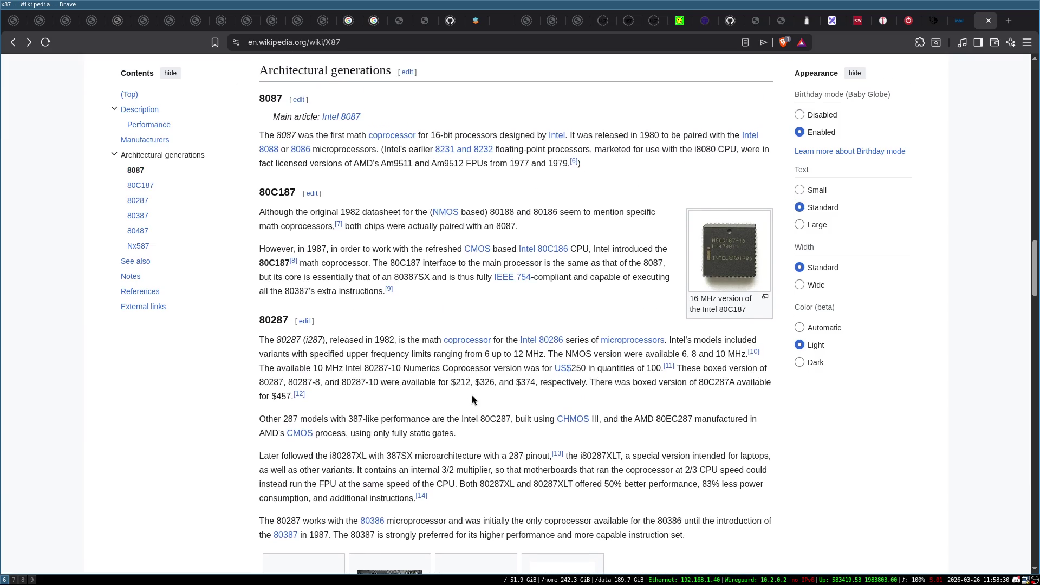
scroll(472, 395, up, 7)
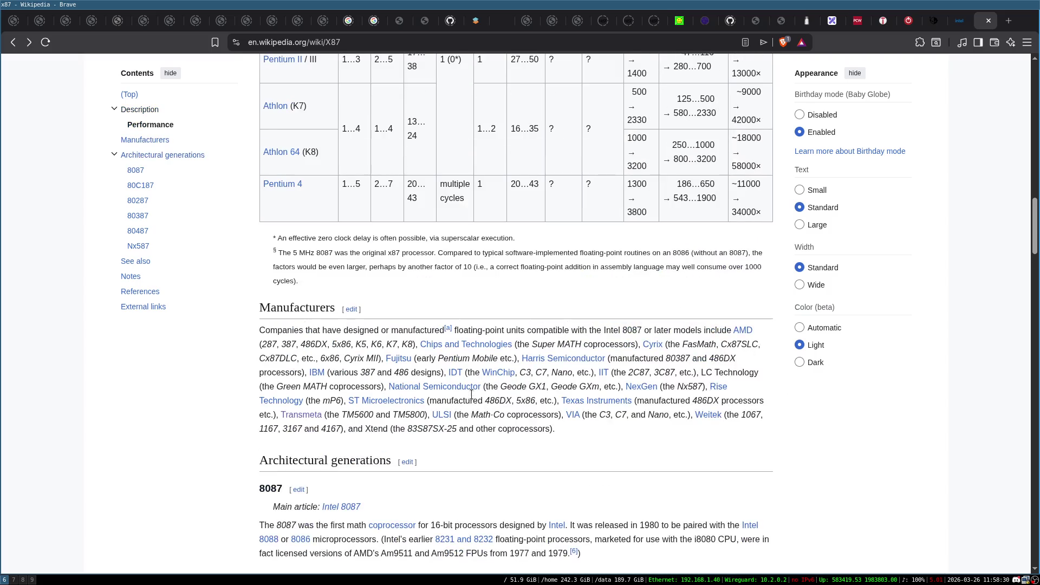
scroll(212, 405, down, 20)
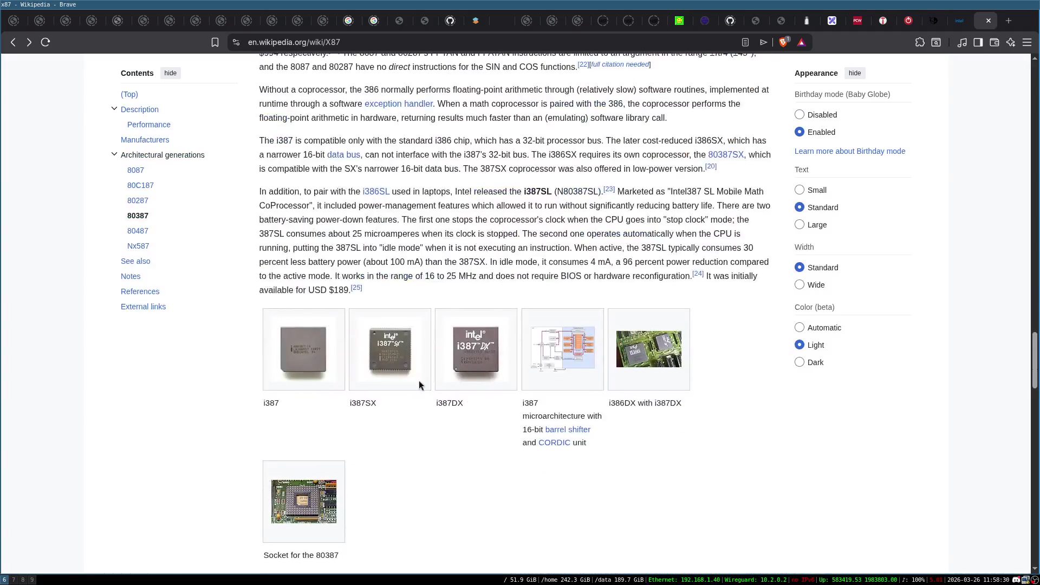
scroll(645, 353, down, 5)
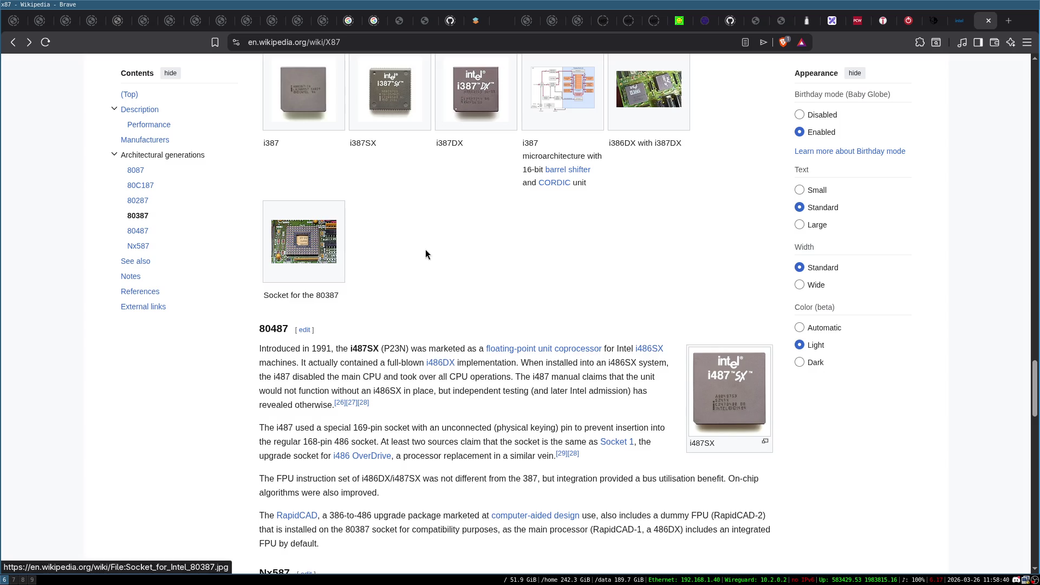
scroll(449, 215, up, 4)
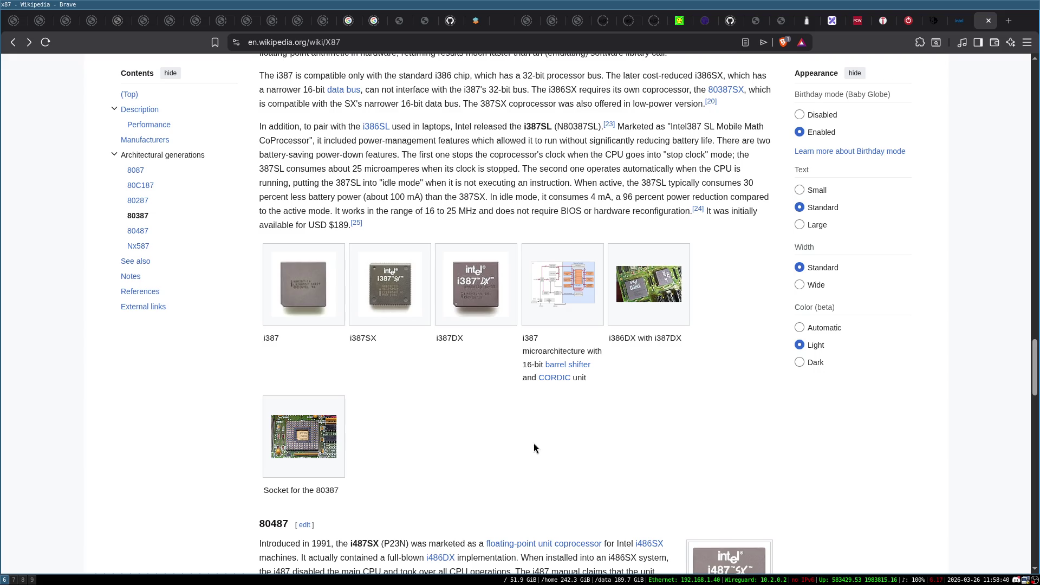
scroll(506, 402, up, 6)
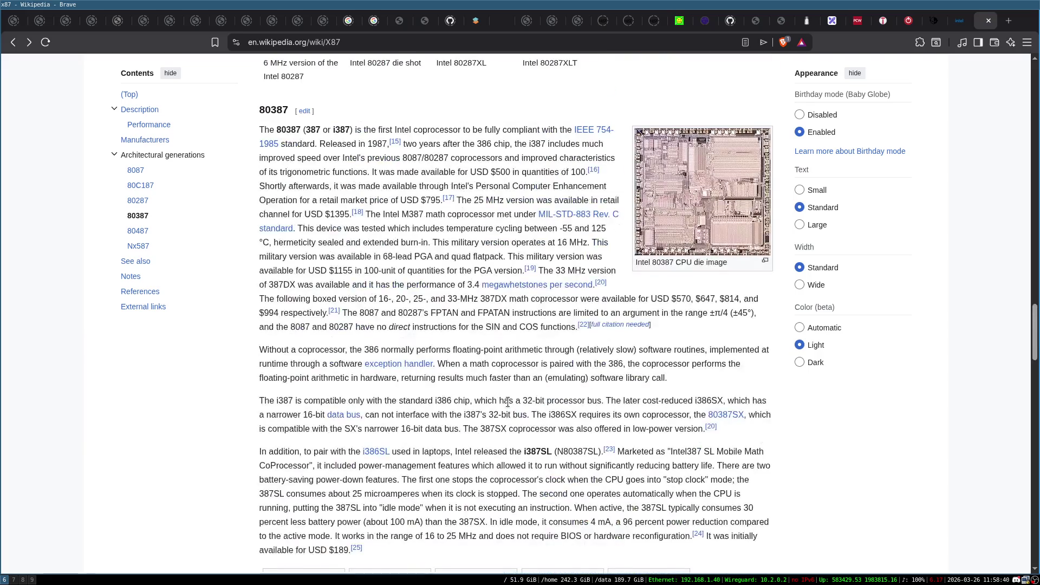
scroll(508, 402, up, 4)
scroll(507, 401, up, 8)
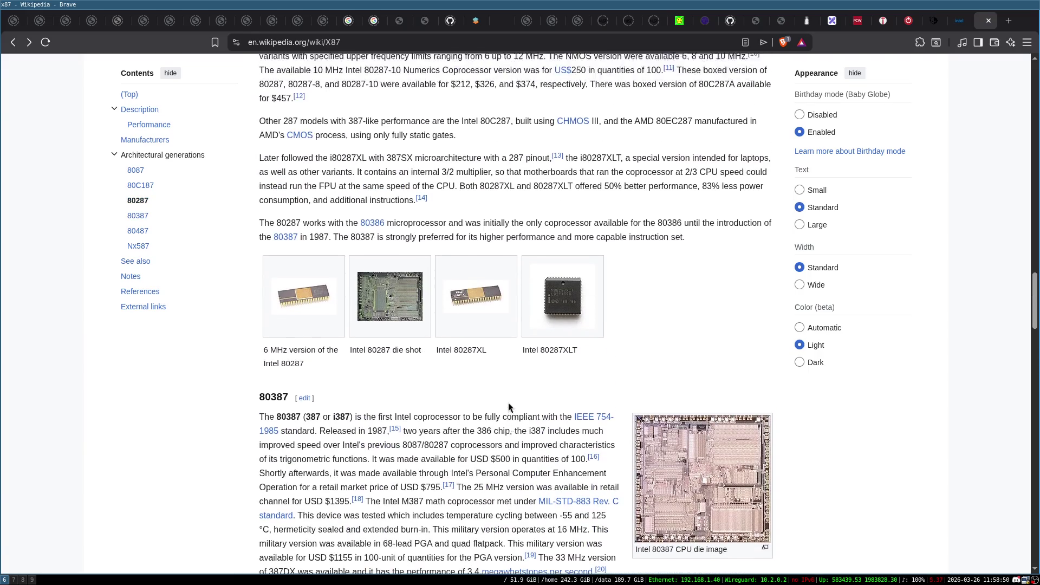
scroll(507, 402, up, 20)
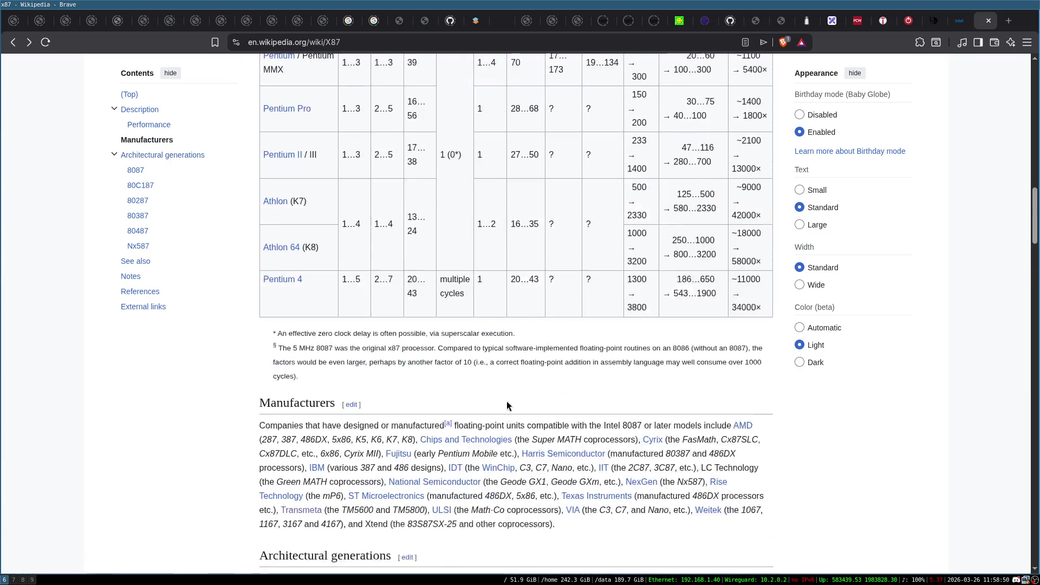
scroll(506, 401, up, 12)
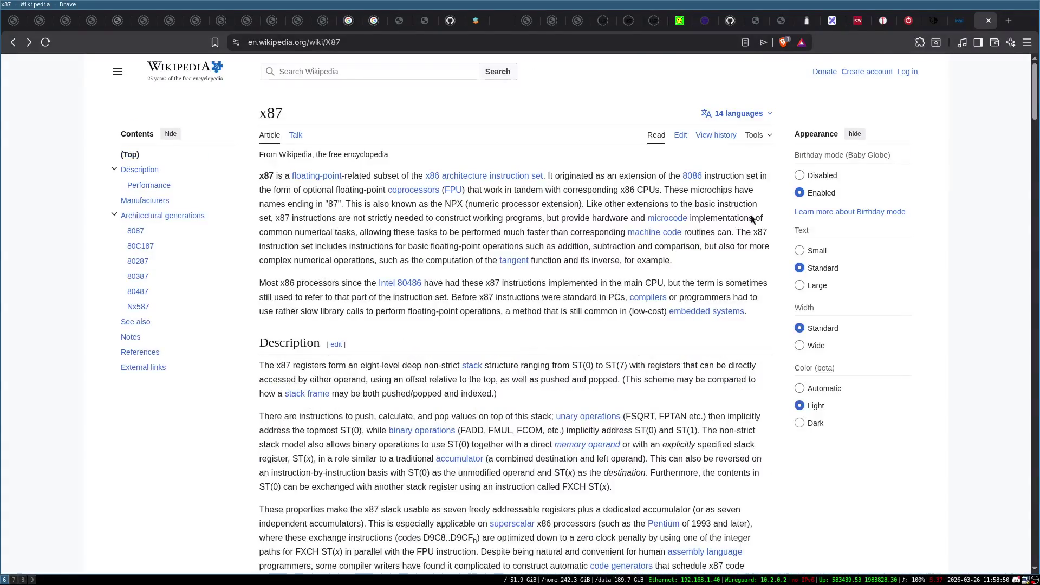
click(993, 21)
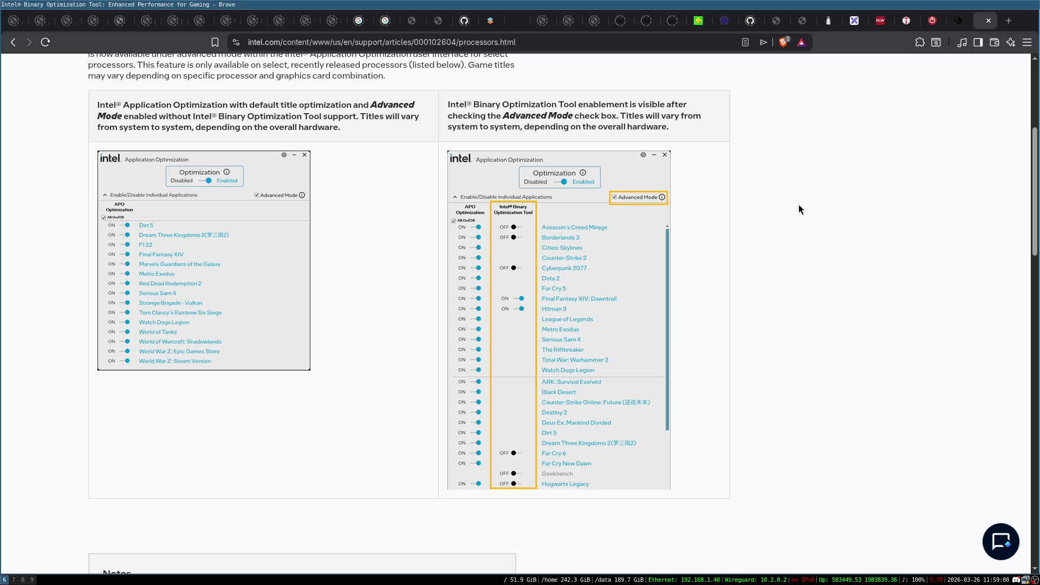
key(ctrl+t)
Step: Search DuckDuckGo for 'the zen of assembly abrash'
text(ther)
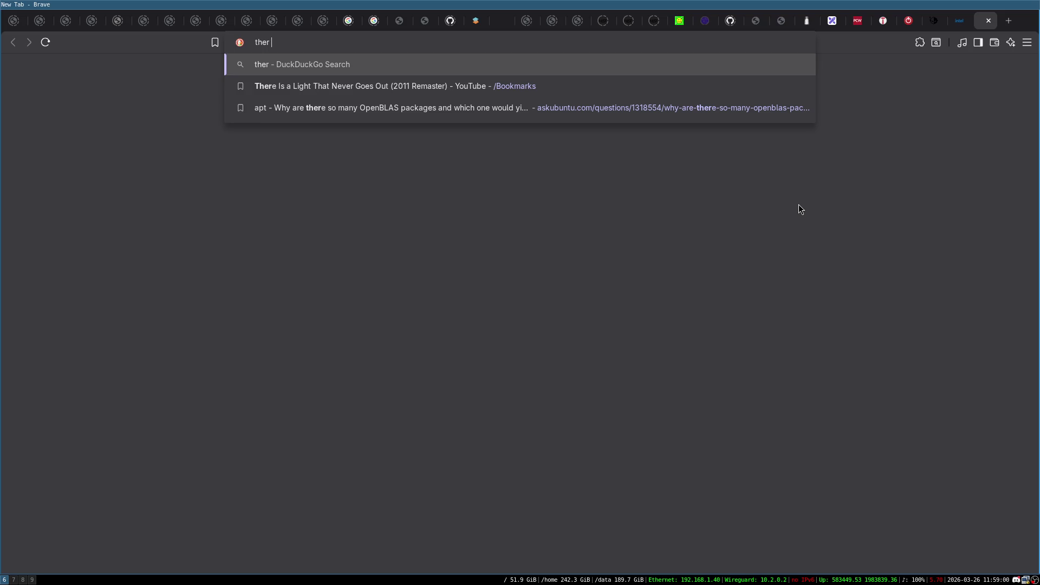
key(BackSpace)
text(ze)
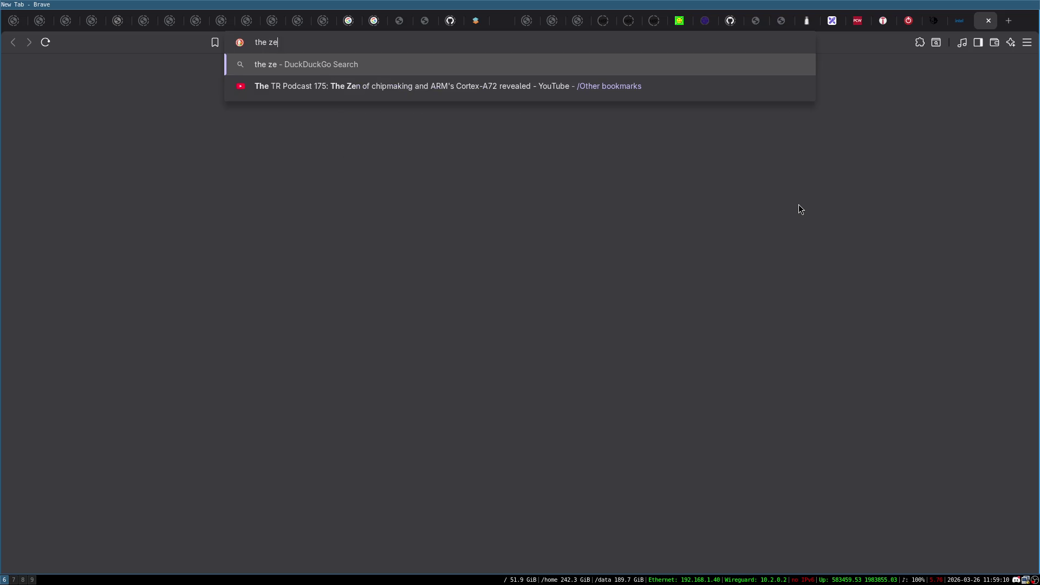
text(n of assembly)
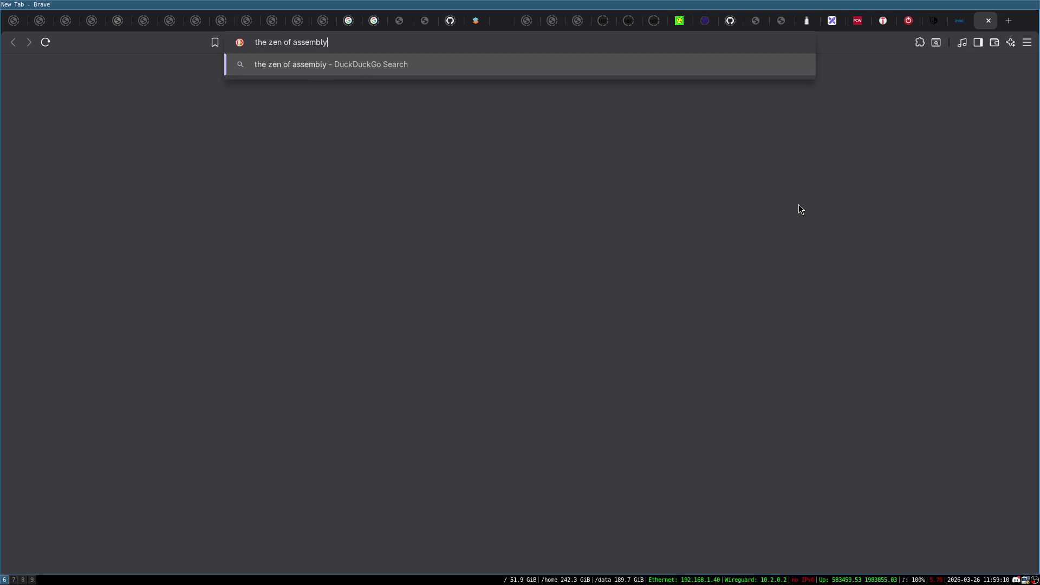
text(abrash)
key(Return)
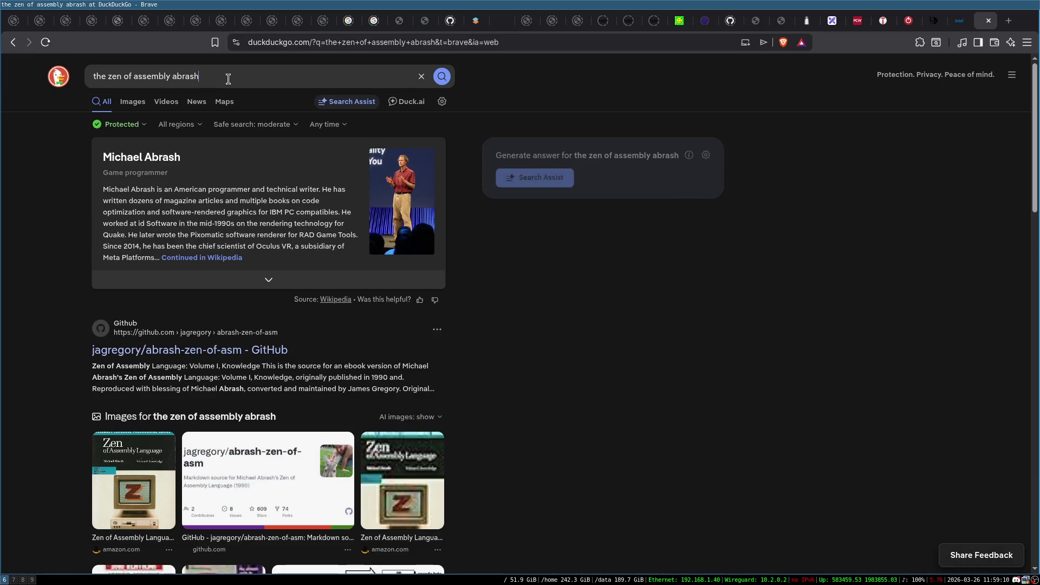
Step: Add 'pdf' to the query and open the Archive.org Zen of assembly language result
click(228, 77)
text([df)
key(BackSpace)
key(BackSpace)
key(BackSpace)
text(pdf)
key(Return)
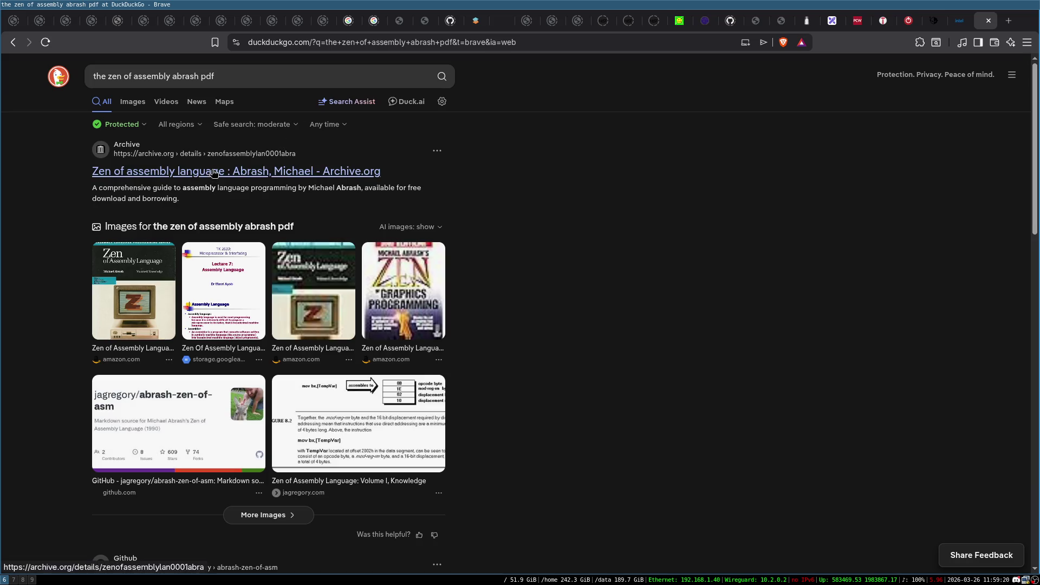
click(214, 172)
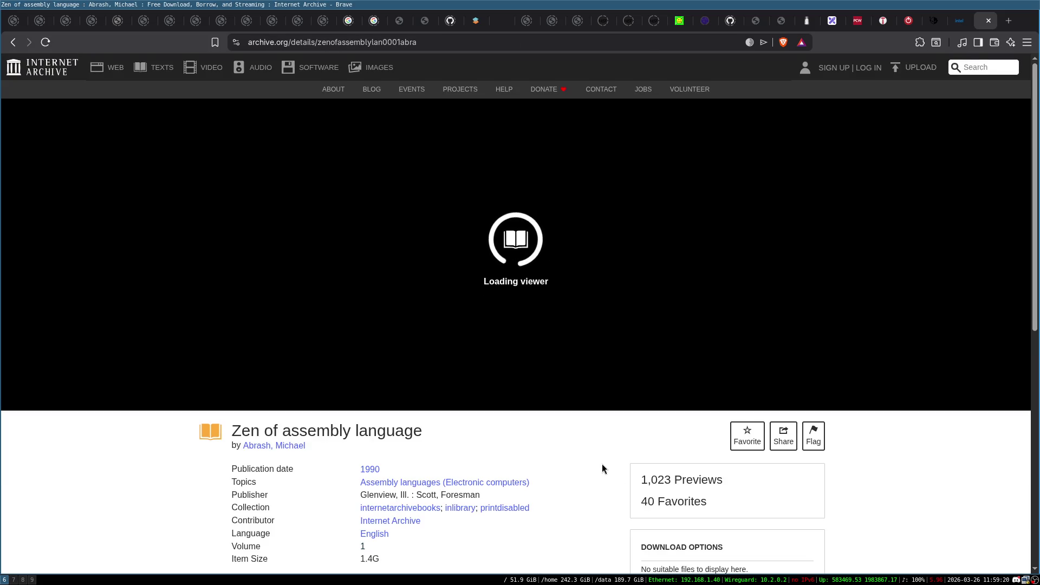
Step: Leaf through the book viewer full screen to the Trademarks page, then jump to page 884
scroll(601, 458, down, 1)
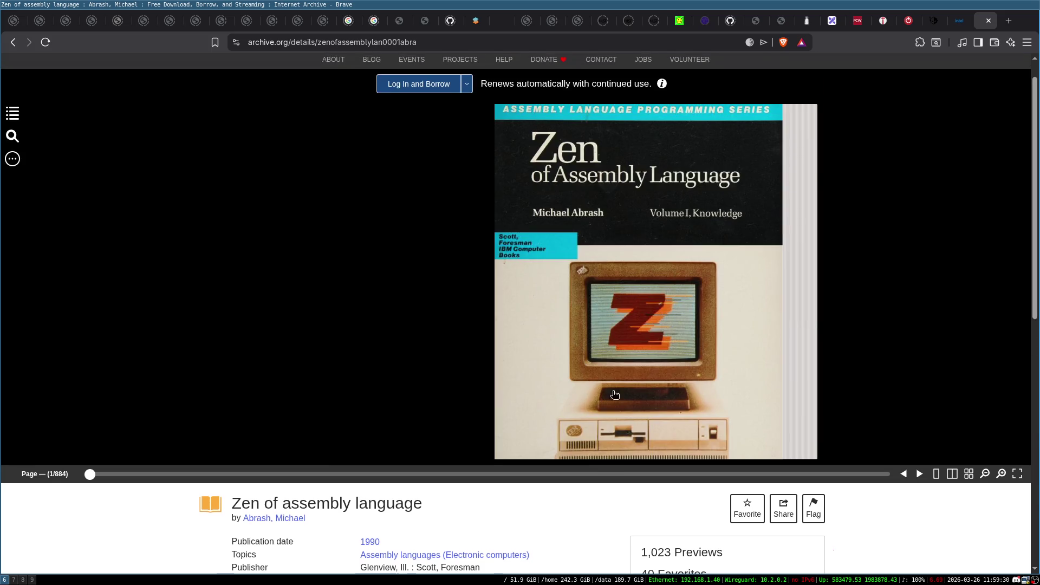
click(1017, 473)
click(928, 565)
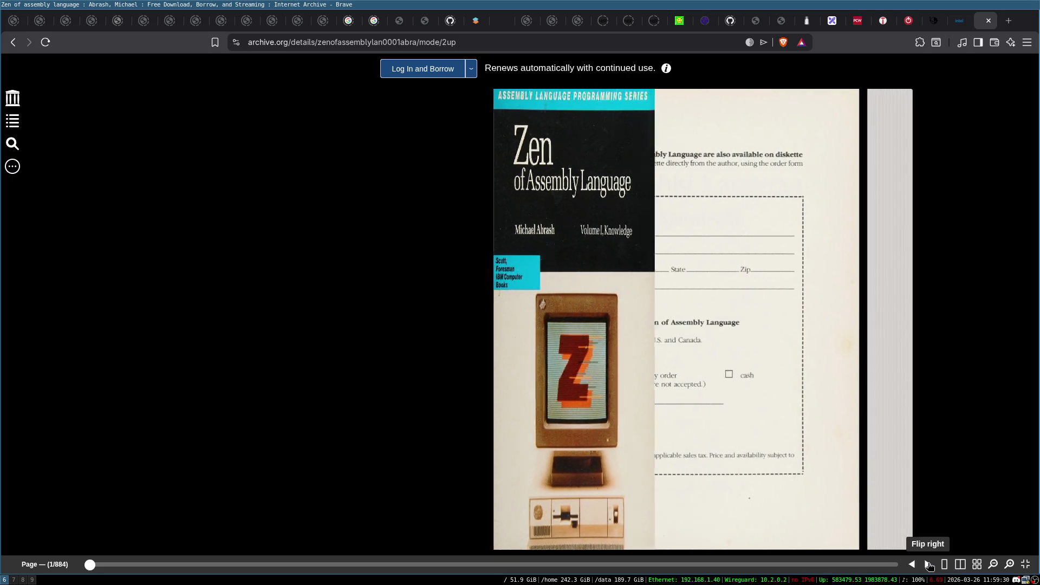
click(928, 565)
click(928, 565)
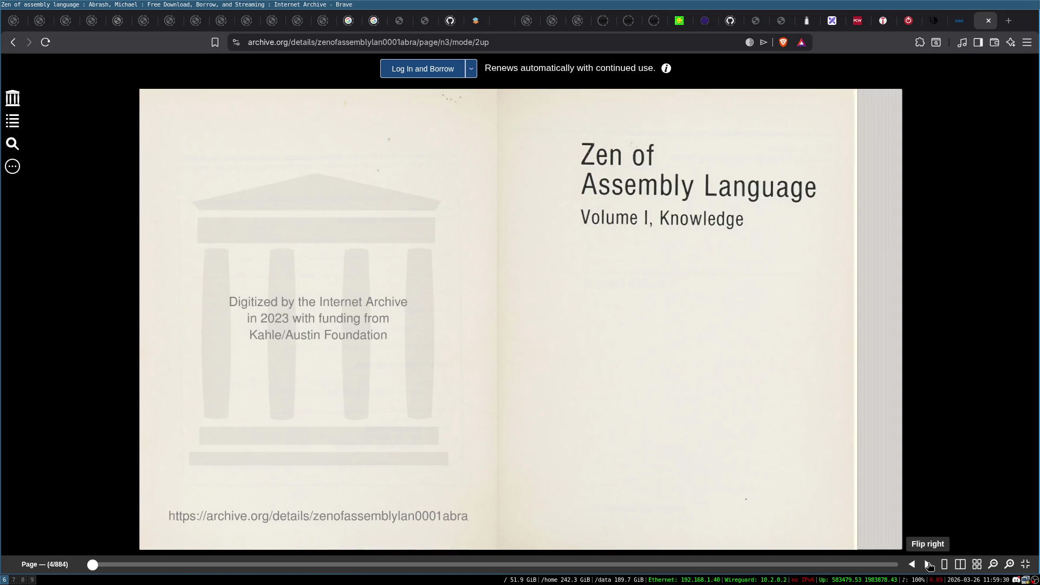
click(928, 565)
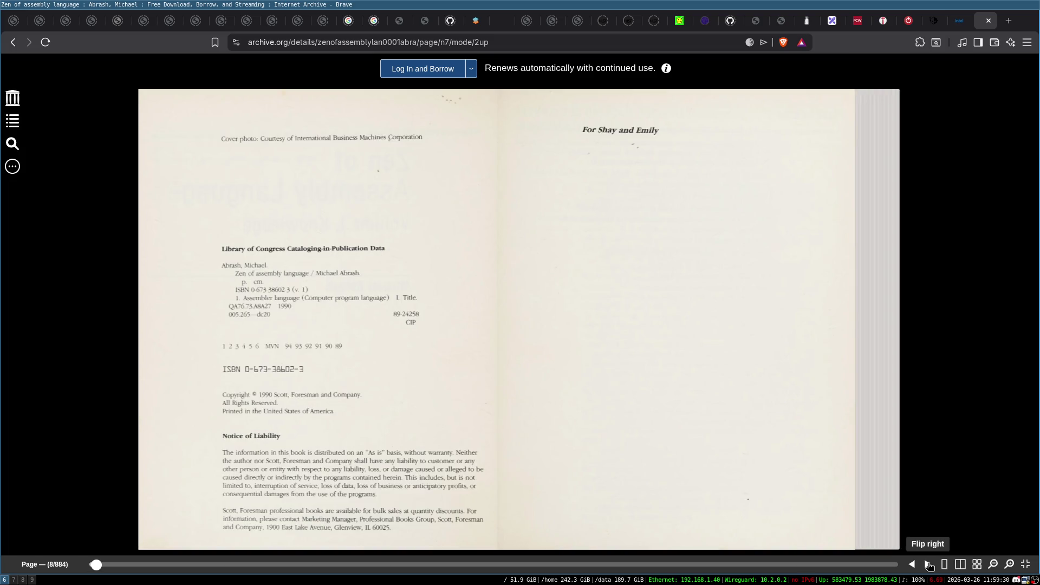
click(928, 565)
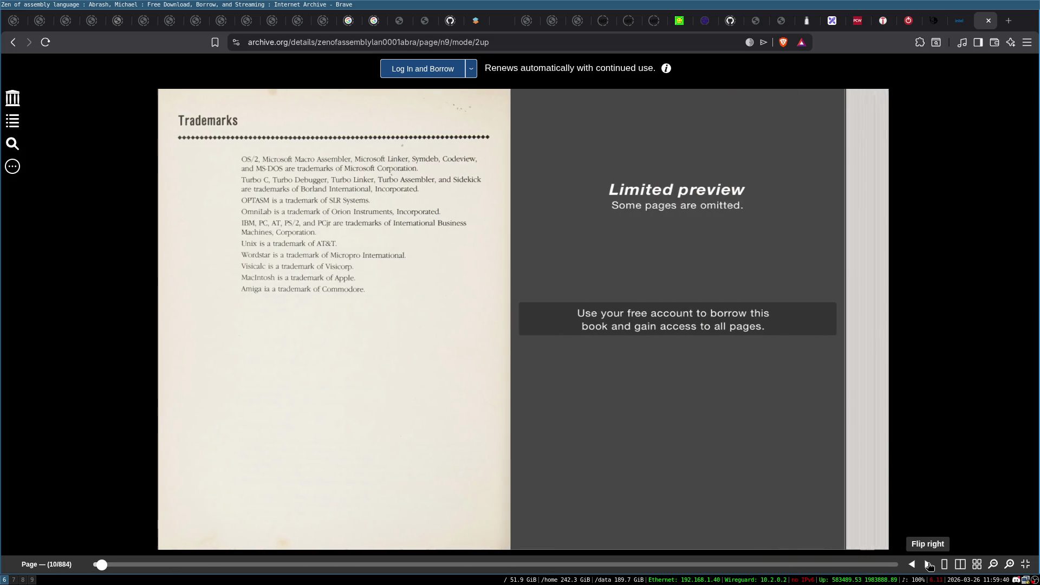
key(End)
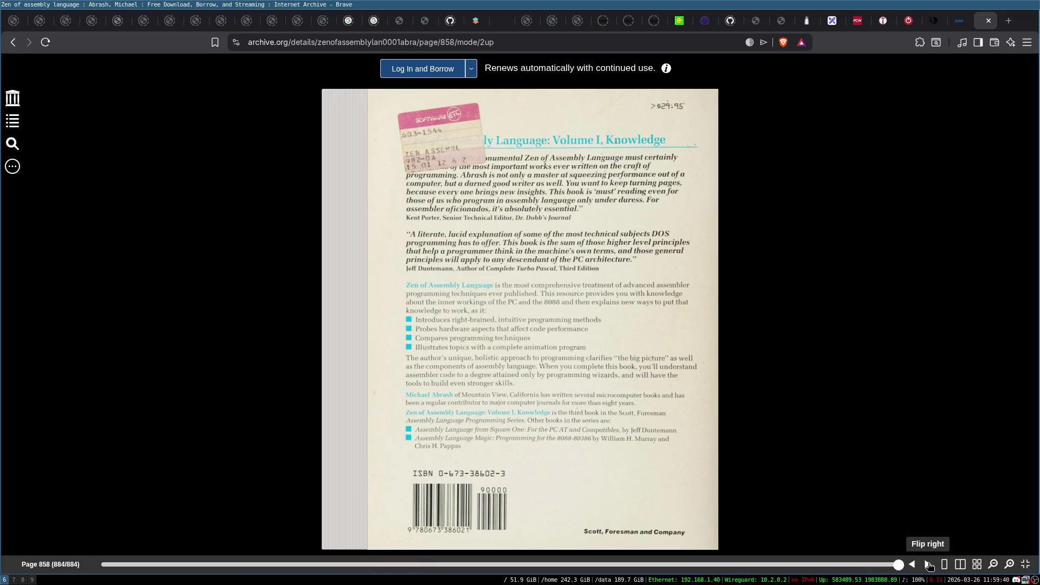
Step: Check the item's metadata below the viewer, then go back to the pdf search results
scroll(867, 419, down, 8)
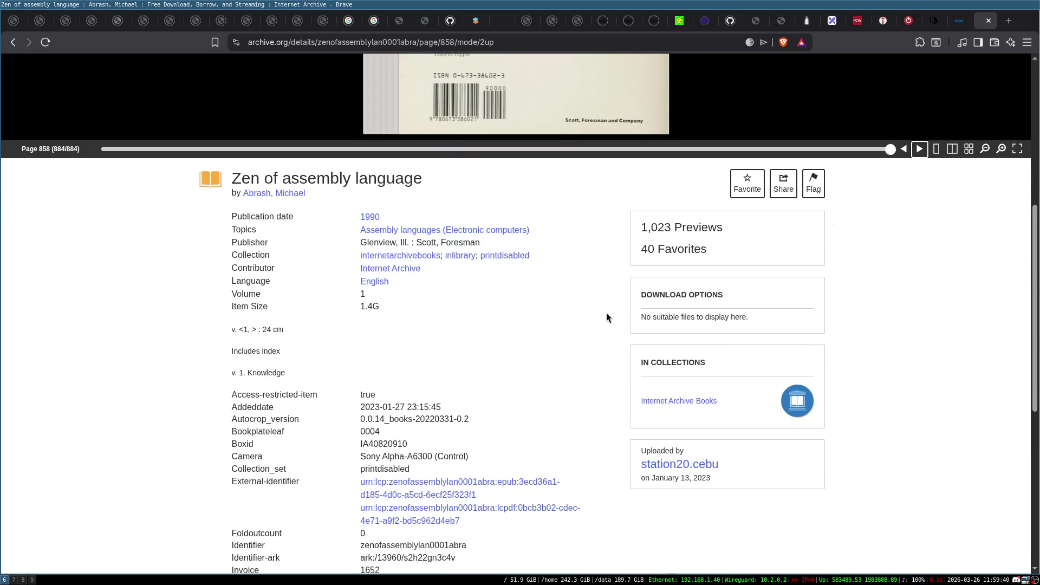
scroll(601, 408, down, 1)
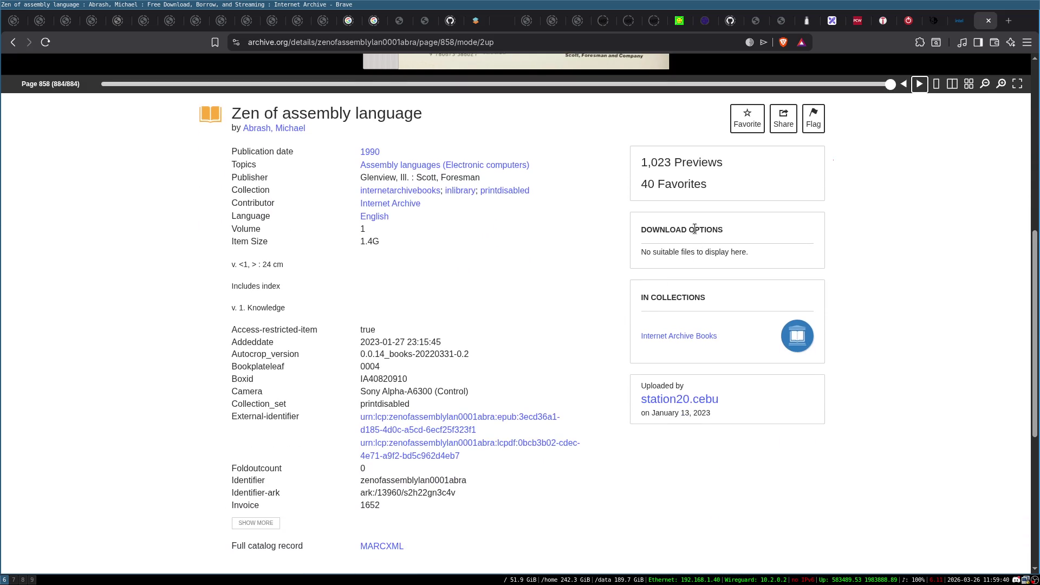
scroll(573, 307, down, 2)
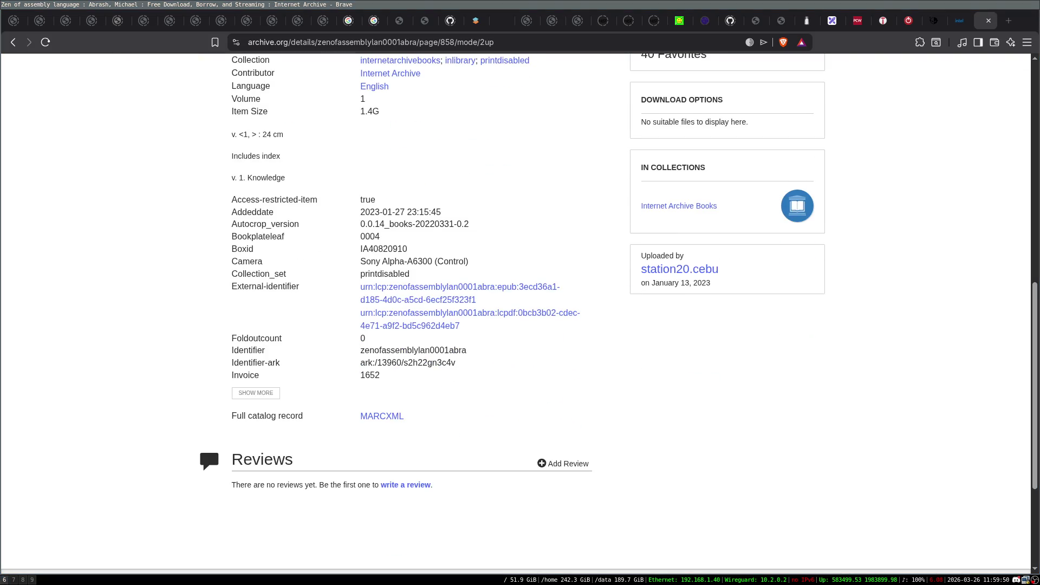
click(13, 41)
Step: Open the abrash-zen-of-asm GitHub repo and the Zen PDF in background tabs, then browse the repo README
scroll(550, 260, down, 5)
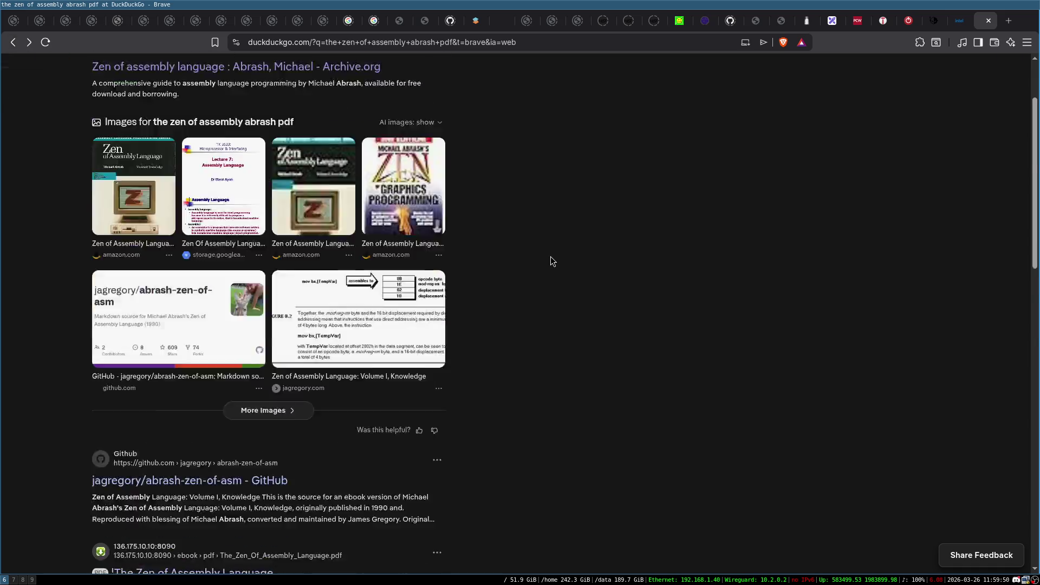
middle_click(221, 259)
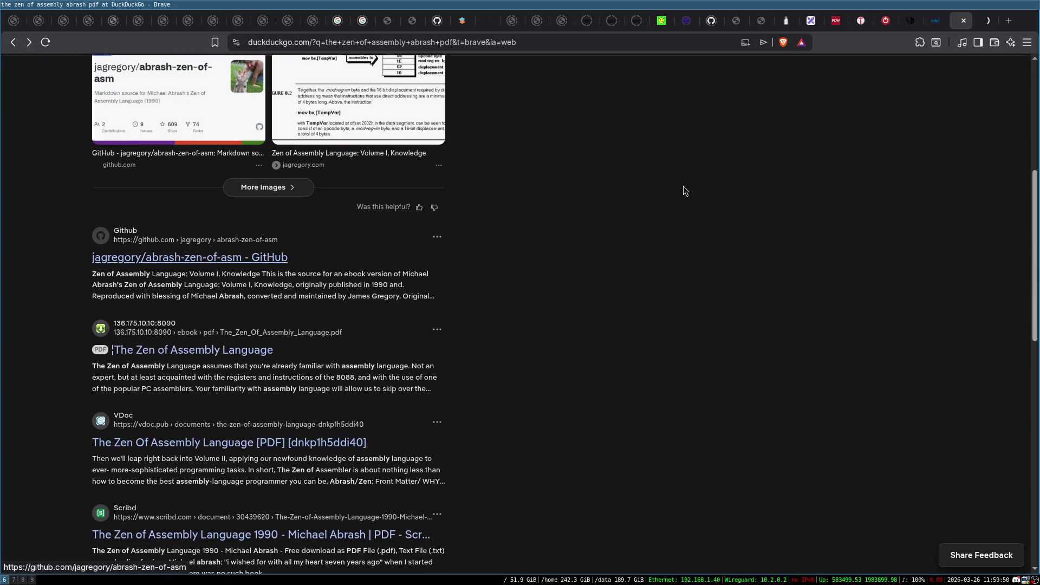
middle_click(235, 350)
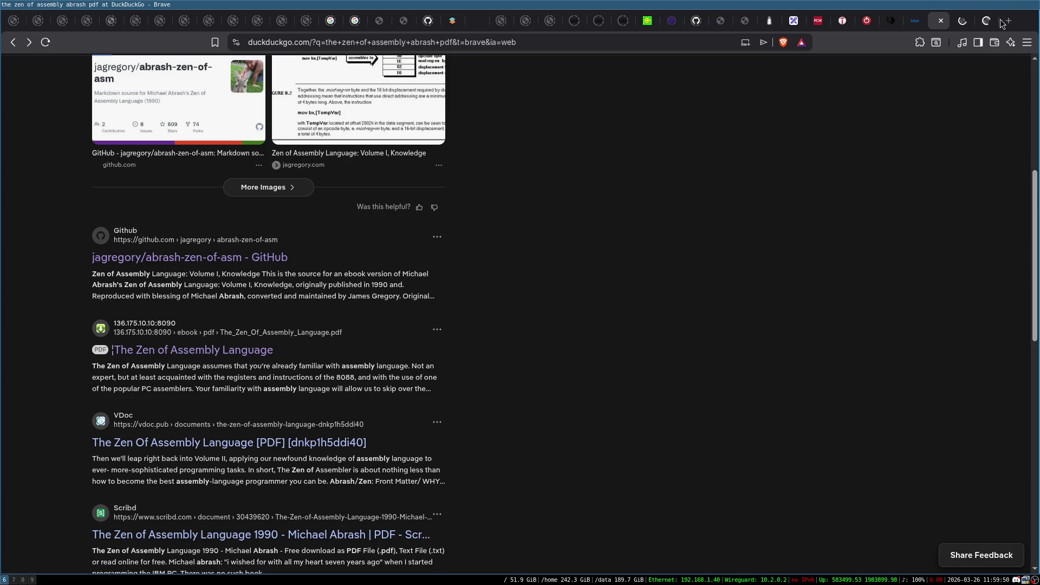
click(974, 15)
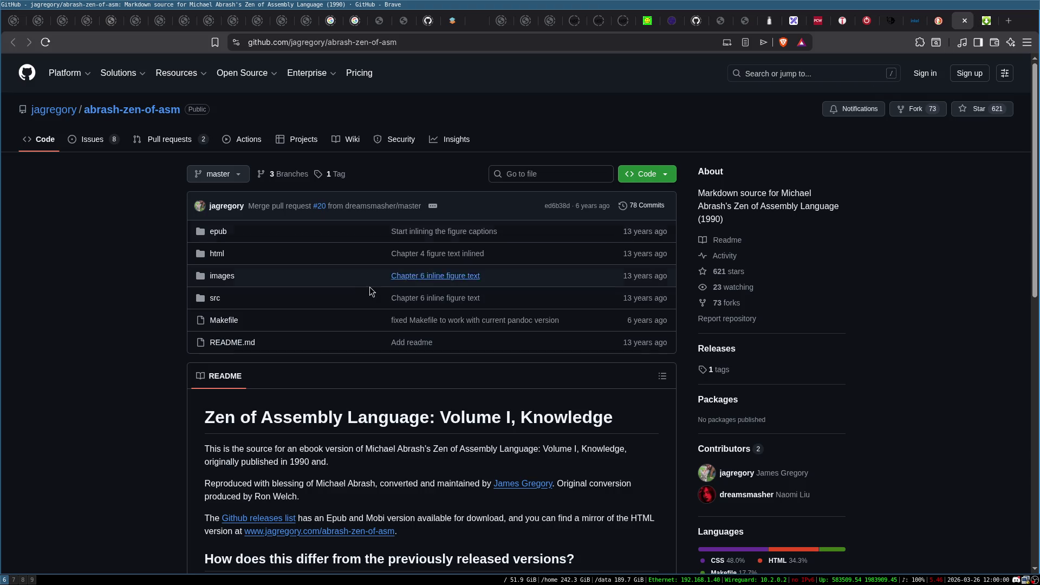
scroll(373, 287, down, 7)
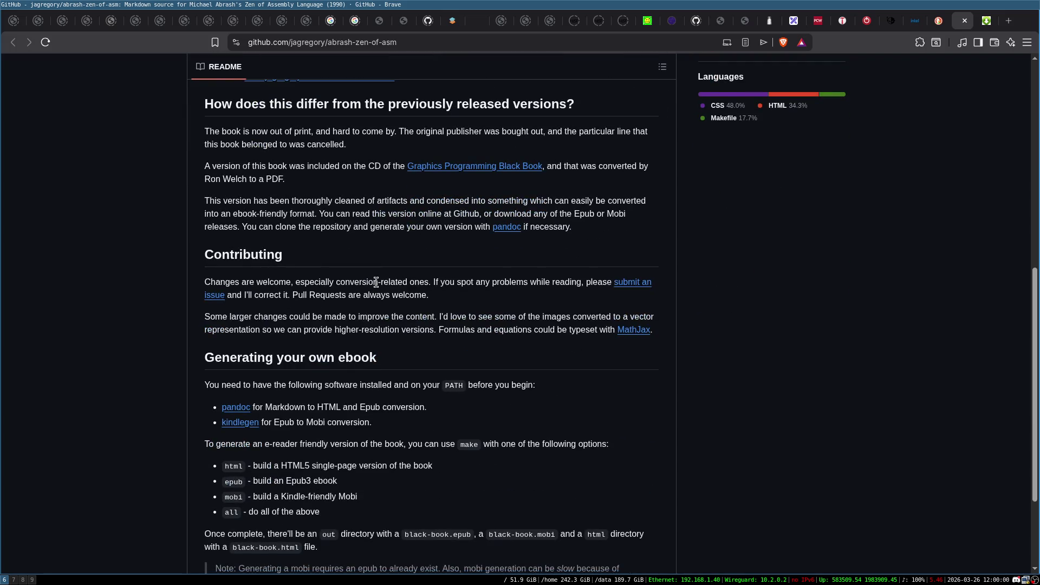
scroll(376, 282, down, 2)
scroll(411, 203, up, 10)
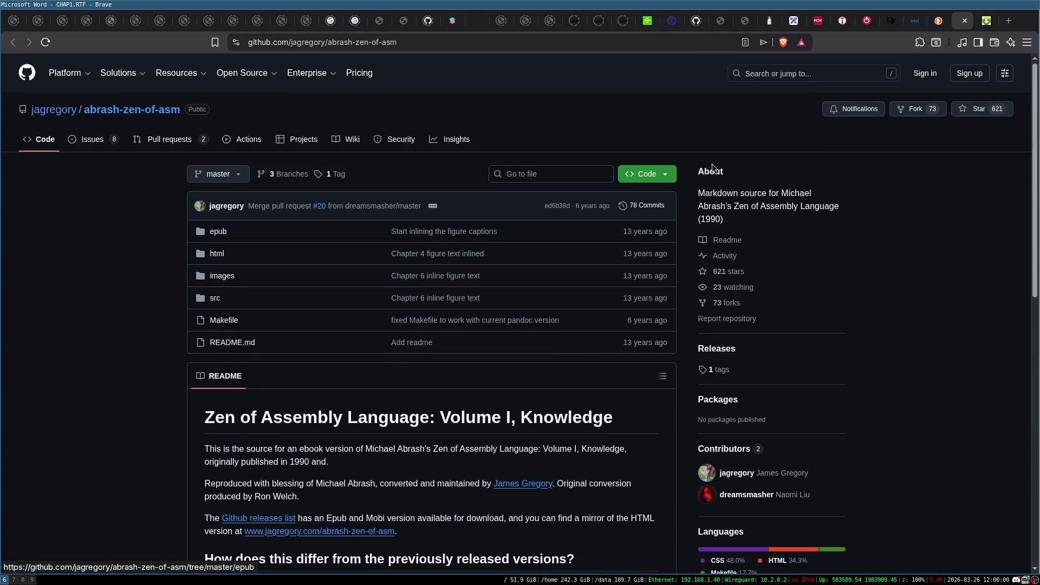
Step: Close the GitHub tab and read The Zen of Assembly Language PDF's table of contents into Part II
key(ctrl+w)
scroll(519, 178, down, 15)
scroll(520, 183, down, 20)
scroll(528, 181, down, 20)
scroll(534, 182, down, 20)
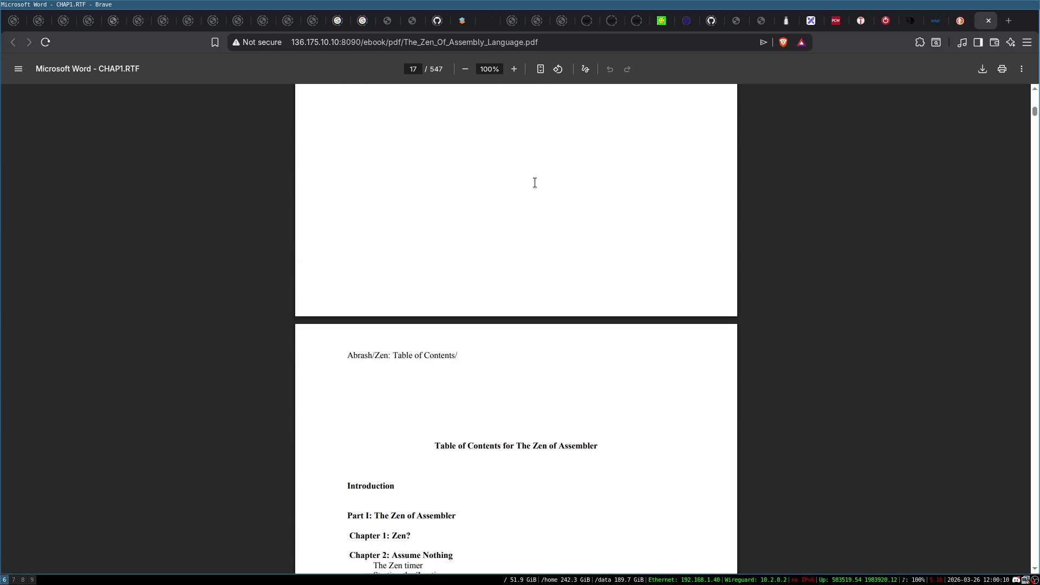
scroll(534, 182, down, 9)
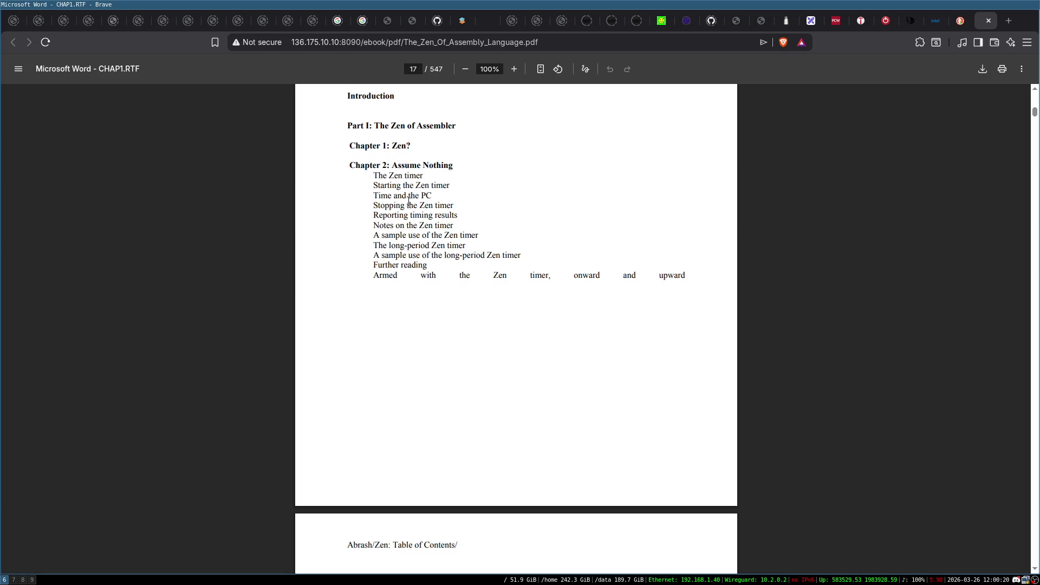
scroll(391, 186, down, 7)
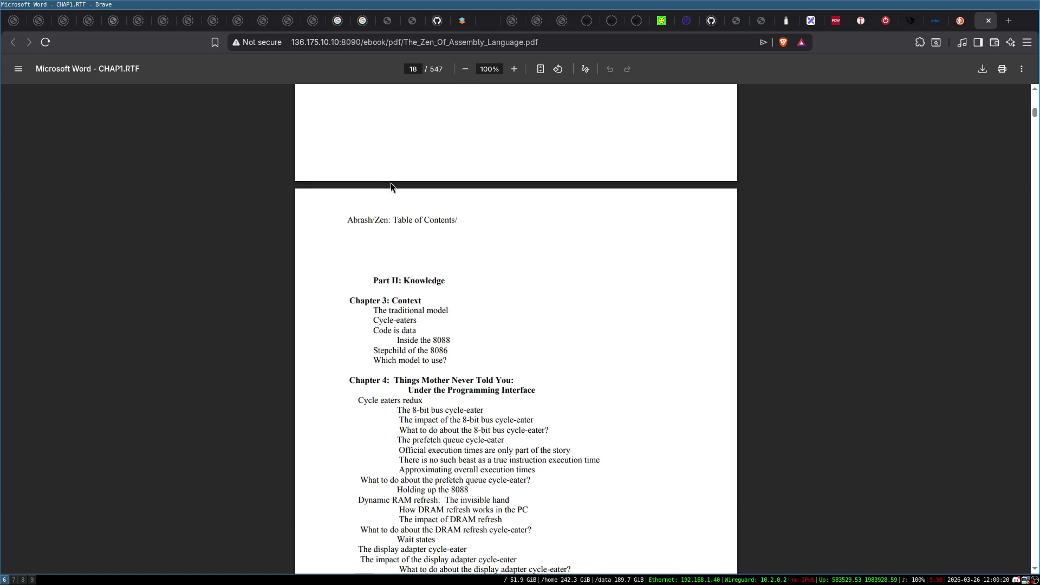
scroll(391, 184, up, 8)
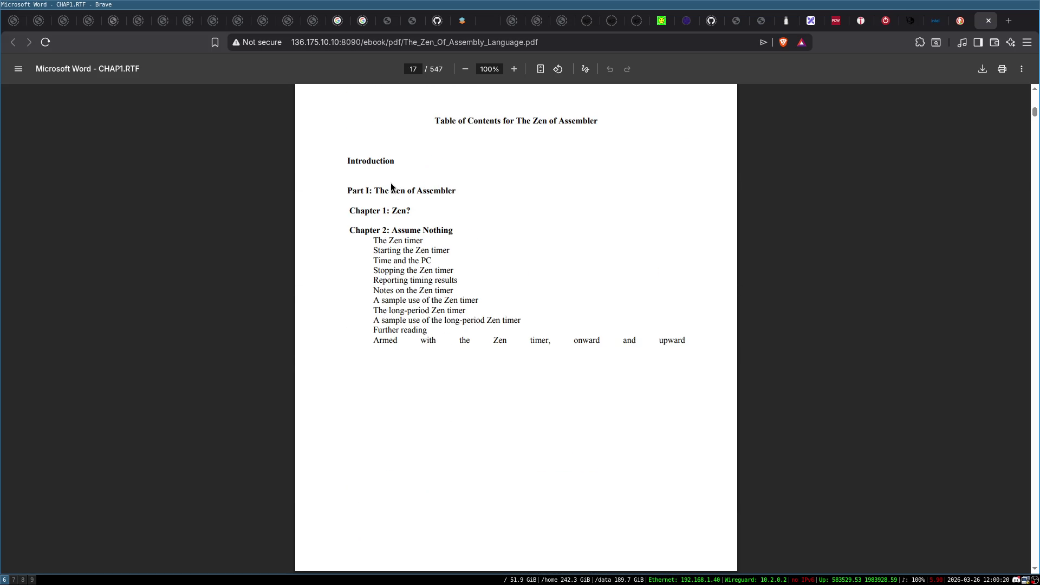
scroll(517, 312, up, 5)
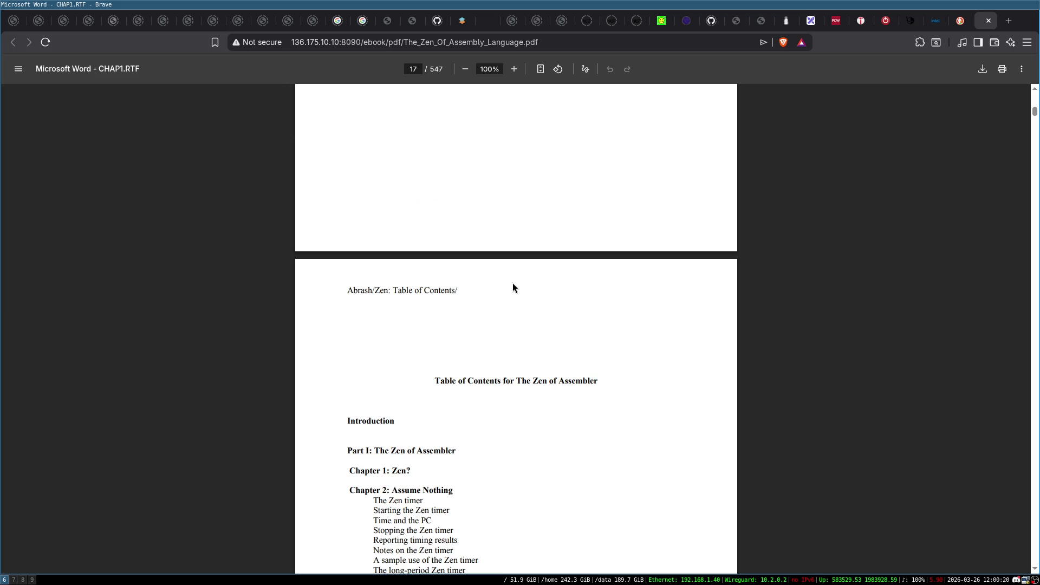
scroll(512, 283, down, 3)
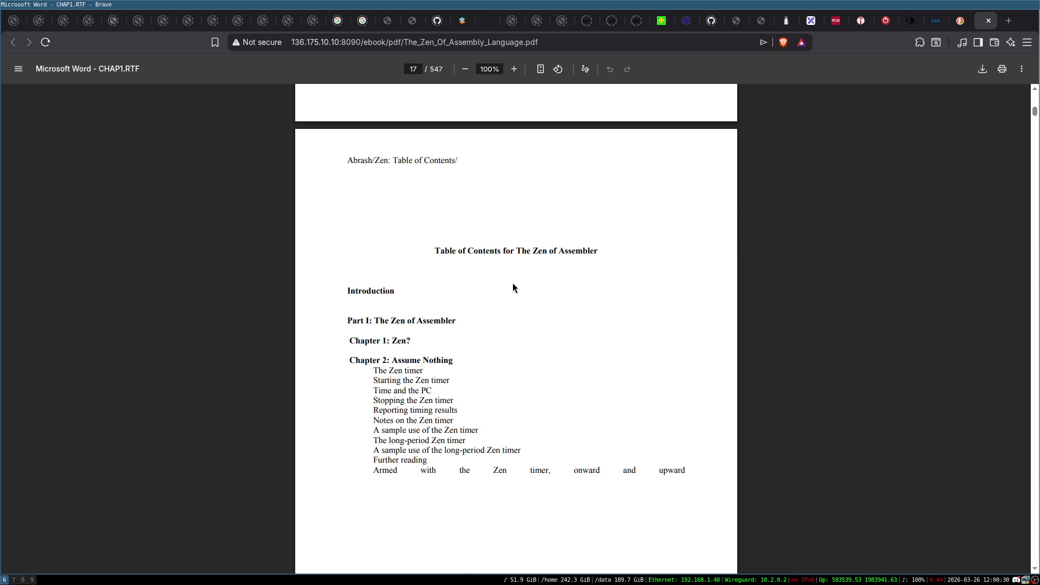
scroll(455, 360, down, 2)
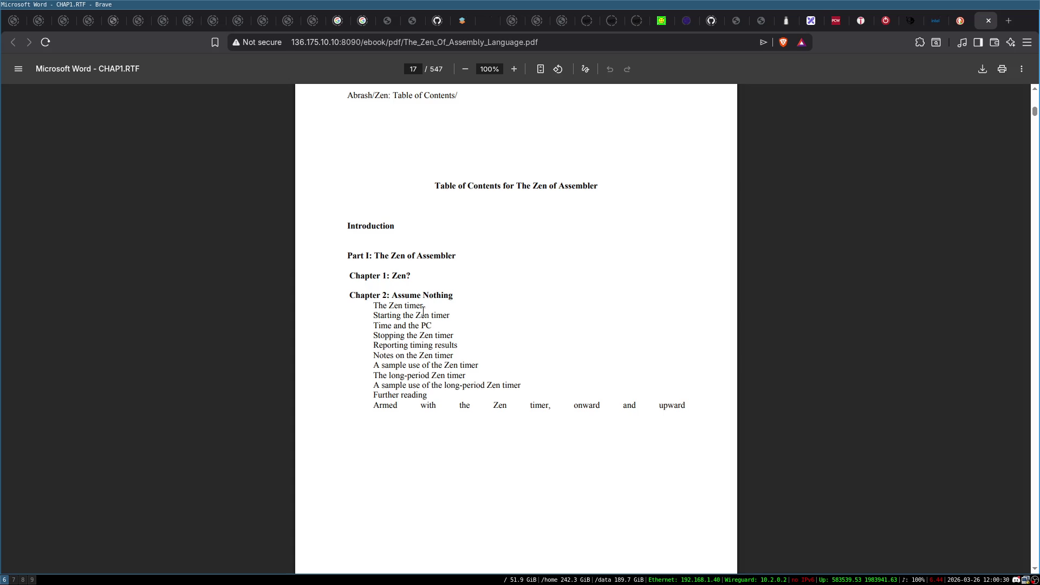
scroll(498, 326, down, 20)
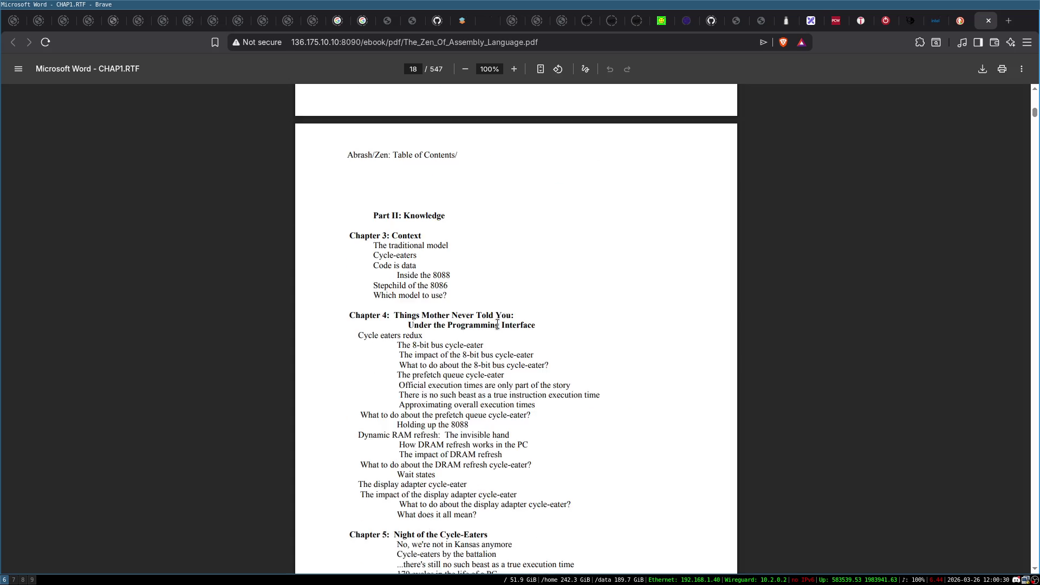
scroll(500, 323, down, 20)
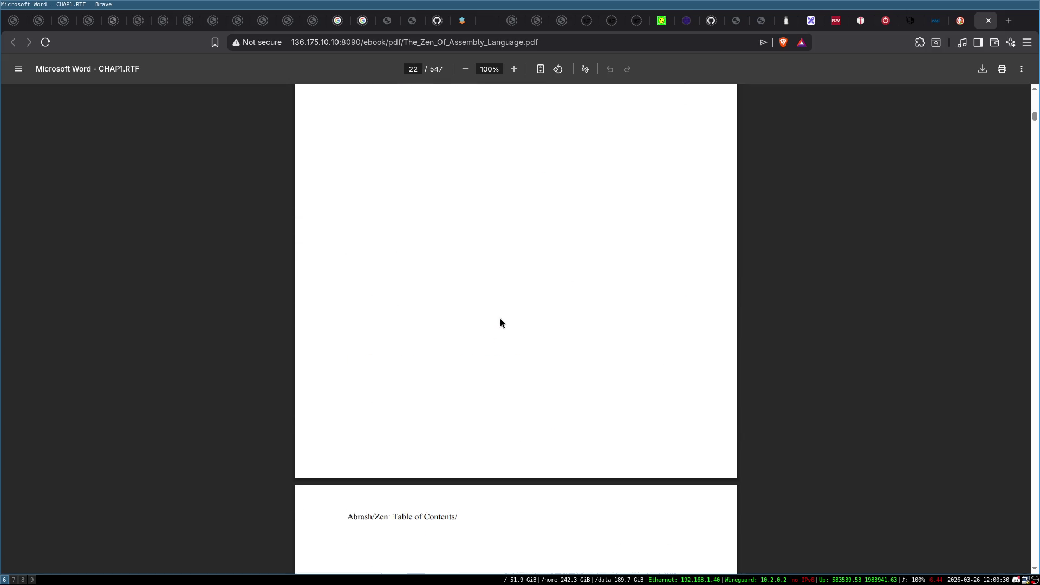
Step: Read down the Zen of Assembly Language PDF toward Chapter 2's TIME AND THE PC section
scroll(499, 323, down, 20)
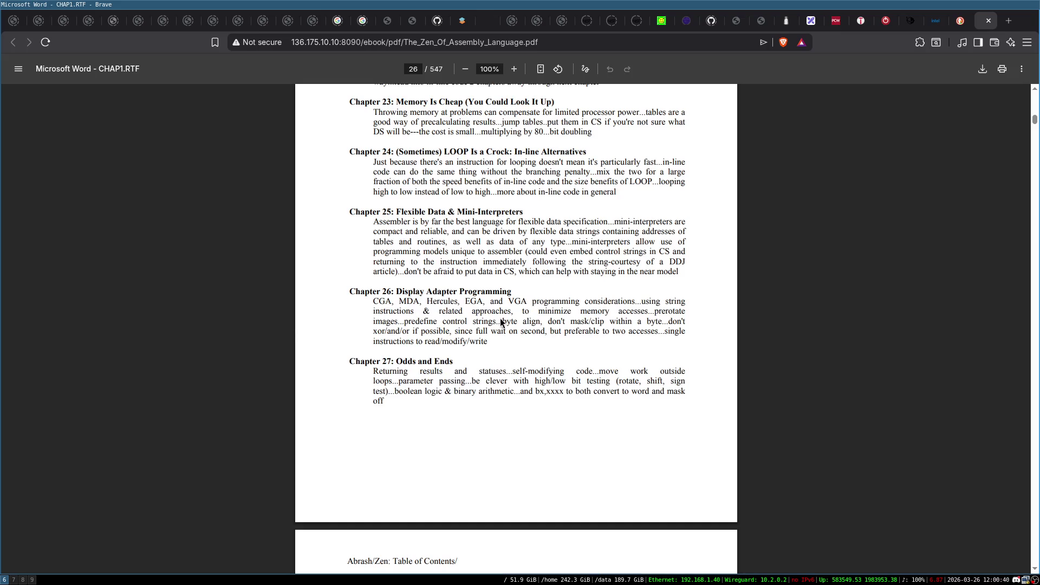
scroll(499, 317, down, 20)
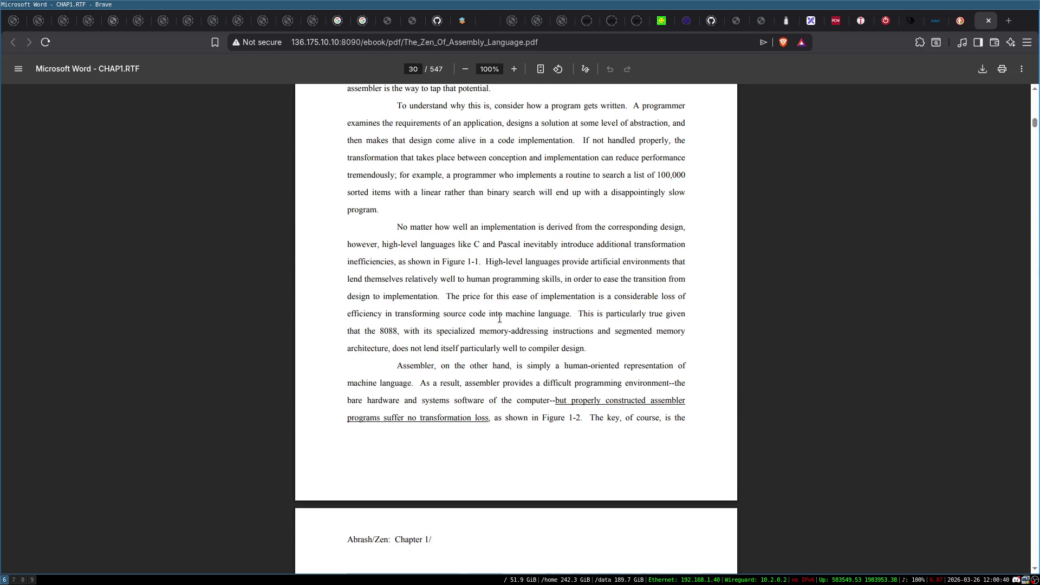
scroll(499, 318, down, 8)
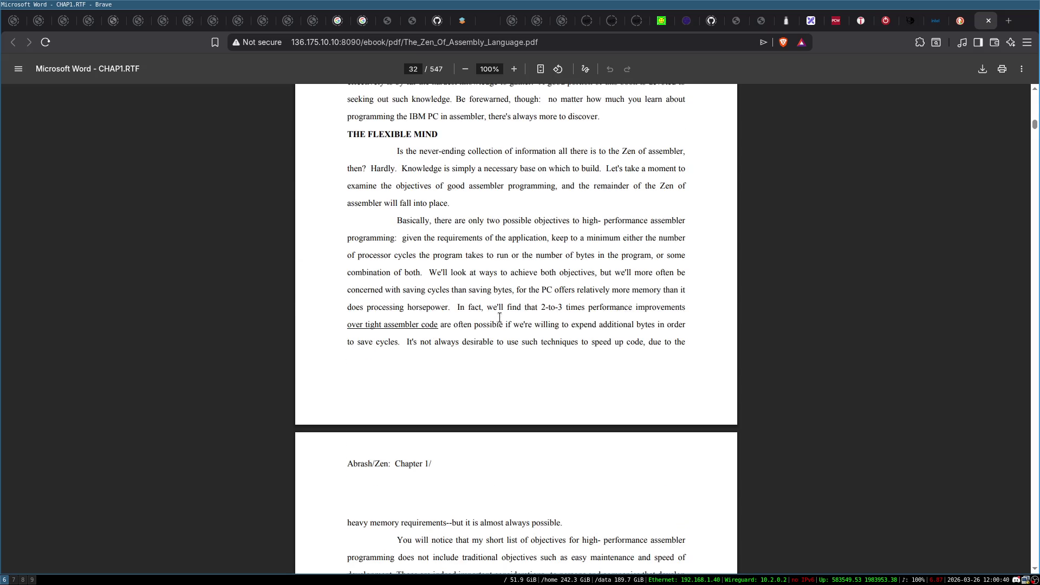
scroll(499, 317, down, 20)
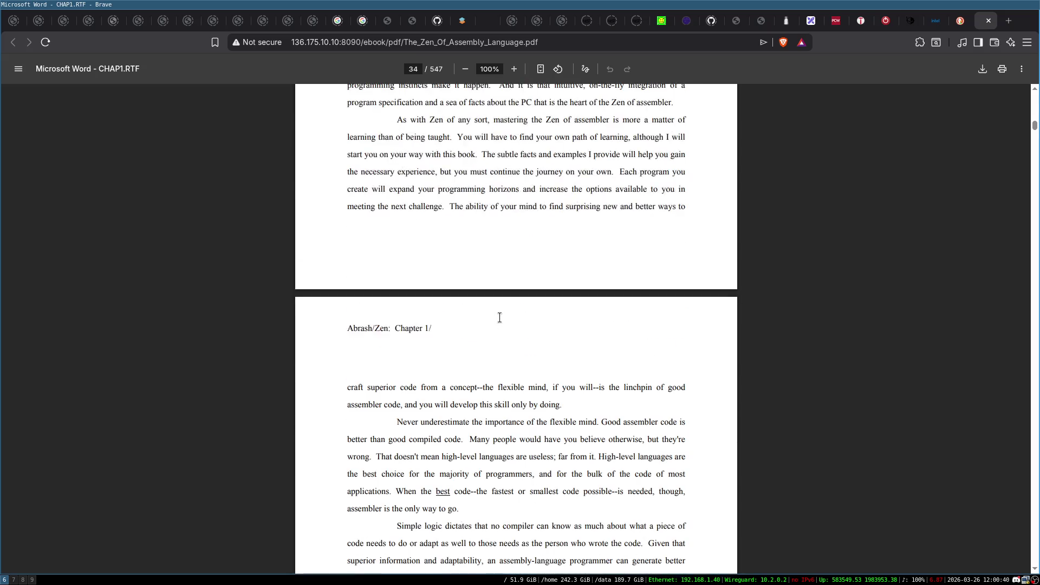
scroll(499, 318, down, 13)
scroll(500, 317, up, 5)
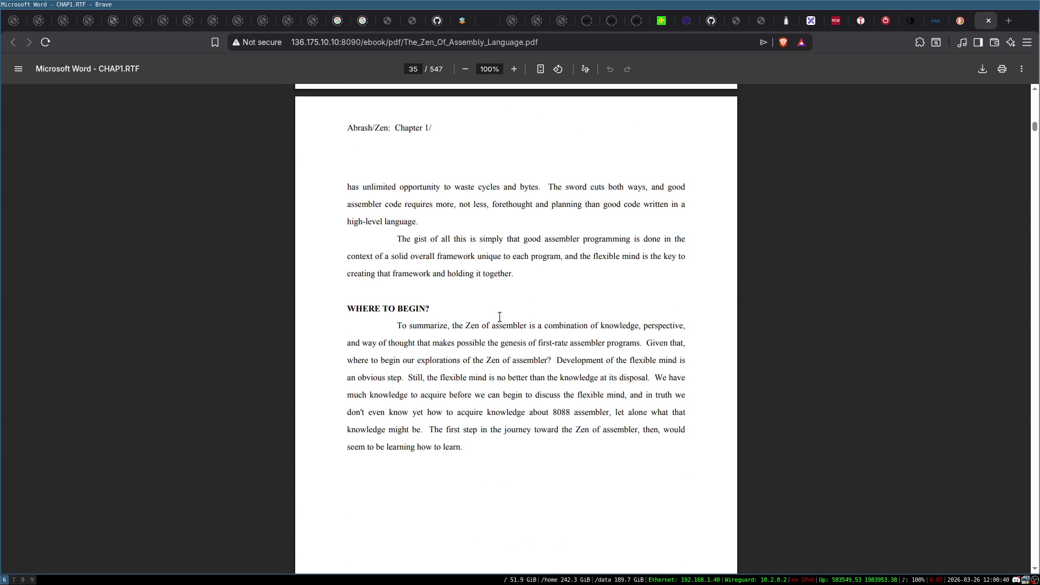
scroll(499, 317, down, 20)
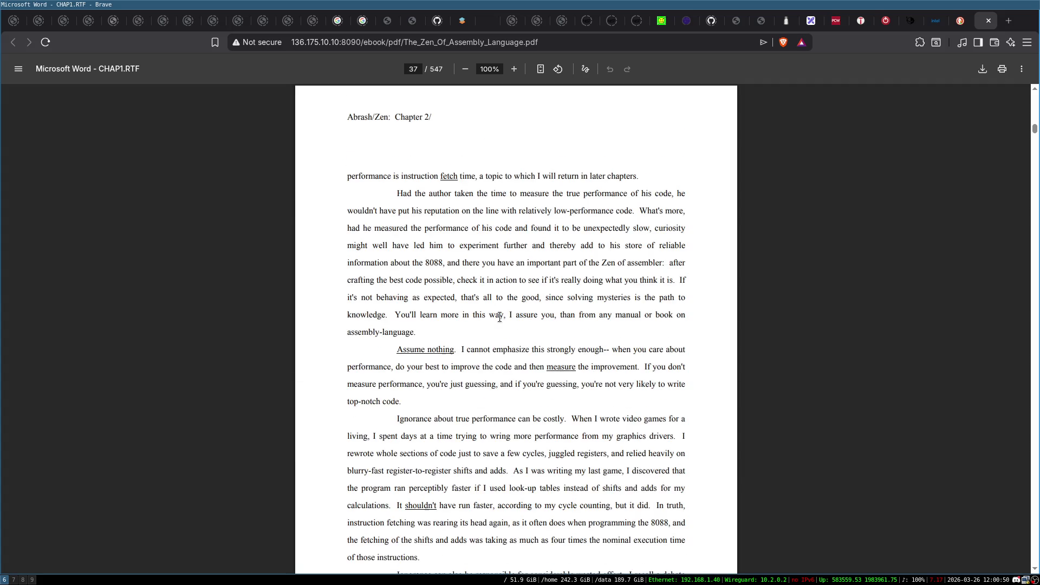
scroll(499, 317, up, 13)
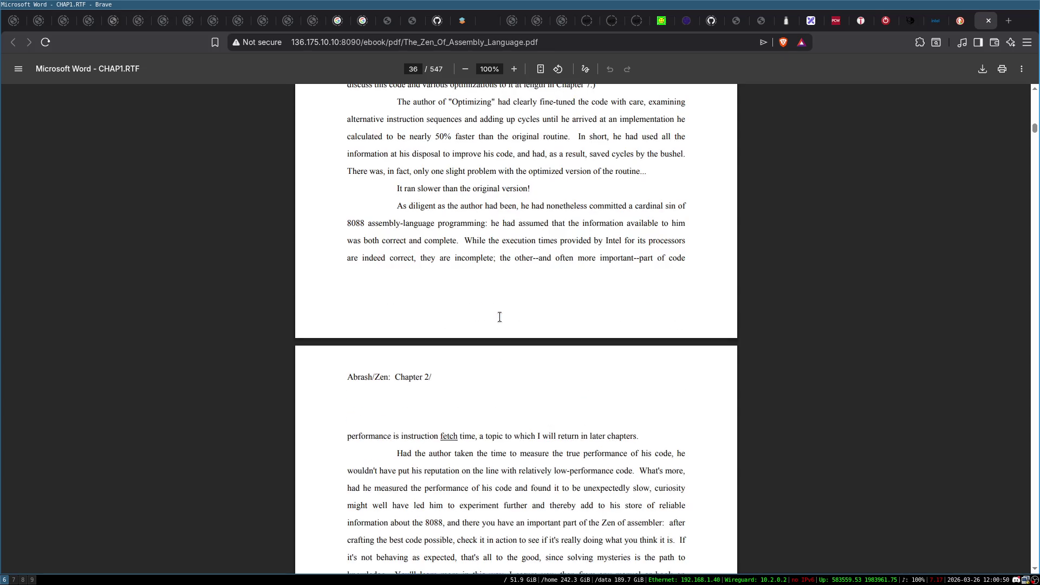
scroll(499, 318, down, 20)
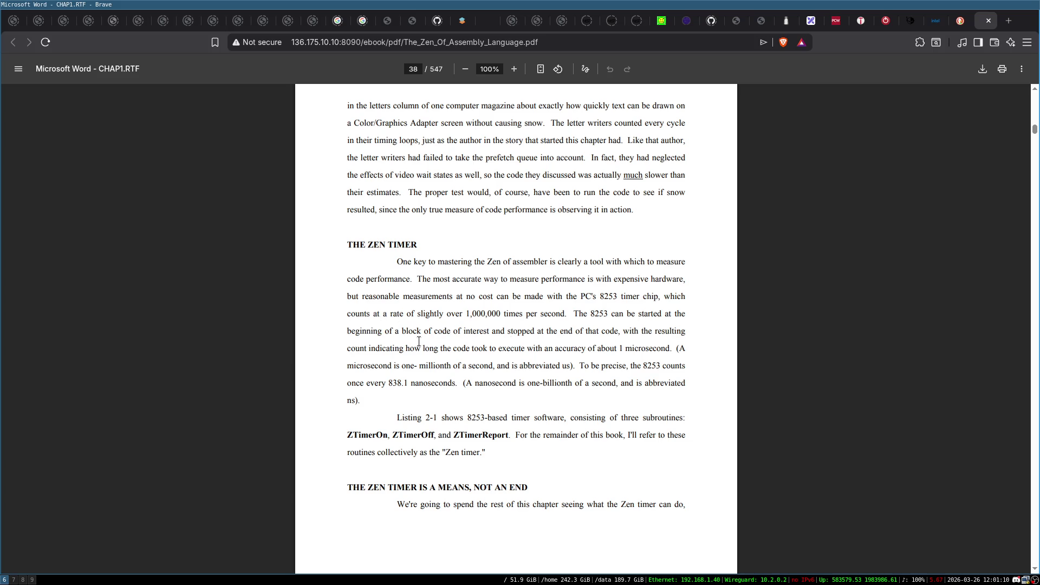
scroll(468, 338, down, 2)
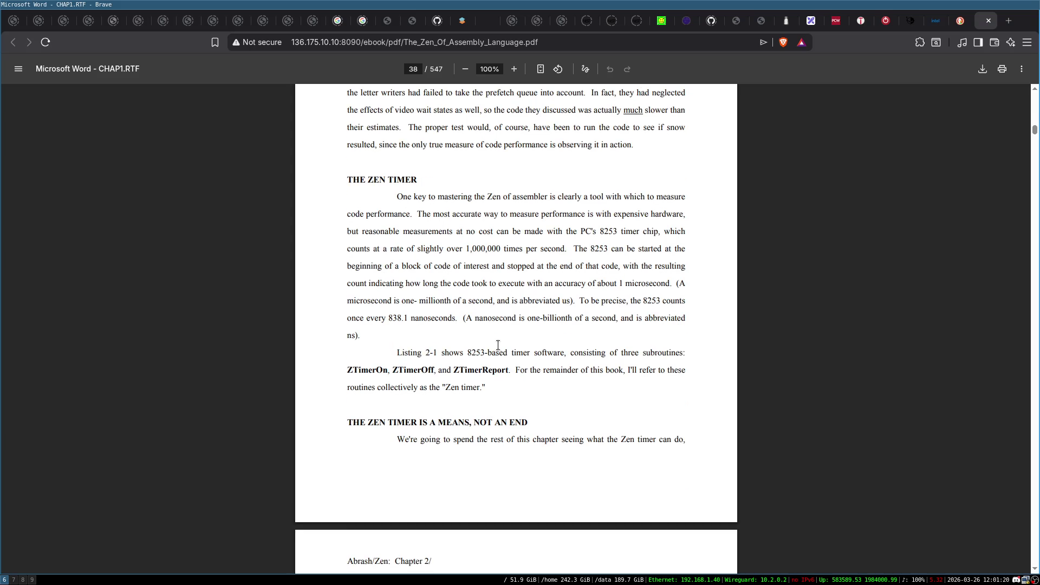
scroll(469, 341, down, 2)
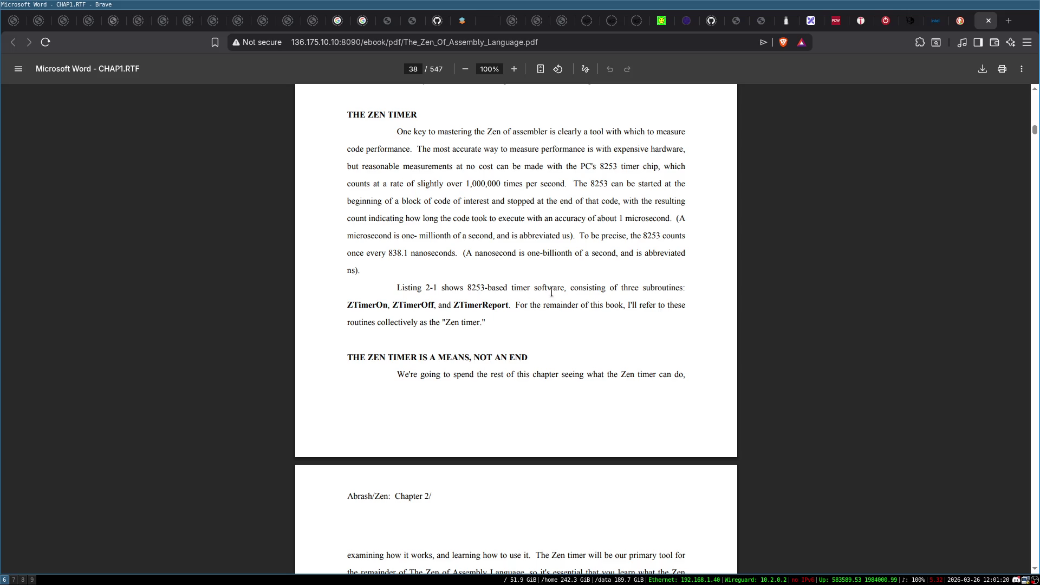
scroll(585, 295, down, 5)
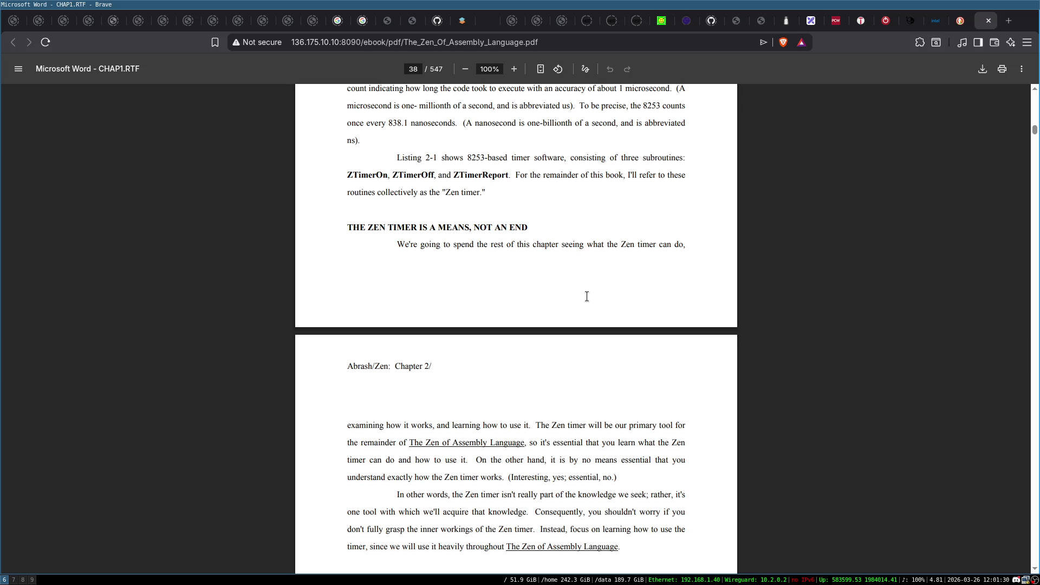
scroll(385, 329, down, 1)
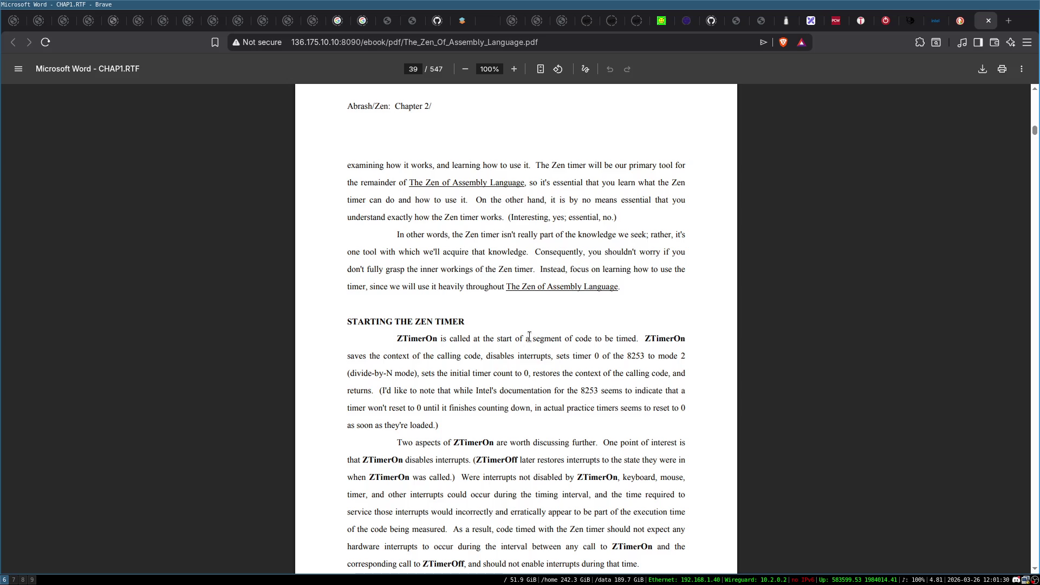
scroll(529, 336, down, 3)
scroll(529, 336, up, 6)
scroll(529, 336, up, 12)
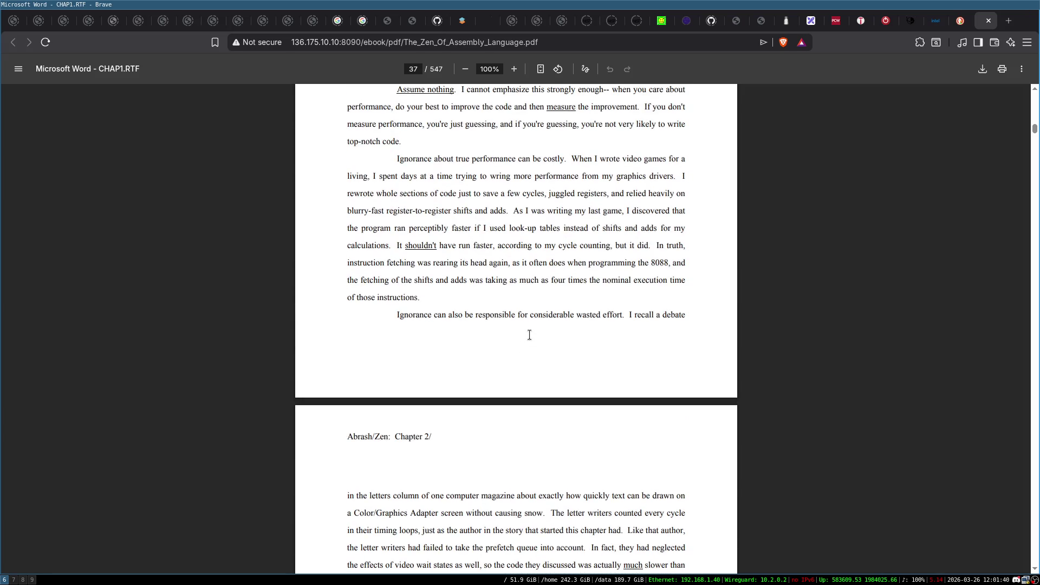
scroll(530, 335, up, 1)
scroll(529, 335, down, 1)
scroll(529, 335, down, 6)
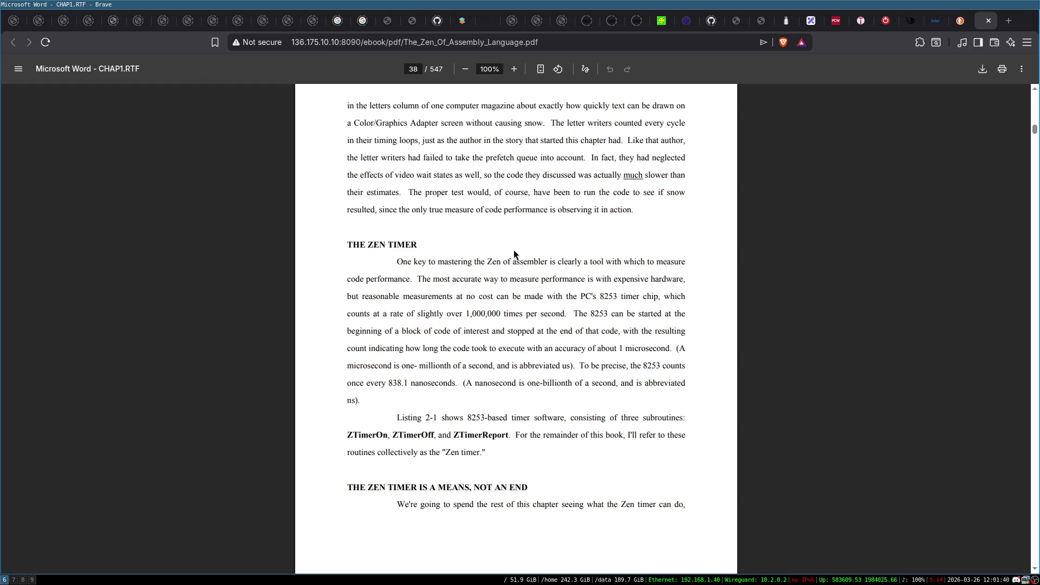
scroll(516, 271, down, 1)
scroll(516, 270, down, 1)
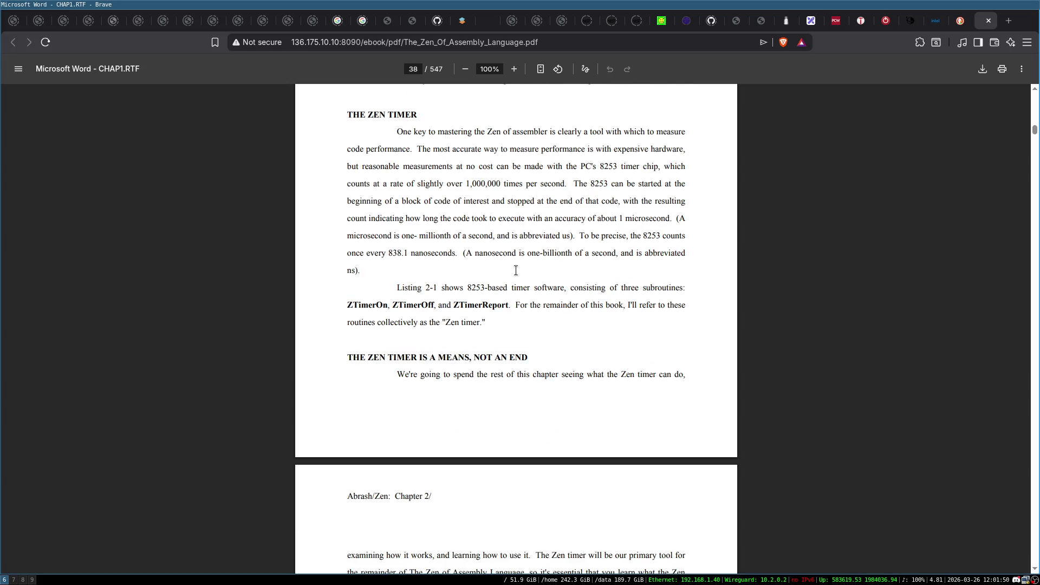
scroll(516, 271, down, 13)
scroll(516, 268, up, 11)
scroll(508, 278, up, 3)
Step: Highlight the 1,000,000 times per second figure, then continue reading on to page 41
drag(470, 182, 521, 184)
click(544, 294)
scroll(544, 294, down, 5)
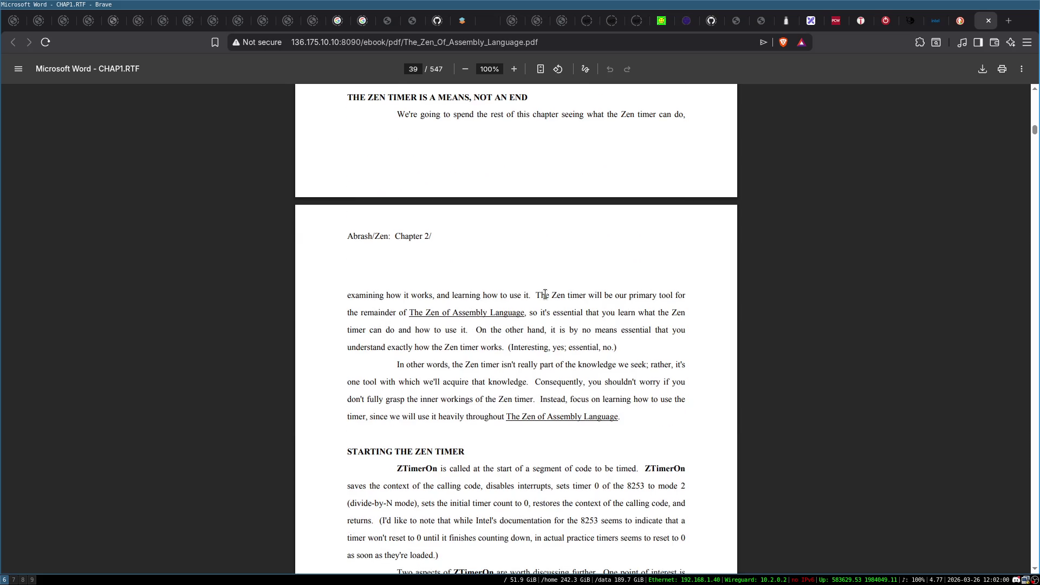
scroll(545, 294, down, 2)
scroll(545, 290, up, 7)
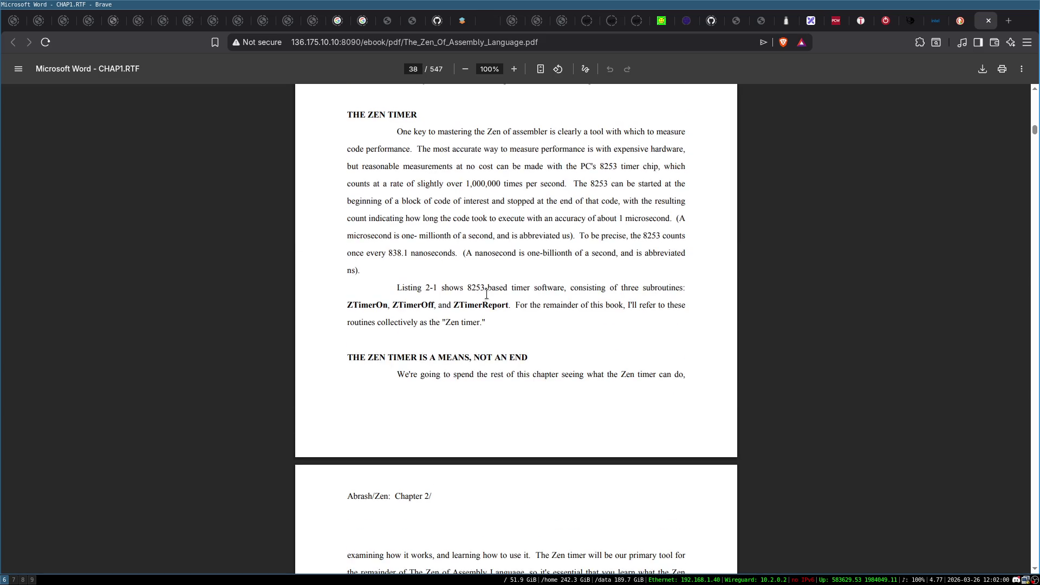
drag(464, 185, 512, 184)
click(511, 209)
scroll(598, 319, down, 6)
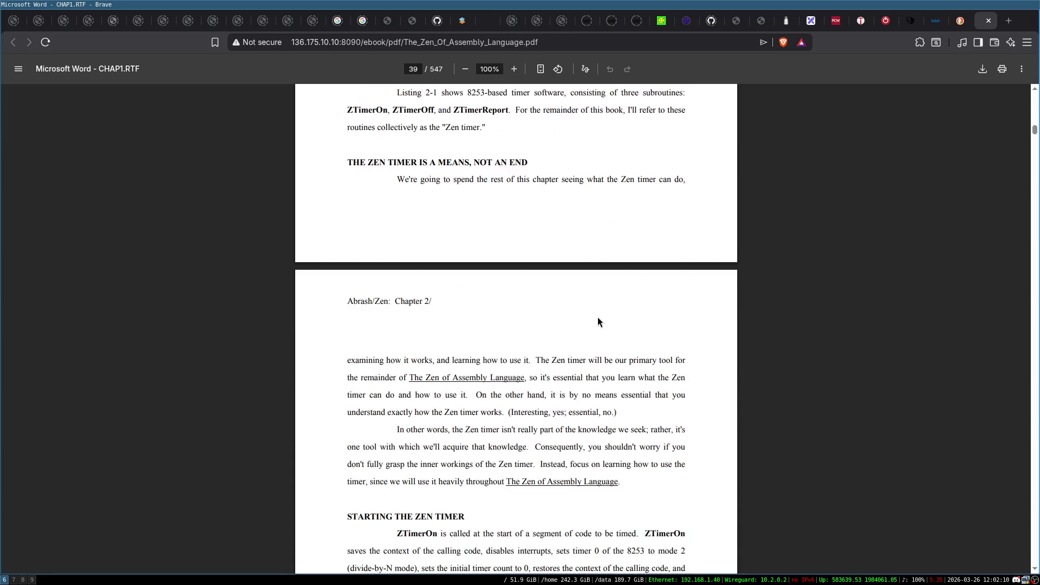
scroll(596, 317, down, 20)
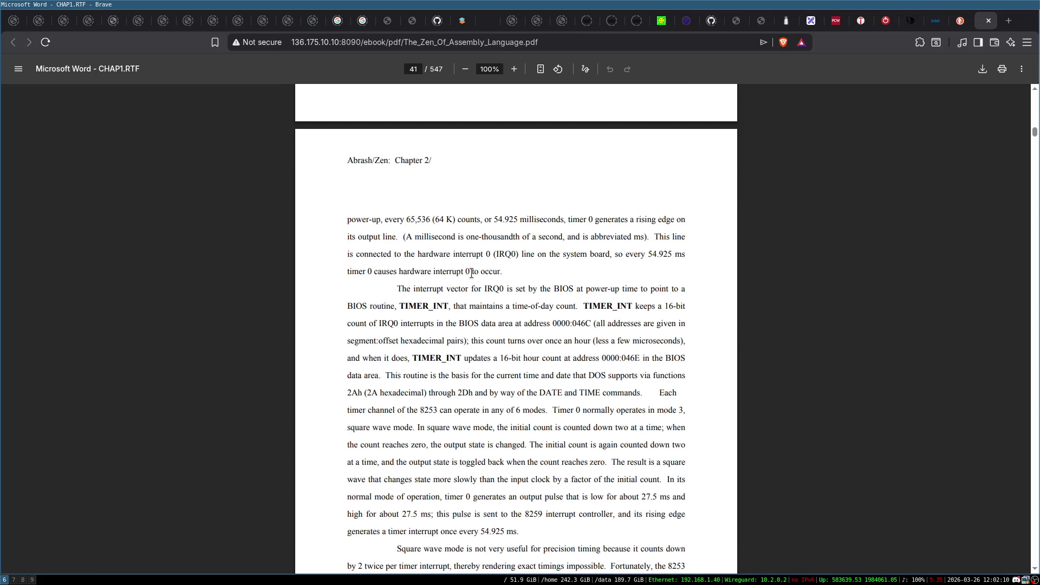
Step: Scroll further through the Zen PDF down to page 45
scroll(531, 309, up, 10)
scroll(557, 260, down, 1)
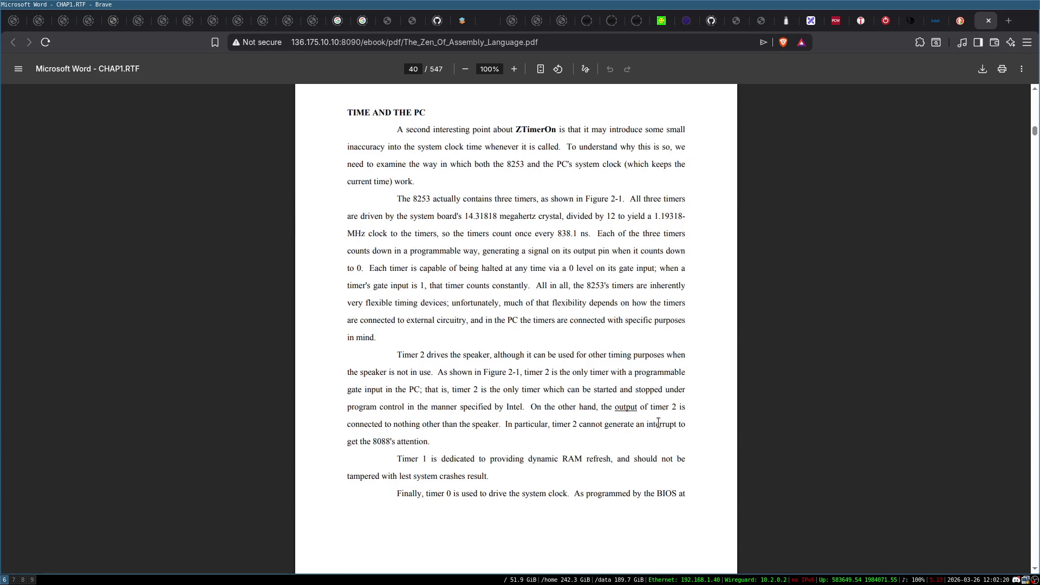
scroll(528, 322, down, 9)
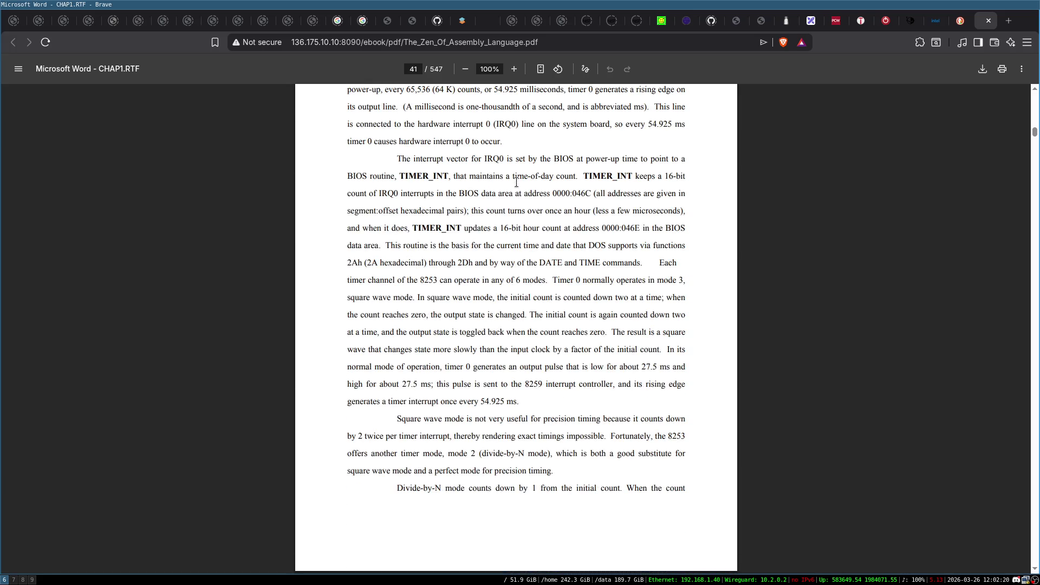
scroll(516, 182, up, 1)
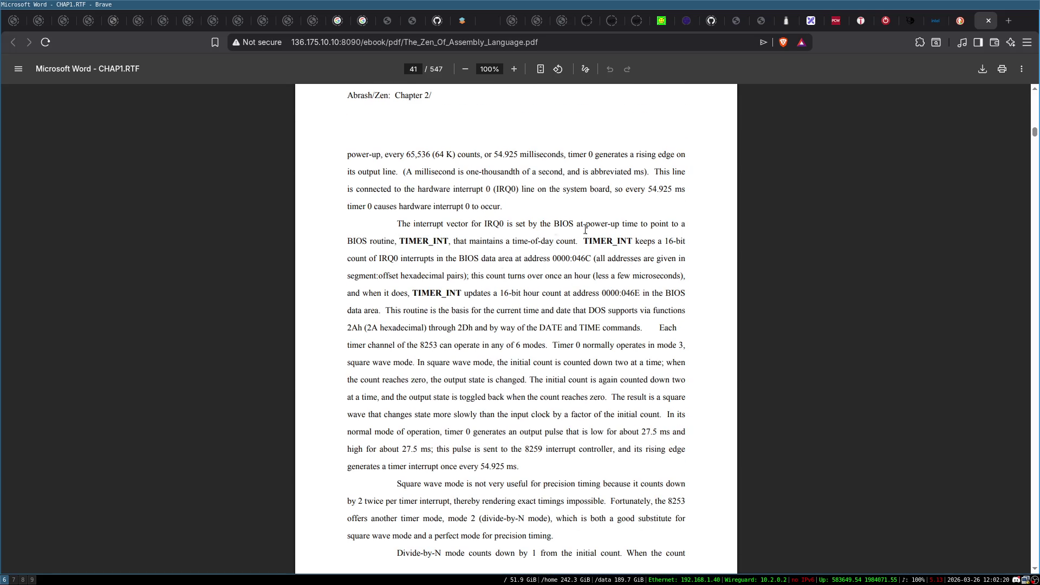
scroll(631, 309, down, 6)
scroll(636, 315, down, 10)
scroll(636, 315, down, 10)
scroll(636, 315, down, 4)
Step: Search the PDF for 'pci' (no matches), jump to page 1, and return to the DuckDuckGo results
key(ctrl+f)
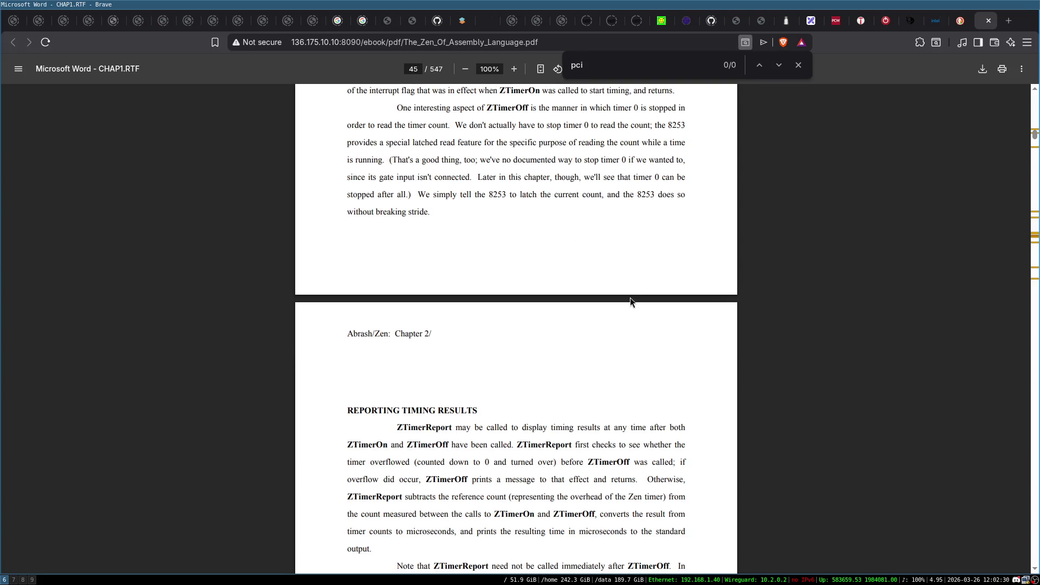
key(Escape)
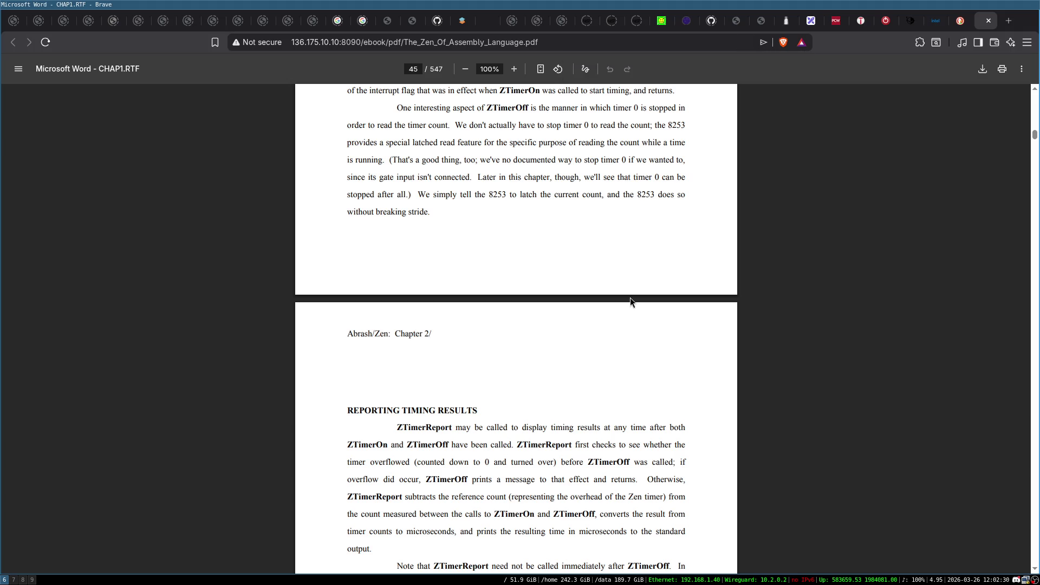
key(Home)
scroll(600, 325, down, 4)
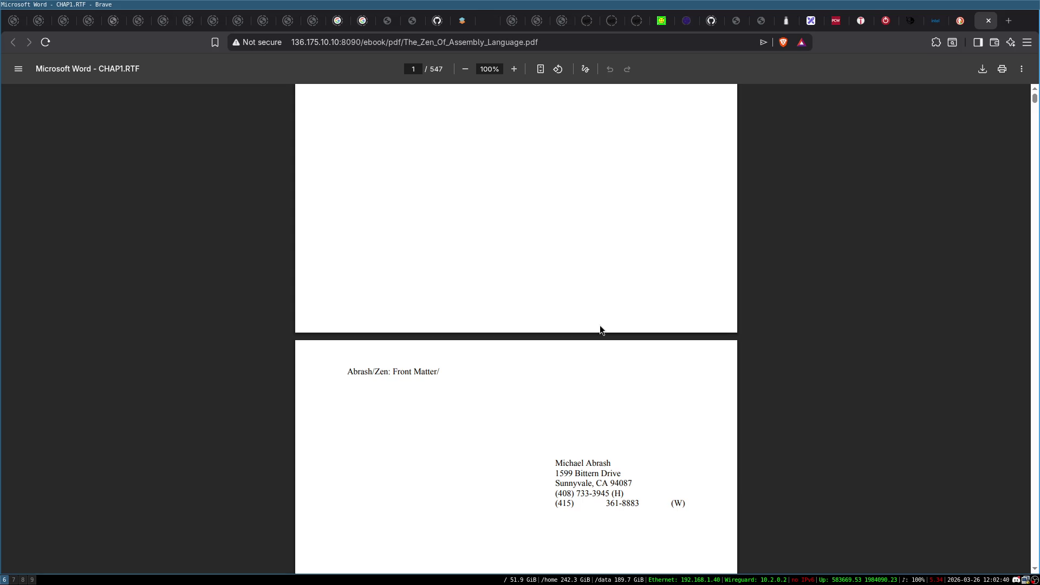
scroll(624, 269, down, 20)
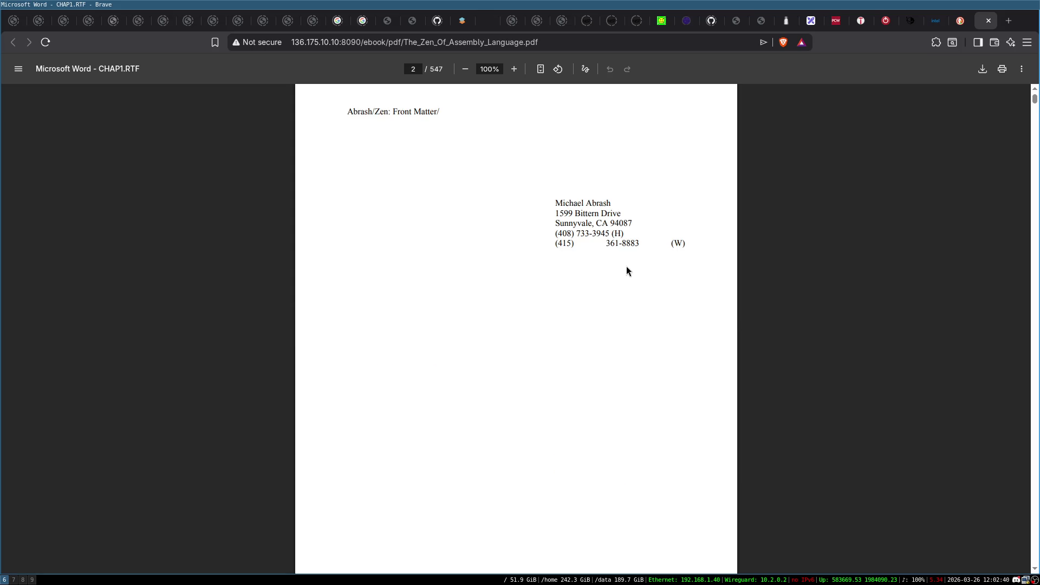
key(alt+Left)
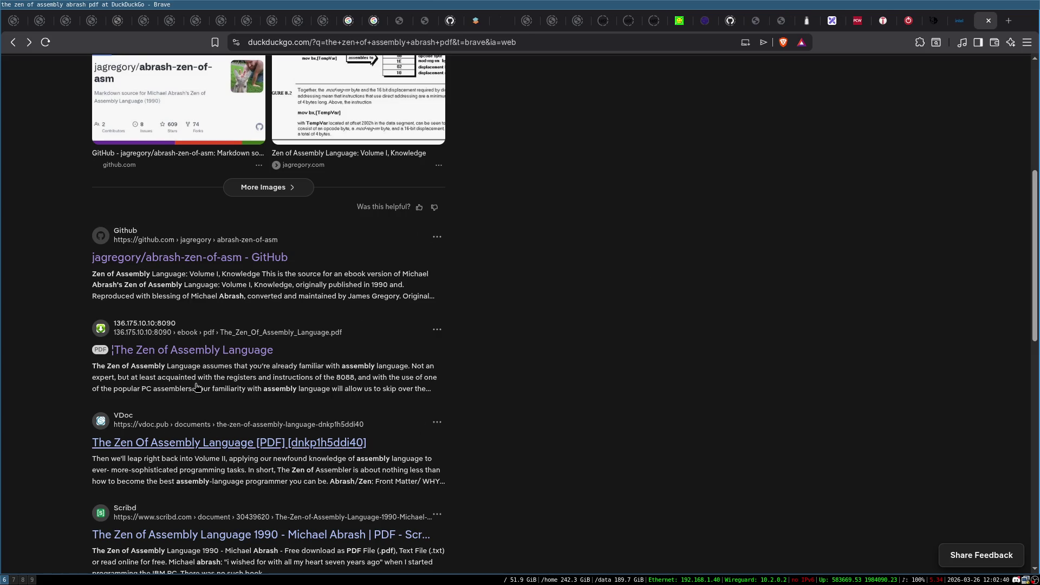
Step: Search 'graphics programming black book pdf' and open the AbrashBlackBook GitHub result in a new tab
scroll(275, 291, up, 5)
click(237, 77)
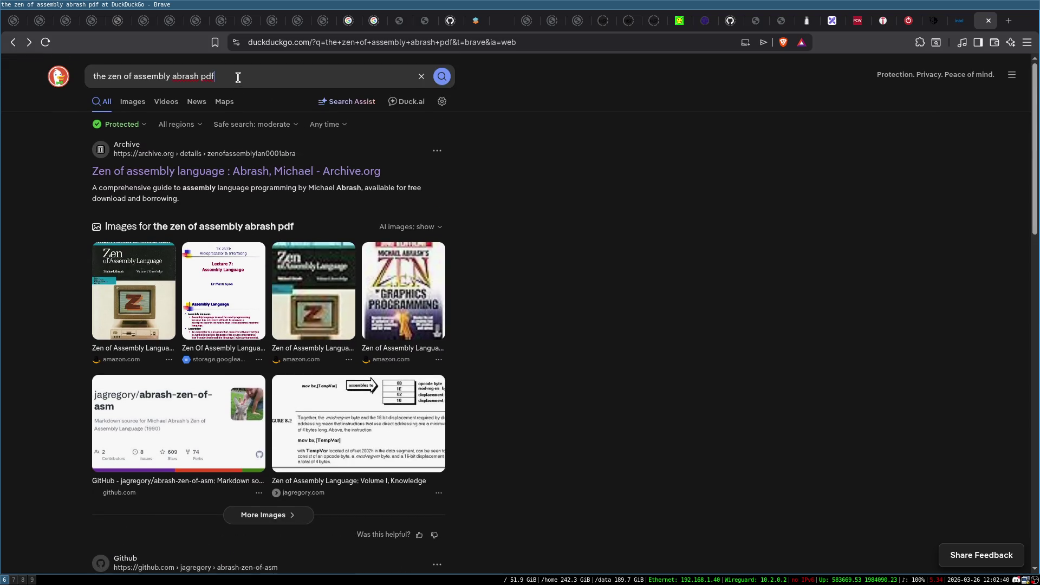
text(graph)
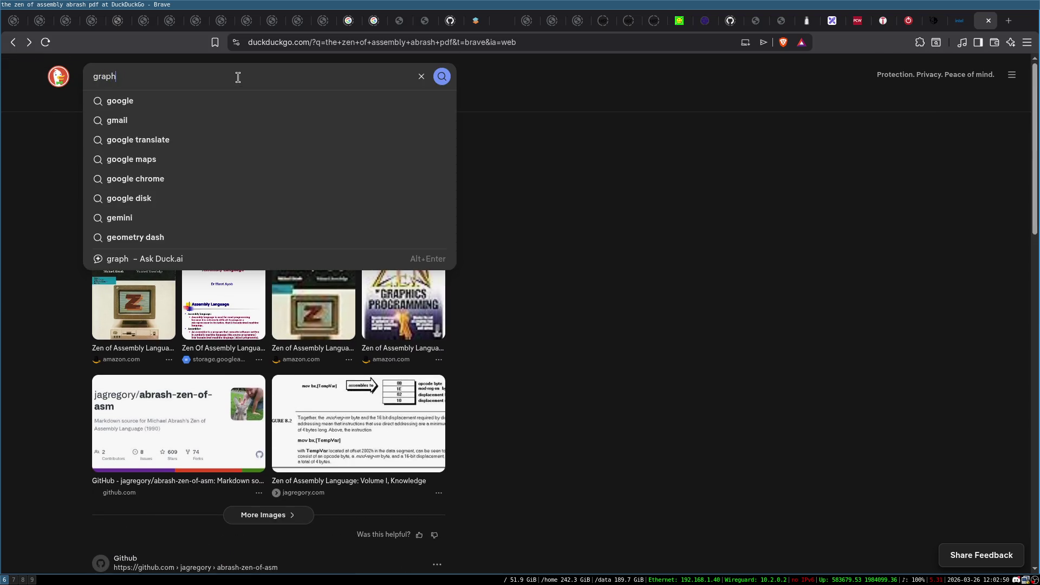
text(ics)
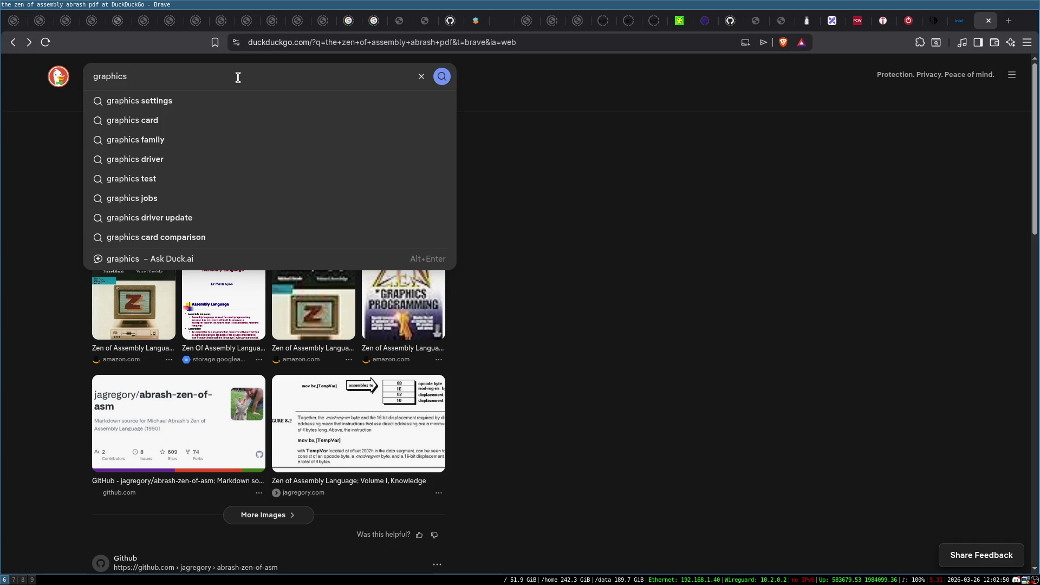
text( programming )
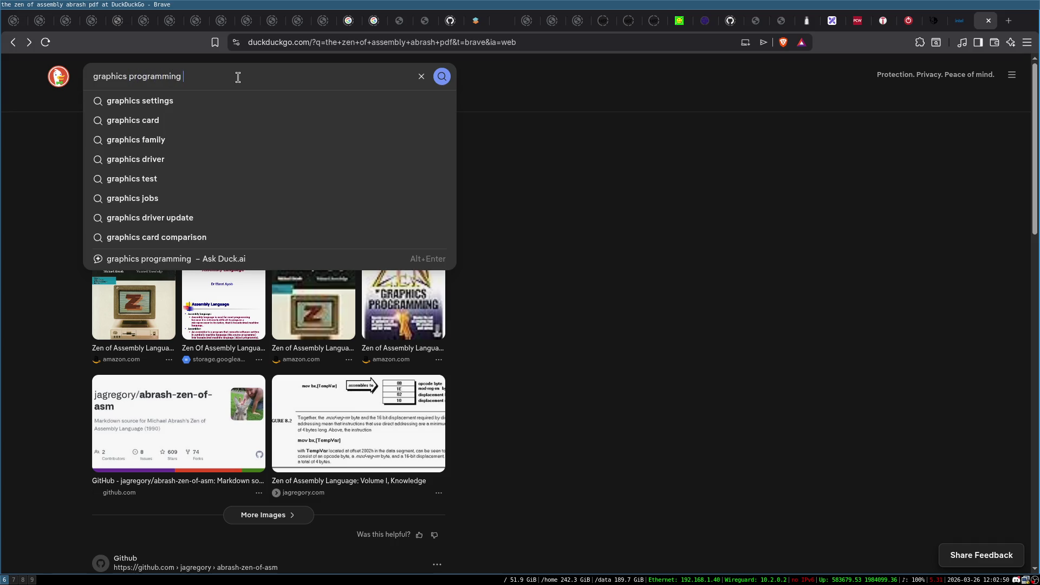
text(blackbook)
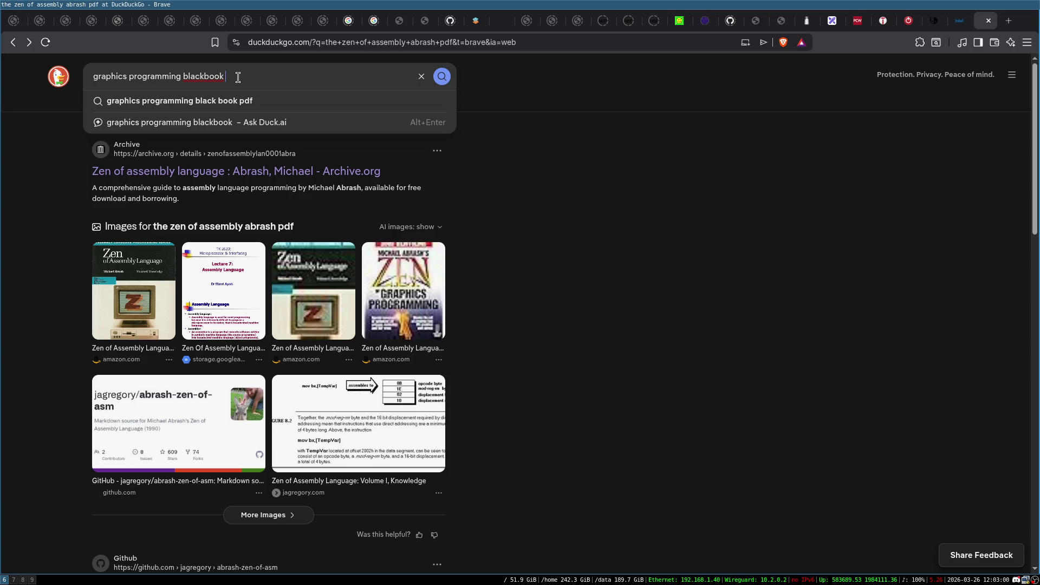
key(Down)
key(Return)
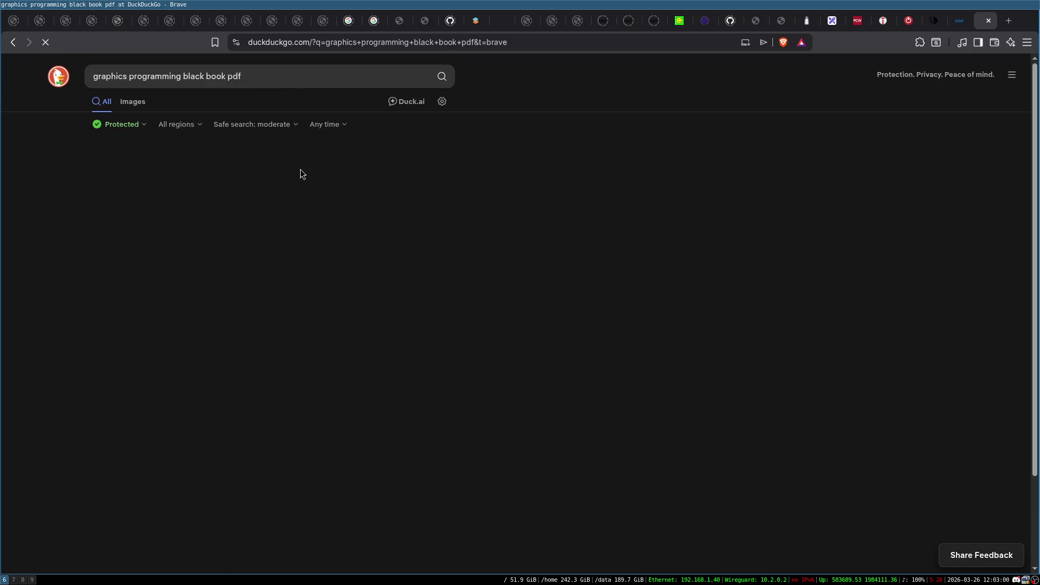
middle_click(238, 172)
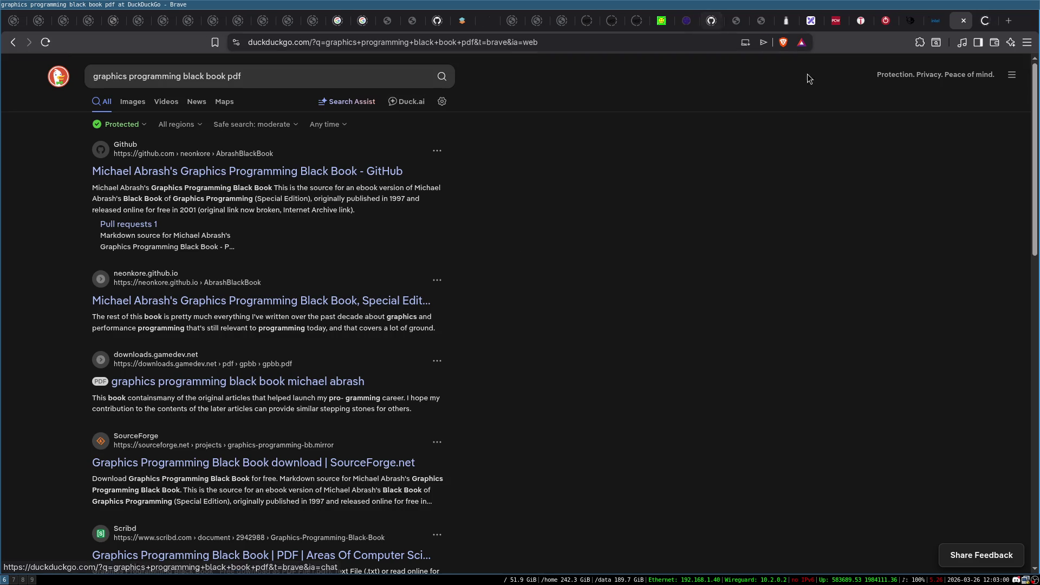
key(ctrl+Tab)
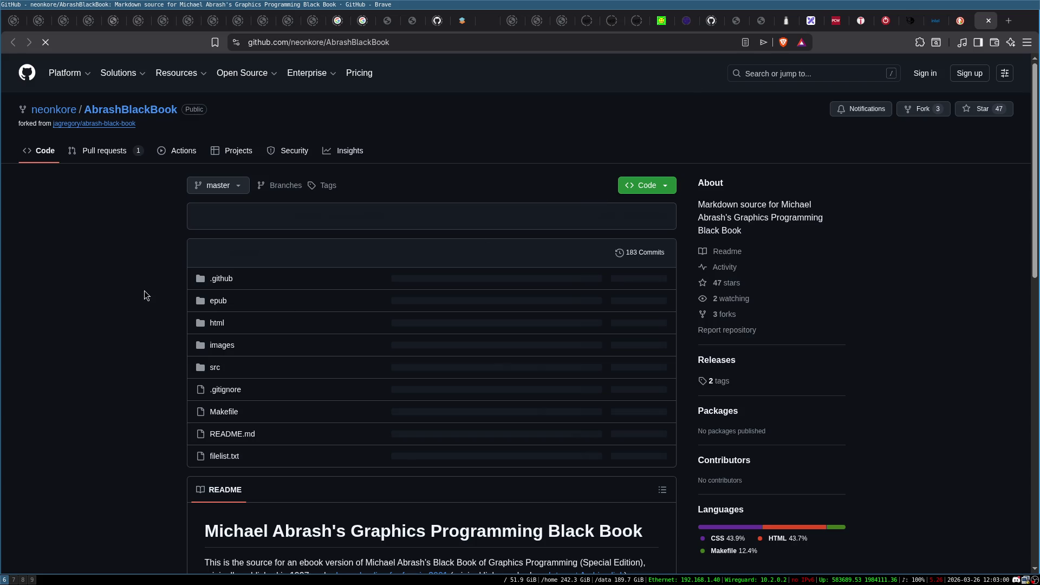
Step: Skim the AbrashBlackBook repository README and close the GitHub tab
scroll(243, 278, down, 2)
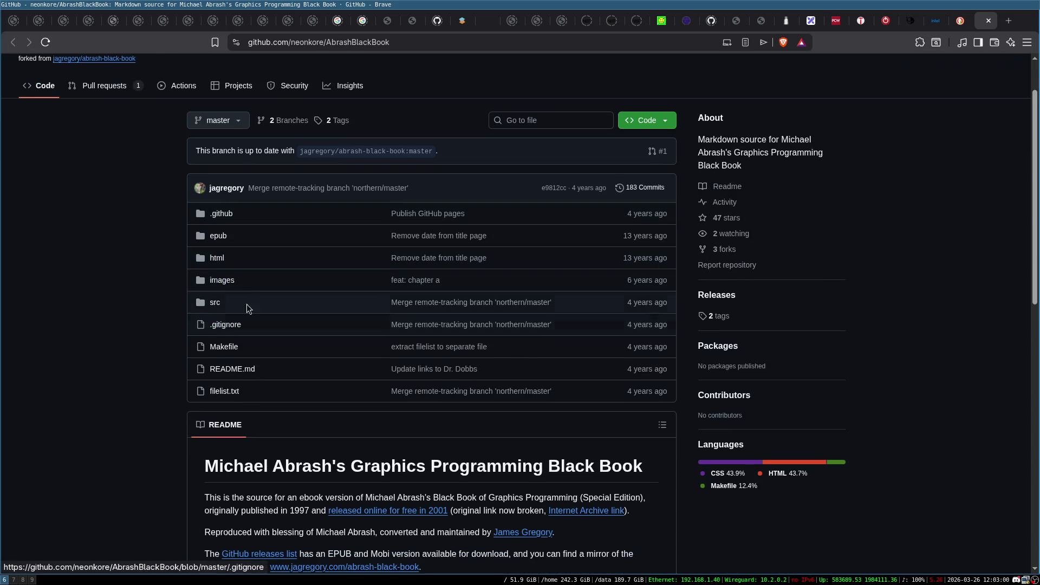
scroll(247, 308, down, 9)
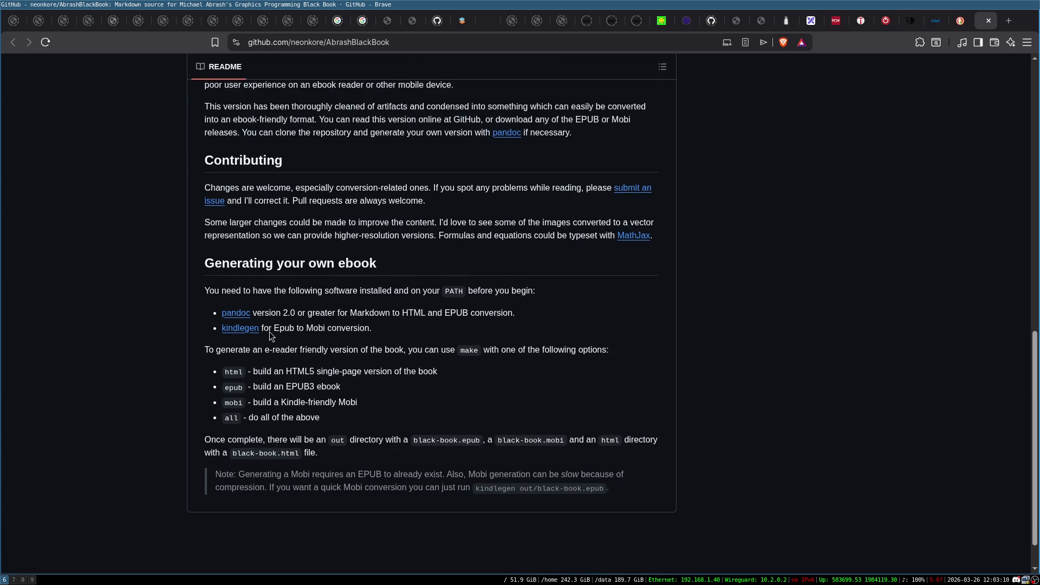
scroll(363, 239, up, 10)
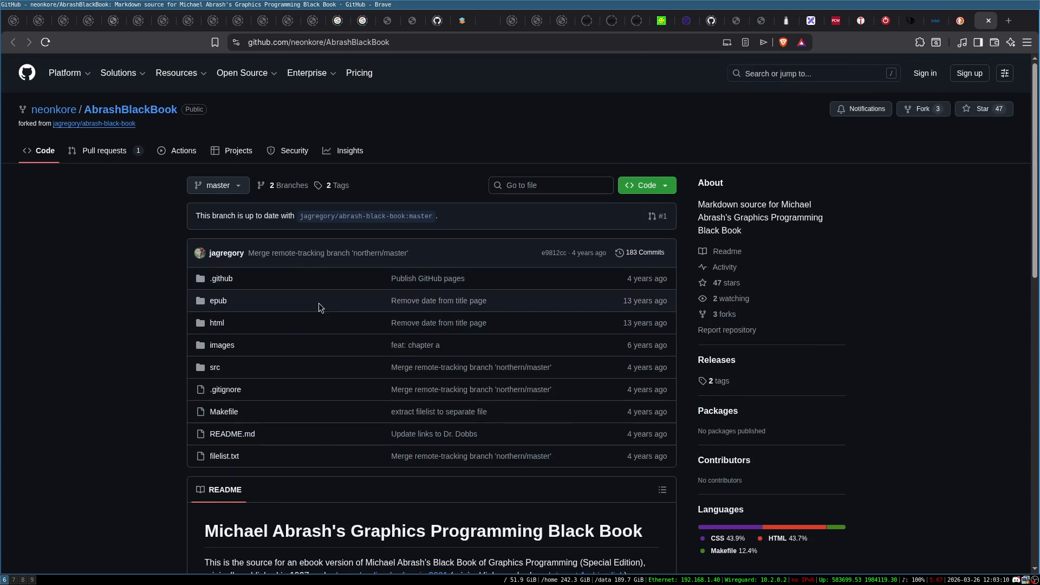
click(987, 23)
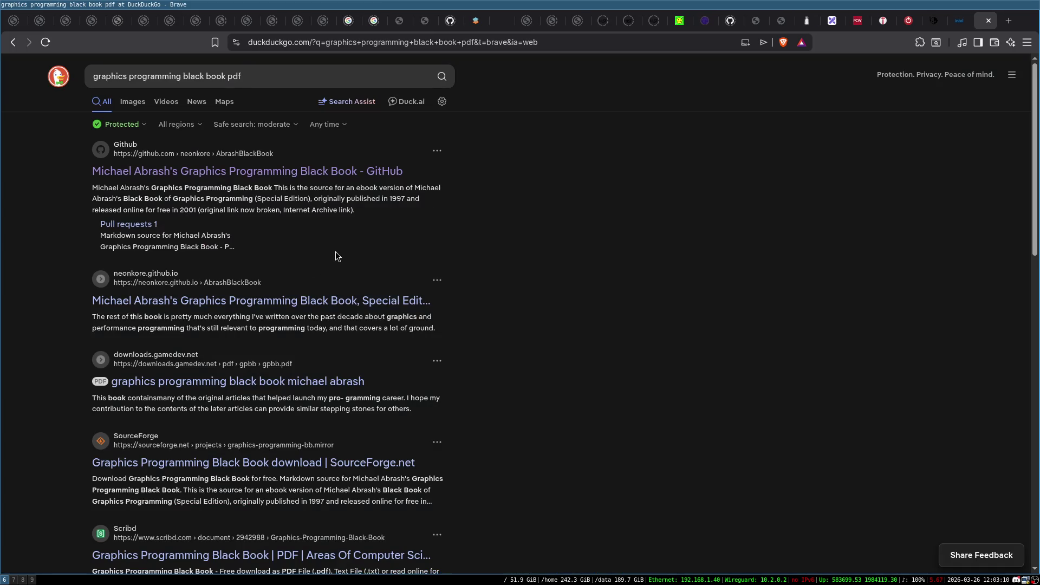
Step: Check the gamedev.net gpbb.pdf result, close its empty tab, and open the Scribd result in a new tab
middle_click(342, 415)
click(973, 24)
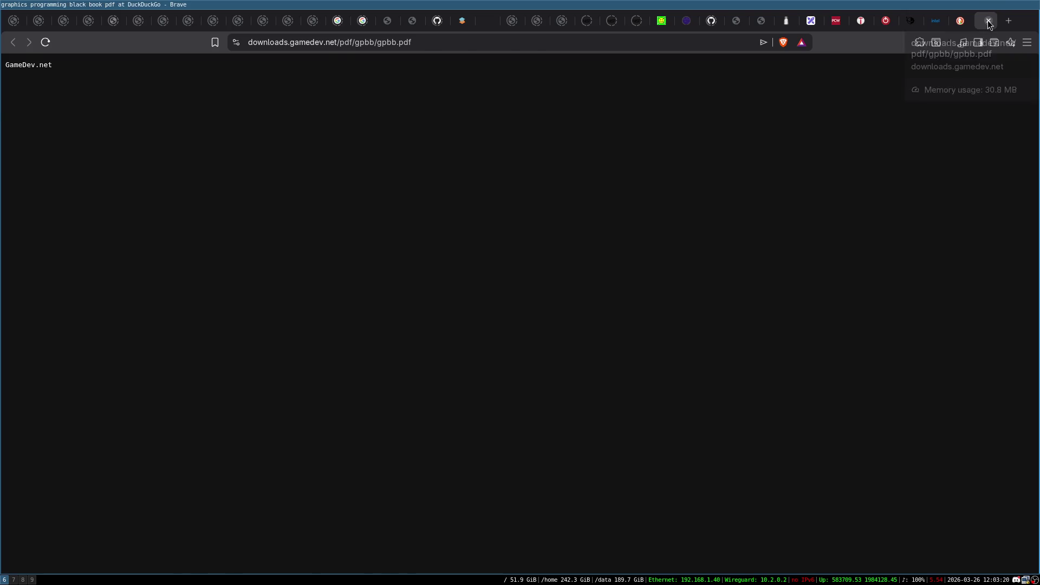
click(987, 20)
scroll(434, 328, down, 4)
scroll(433, 328, down, 3)
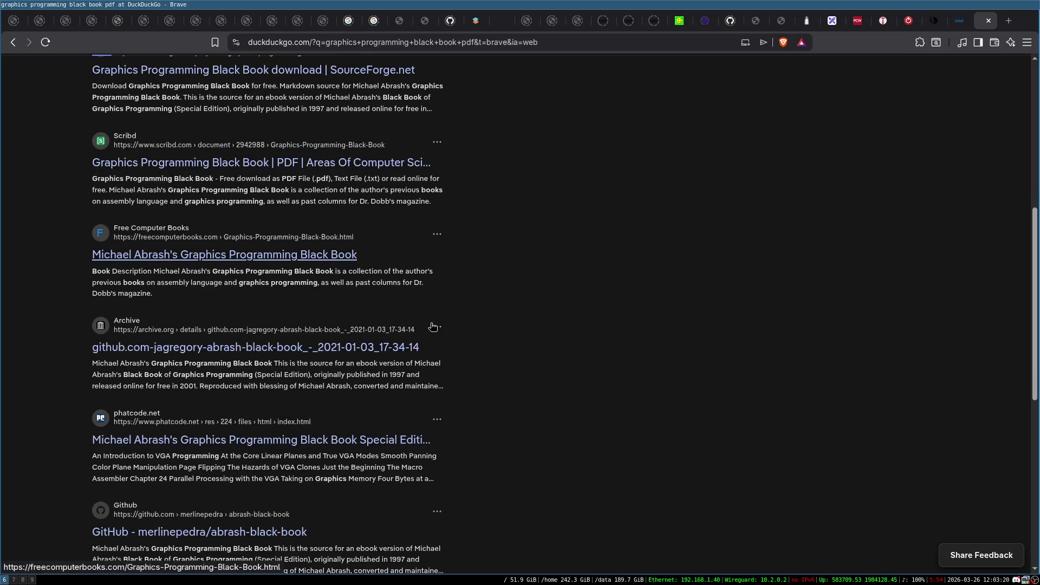
scroll(222, 271, up, 1)
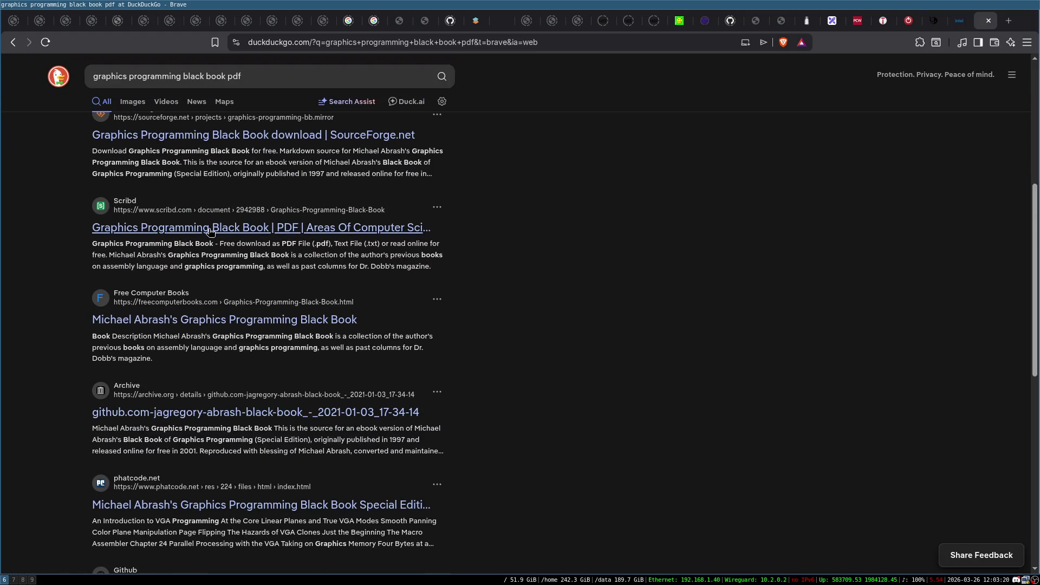
middle_click(209, 225)
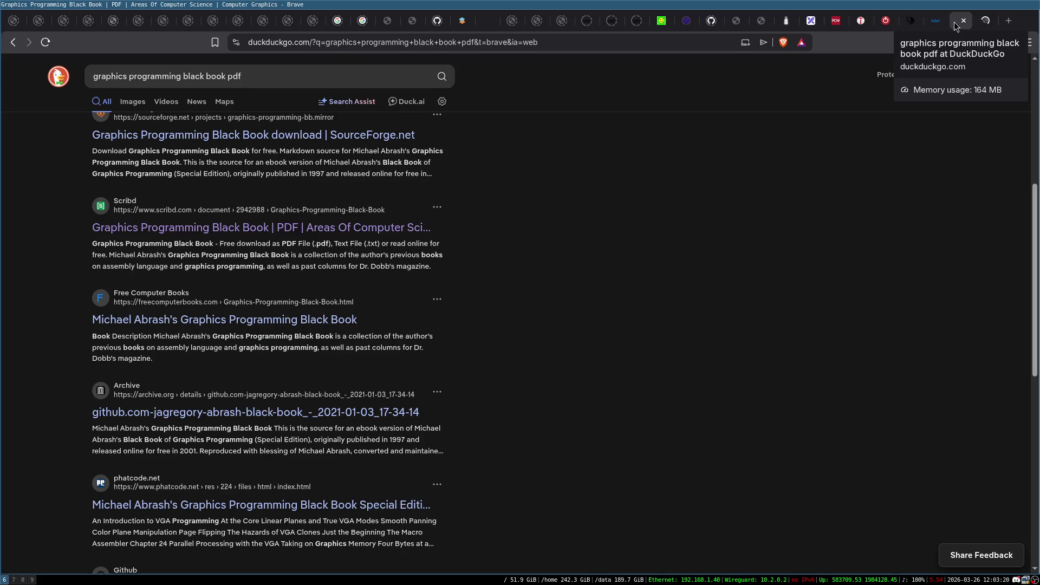
Step: Switch to the Scribd Graphics Programming Black Book tab and browse the document page
key(ctrl+Tab)
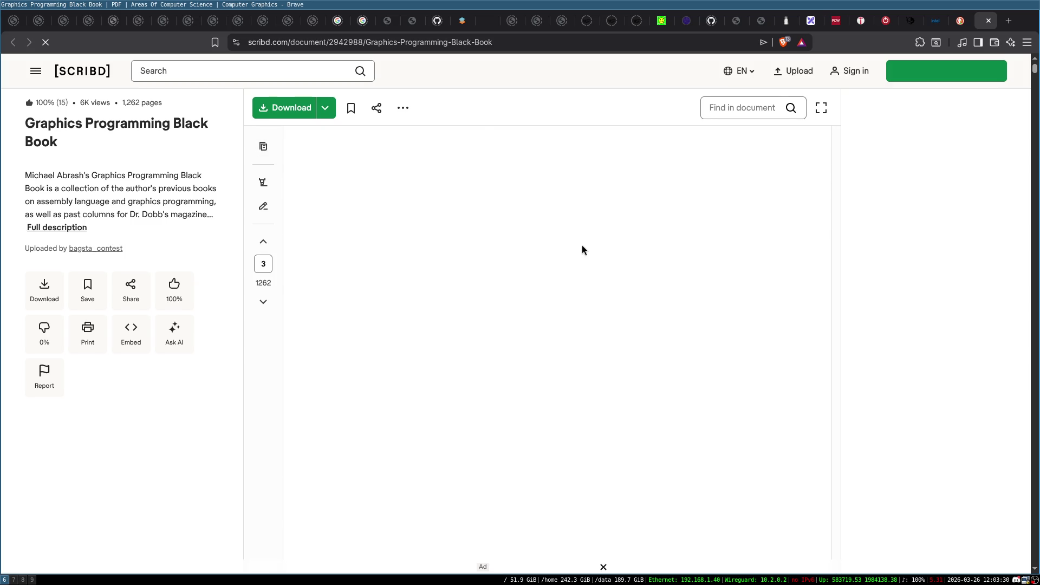
scroll(581, 247, down, 15)
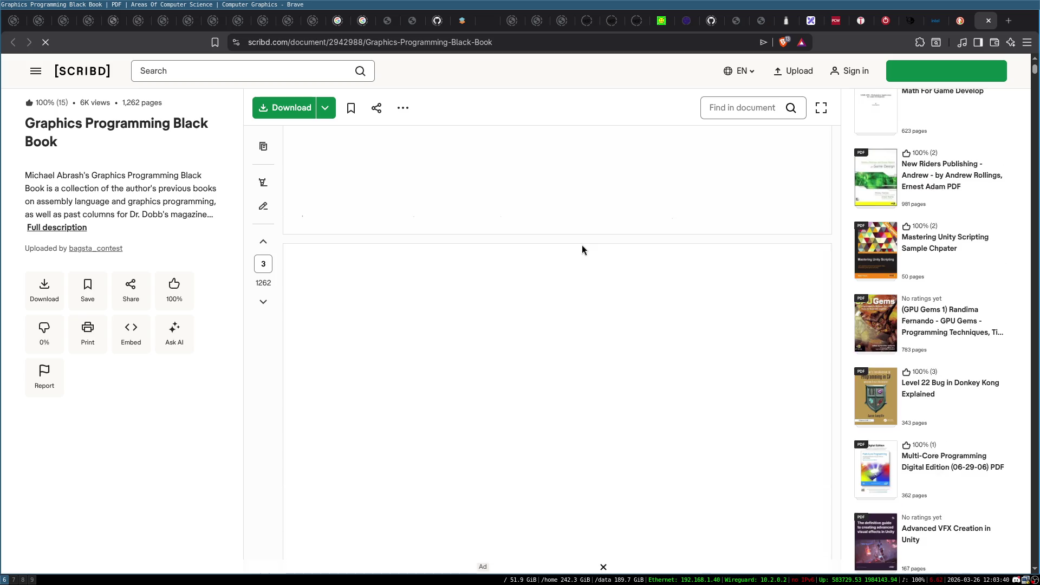
scroll(582, 245, down, 10)
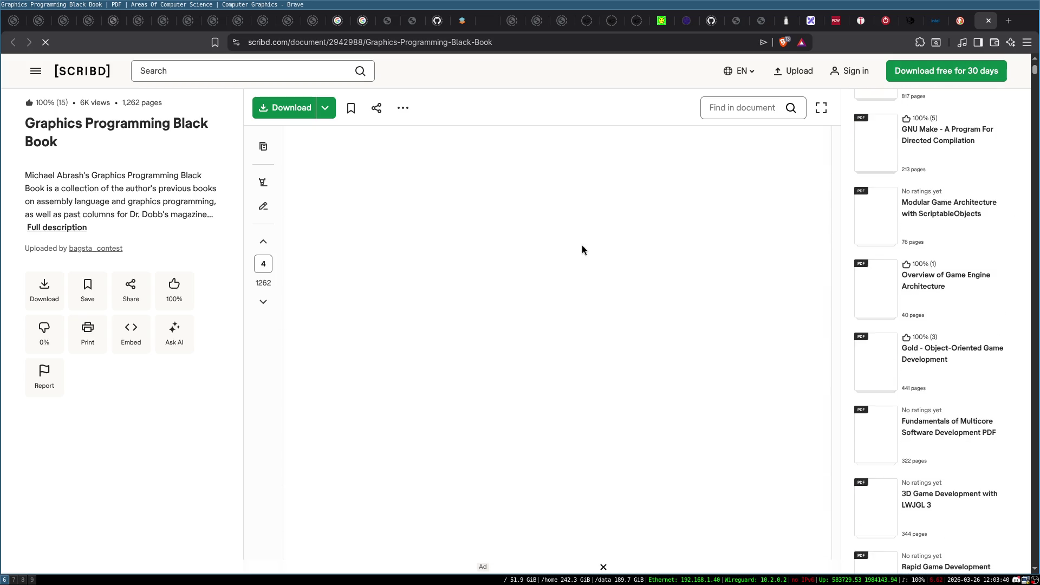
scroll(582, 250, down, 8)
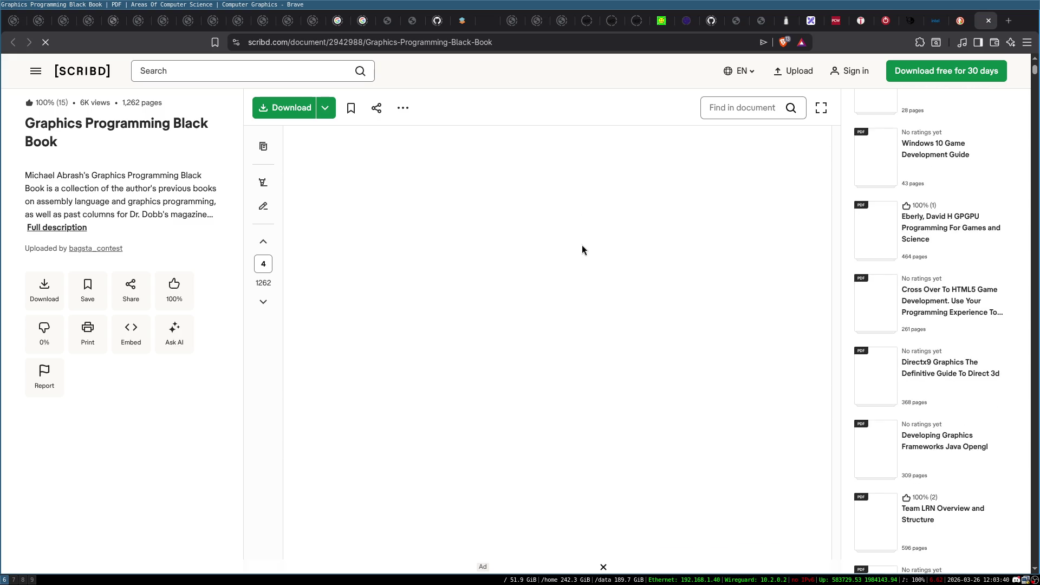
scroll(581, 250, up, 10)
scroll(582, 249, up, 5)
scroll(582, 250, down, 3)
scroll(582, 250, down, 15)
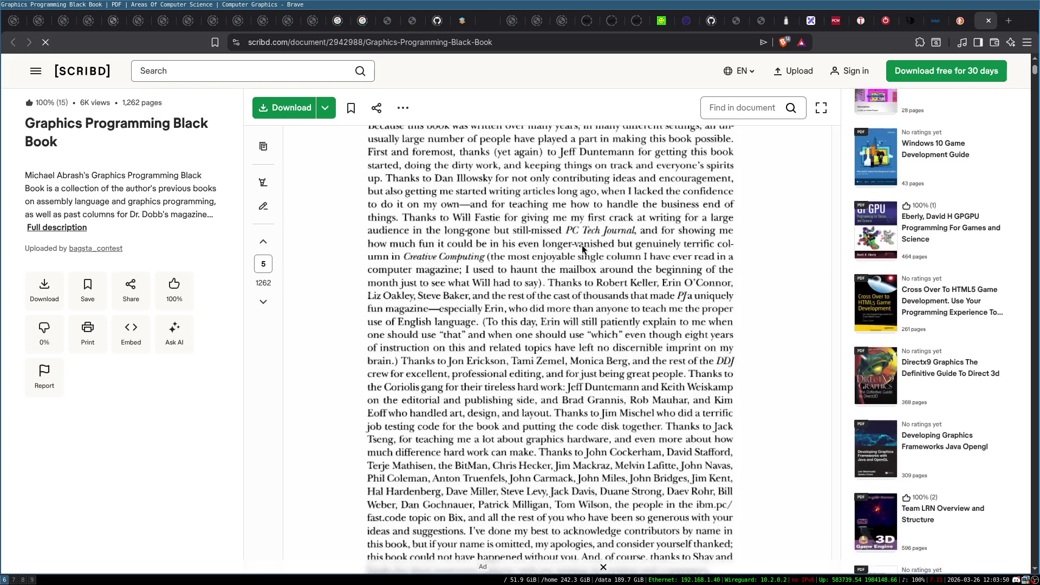
scroll(582, 249, down, 8)
scroll(582, 249, up, 4)
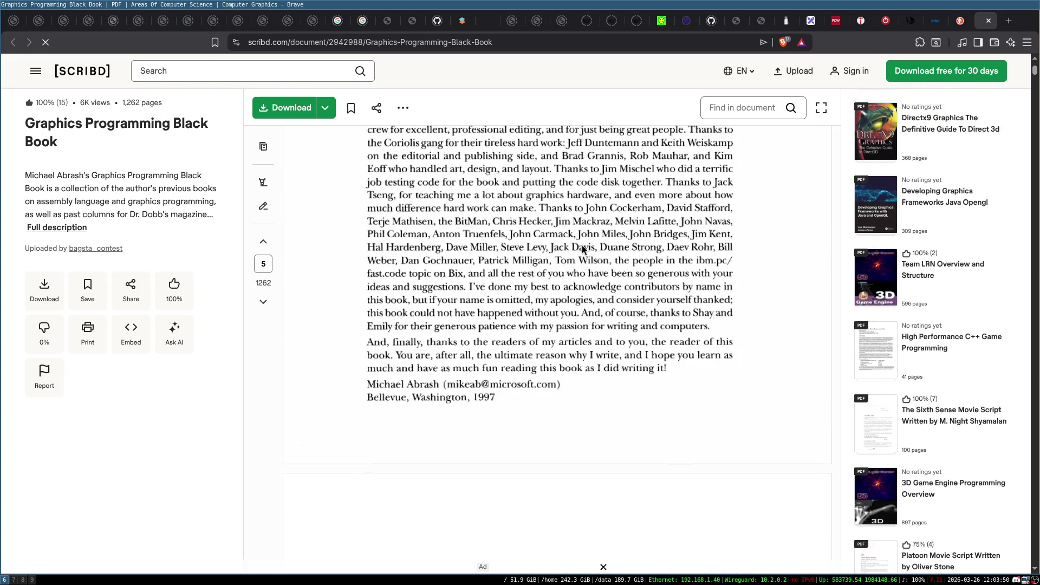
scroll(583, 249, up, 1)
Step: Finish checking the Scribd page, then close it since downloading requires sign-up
scroll(583, 250, down, 10)
scroll(582, 245, down, 10)
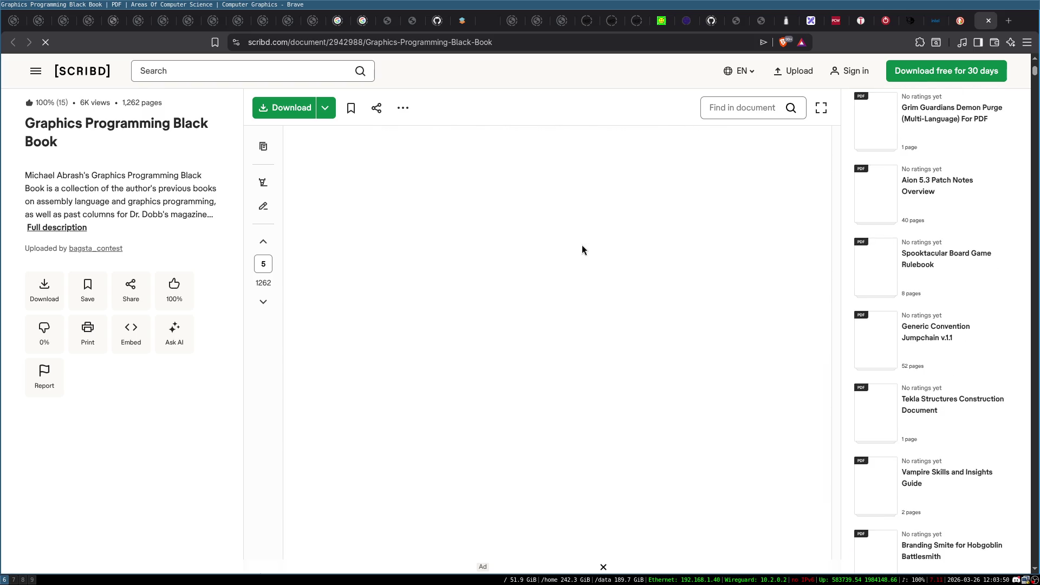
scroll(582, 248, down, 3)
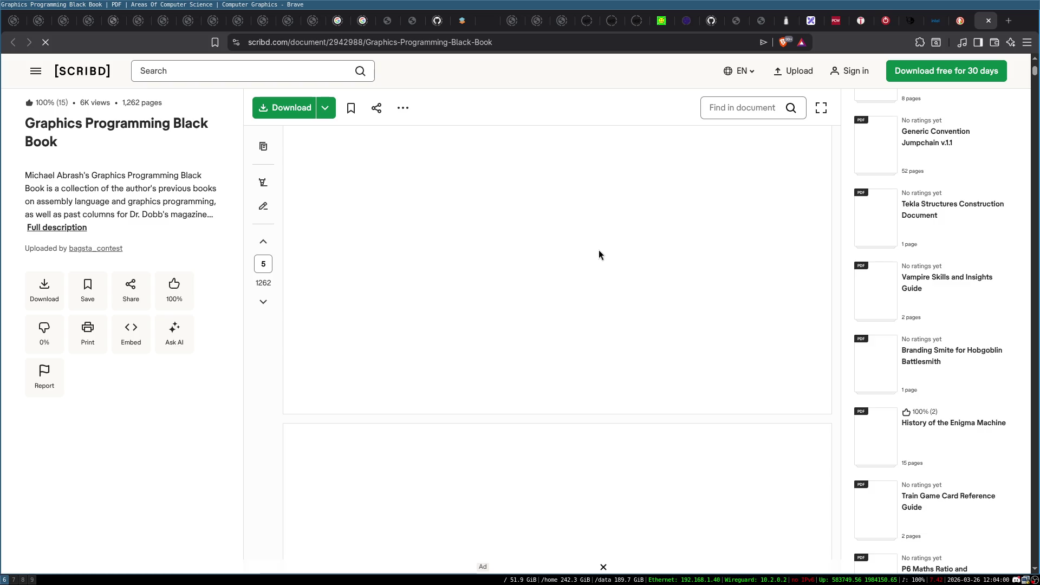
scroll(574, 251, down, 5)
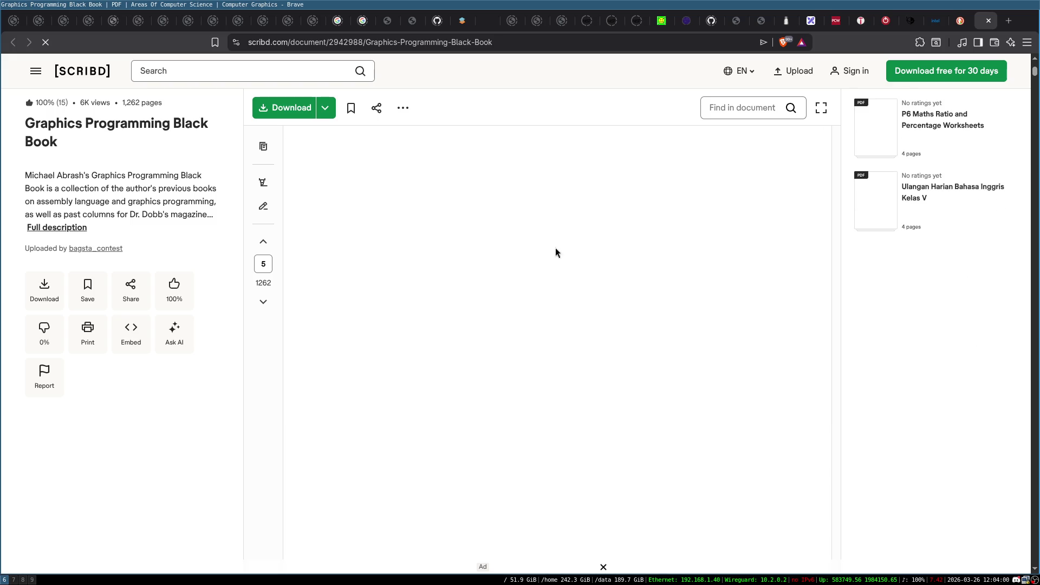
scroll(519, 233, up, 3)
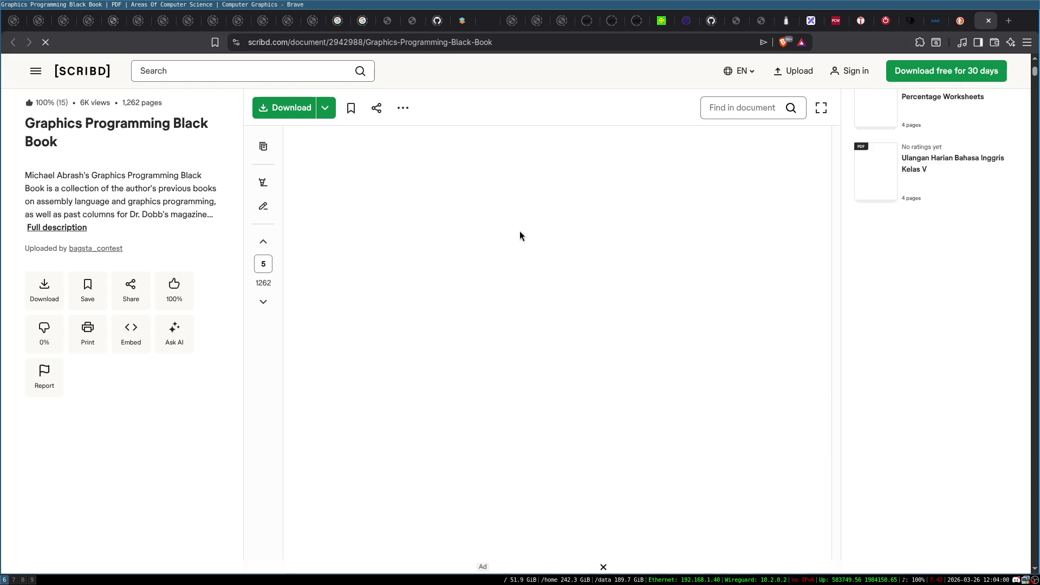
scroll(439, 181, up, 2)
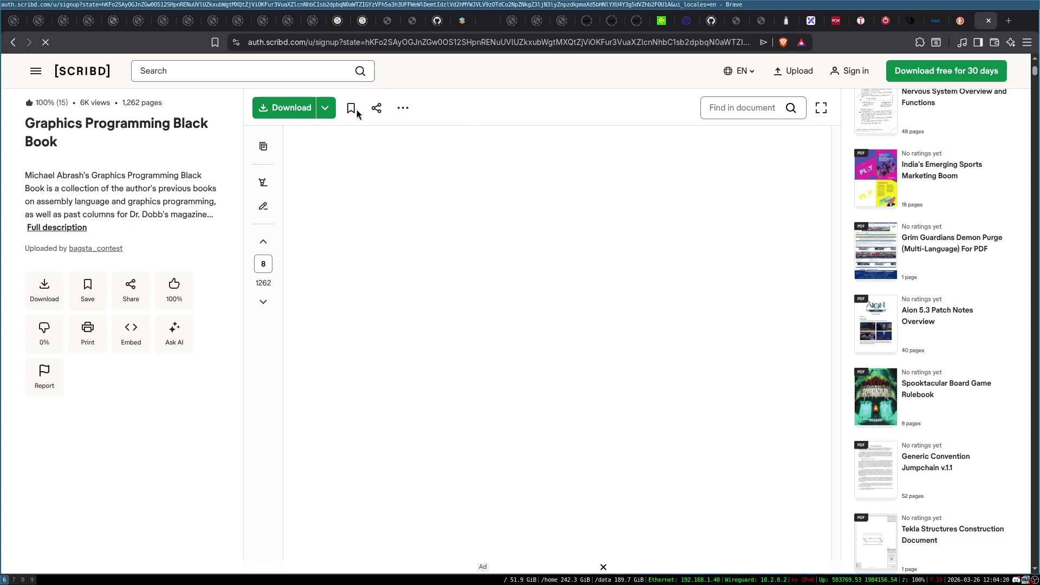
click(988, 21)
scroll(517, 279, down, 1)
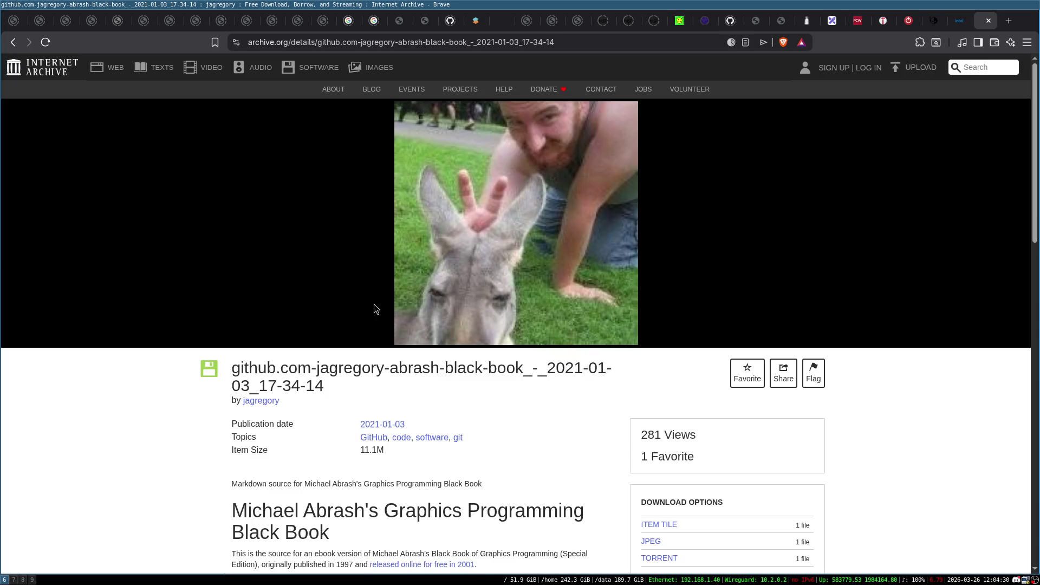
Step: Read the Internet Archive mirror page down to its bundle instructions, then go back to the search results
scroll(374, 304, down, 4)
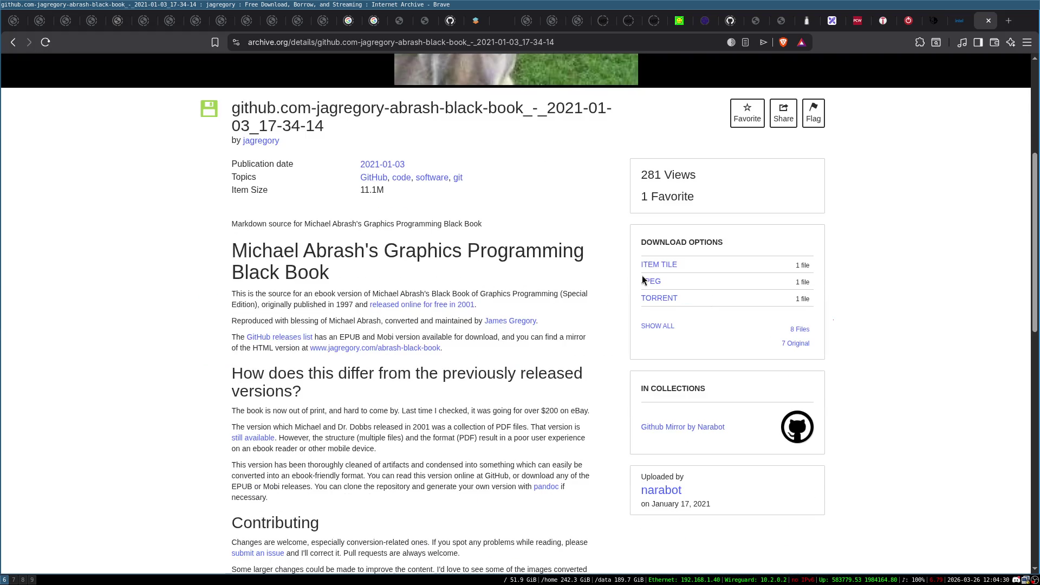
scroll(577, 330, down, 2)
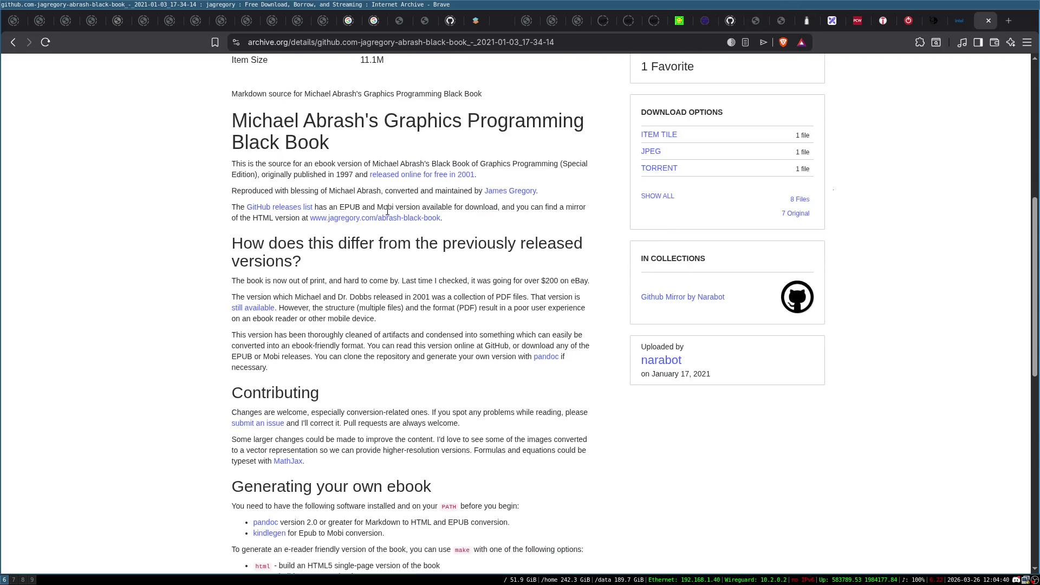
scroll(398, 295, down, 2)
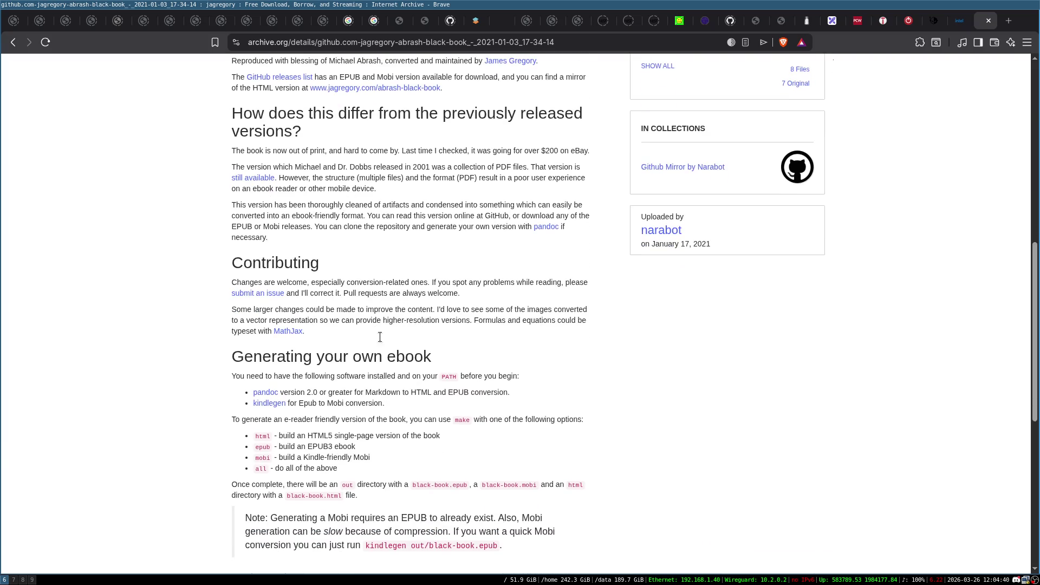
scroll(401, 328, down, 2)
scroll(484, 384, down, 2)
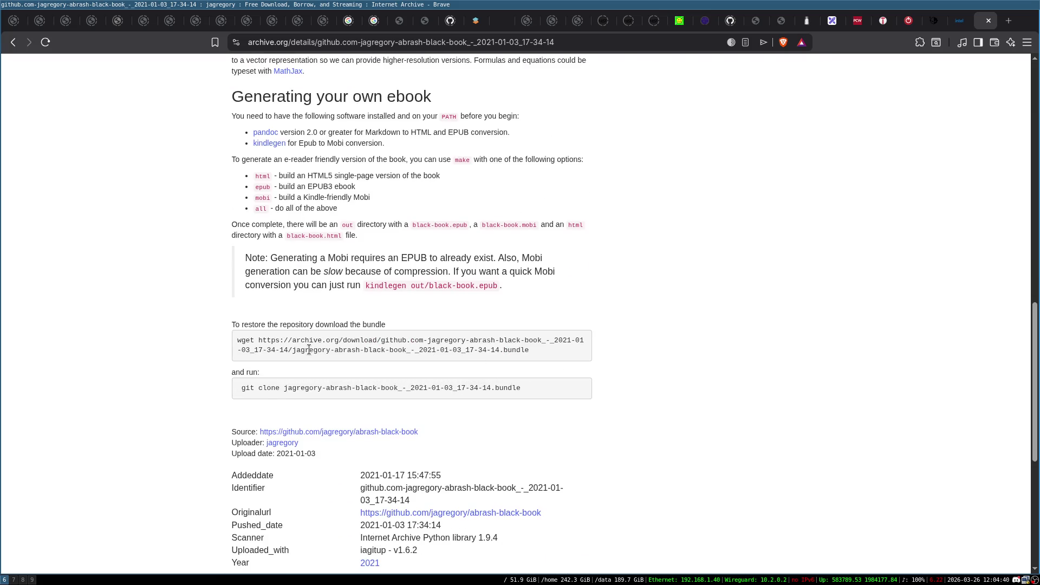
scroll(429, 336, down, 2)
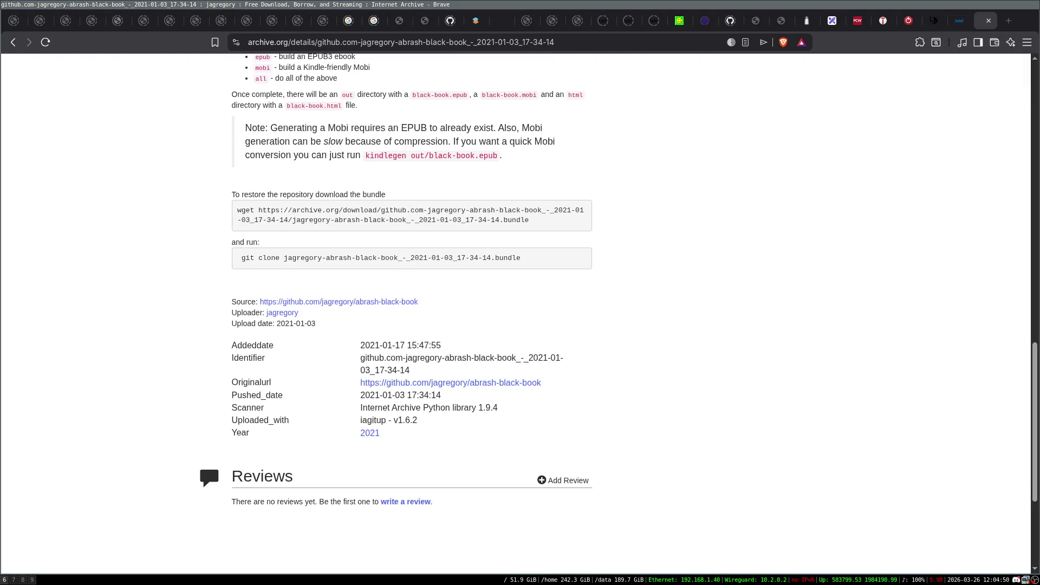
click(13, 42)
scroll(423, 288, up, 8)
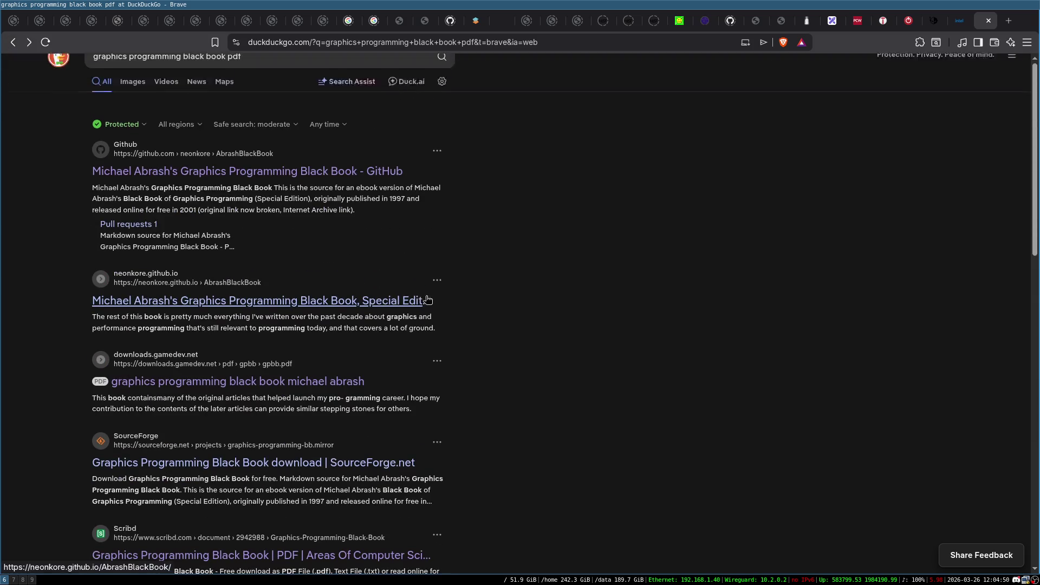
Step: Open the AbrashBlackBook repository, peek into the html and epub folders, then open src
click(290, 174)
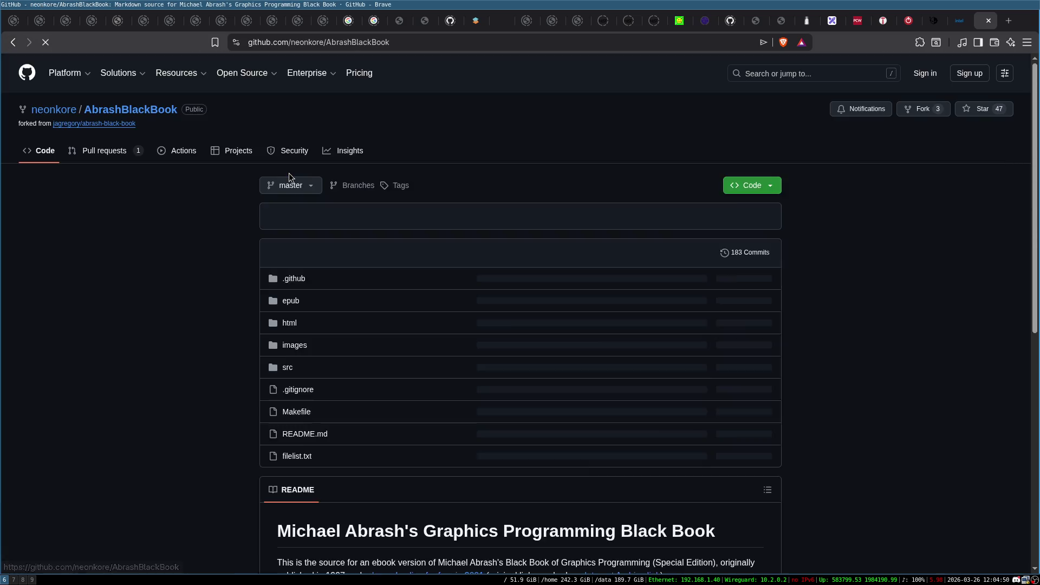
click(218, 324)
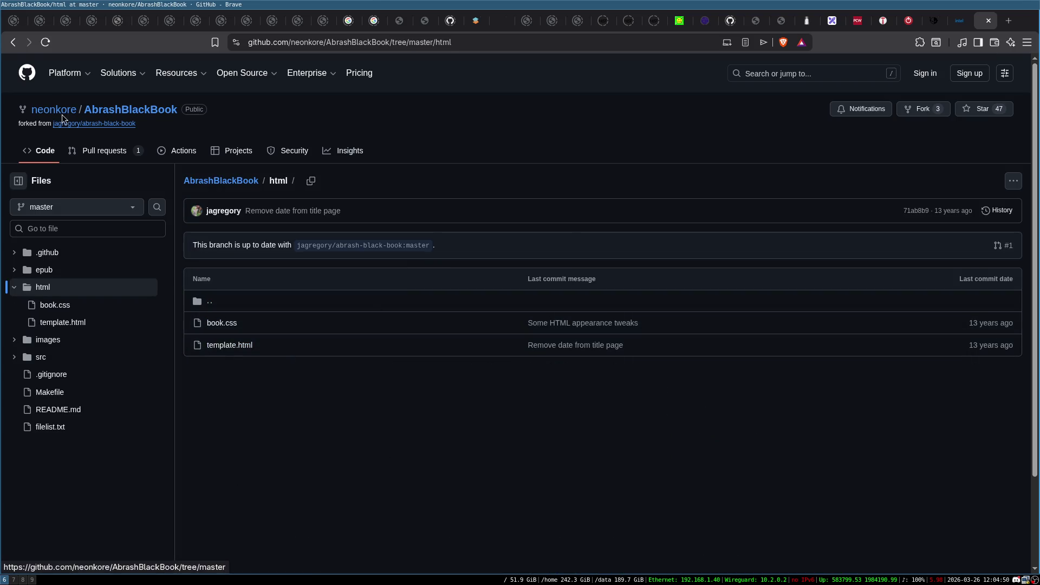
click(13, 42)
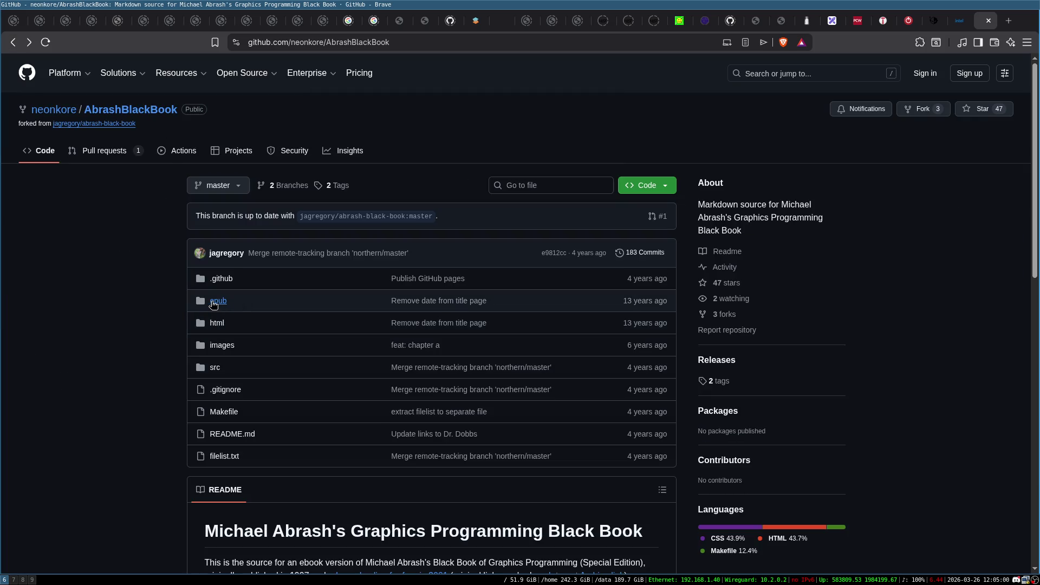
click(218, 301)
click(13, 42)
click(200, 359)
Step: Read the book's introduction in intro.md and return to the src listing
scroll(378, 355, down, 4)
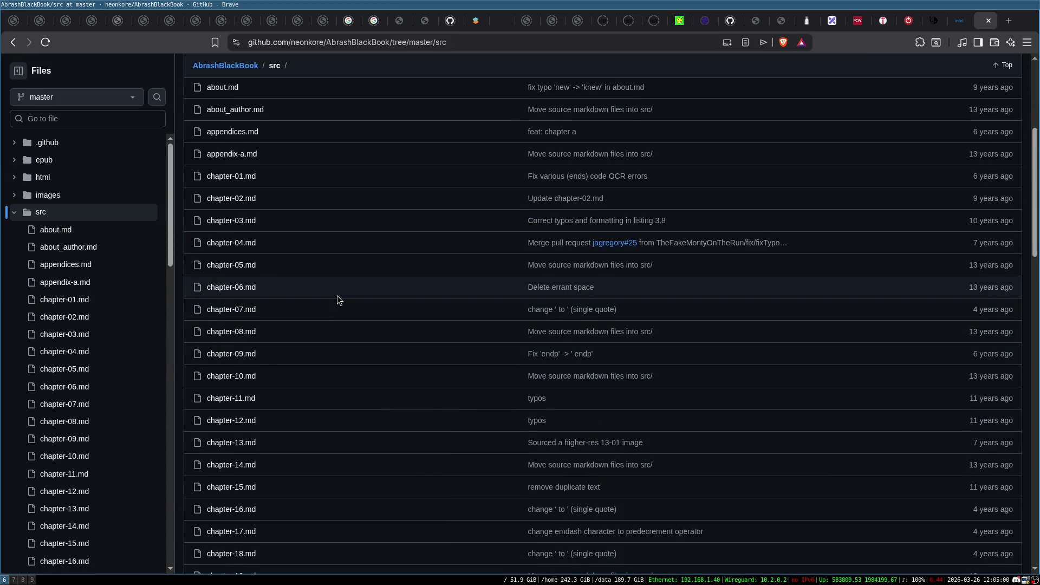
scroll(337, 295, down, 8)
scroll(262, 323, down, 5)
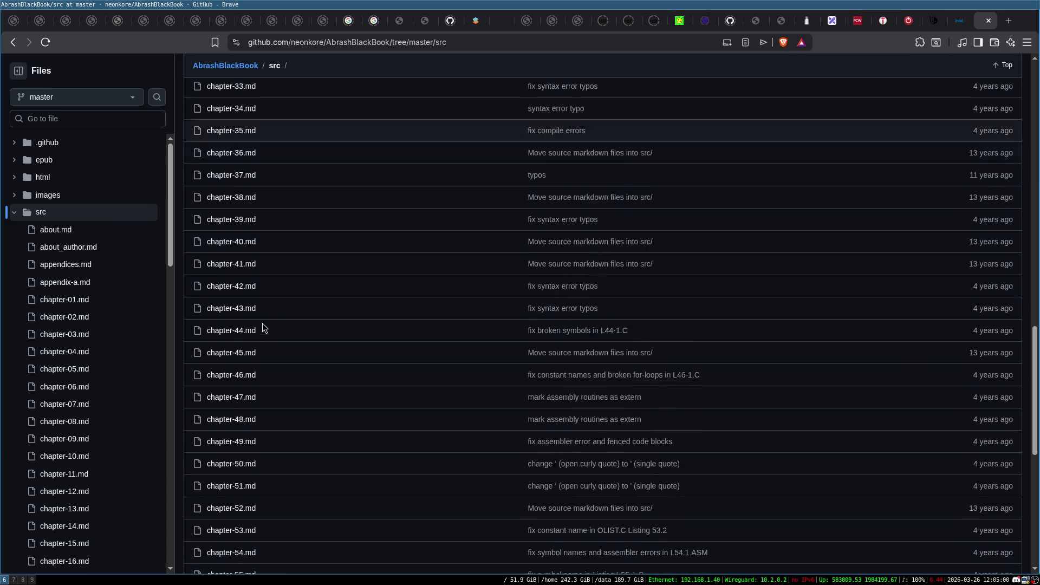
scroll(262, 322, up, 15)
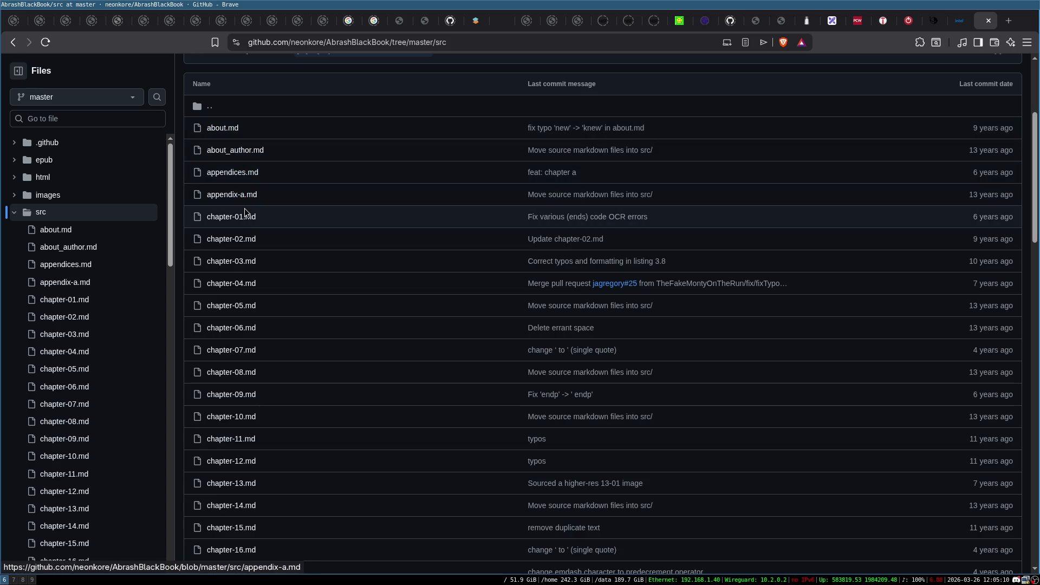
scroll(274, 274, down, 20)
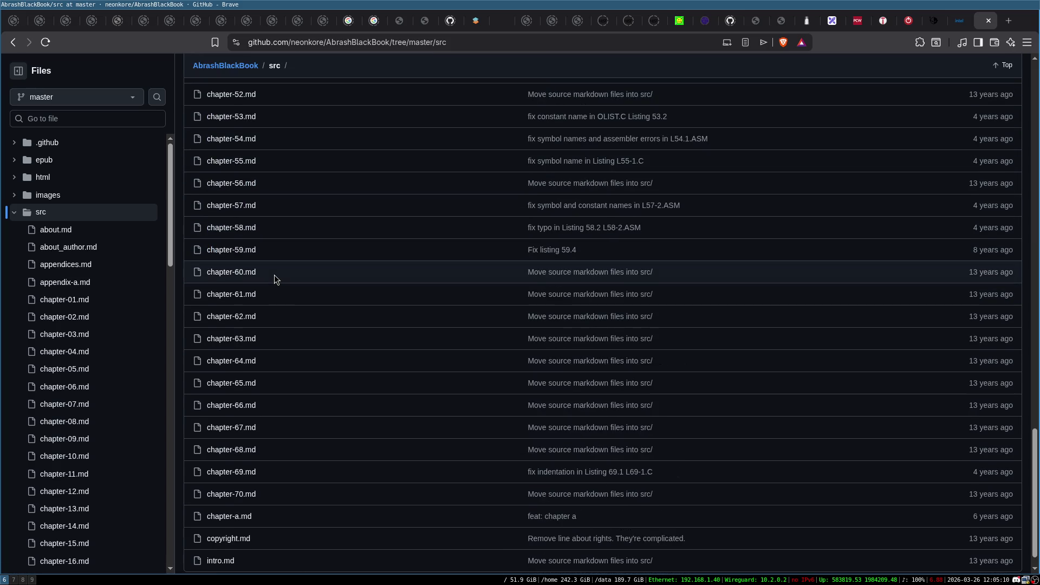
click(221, 560)
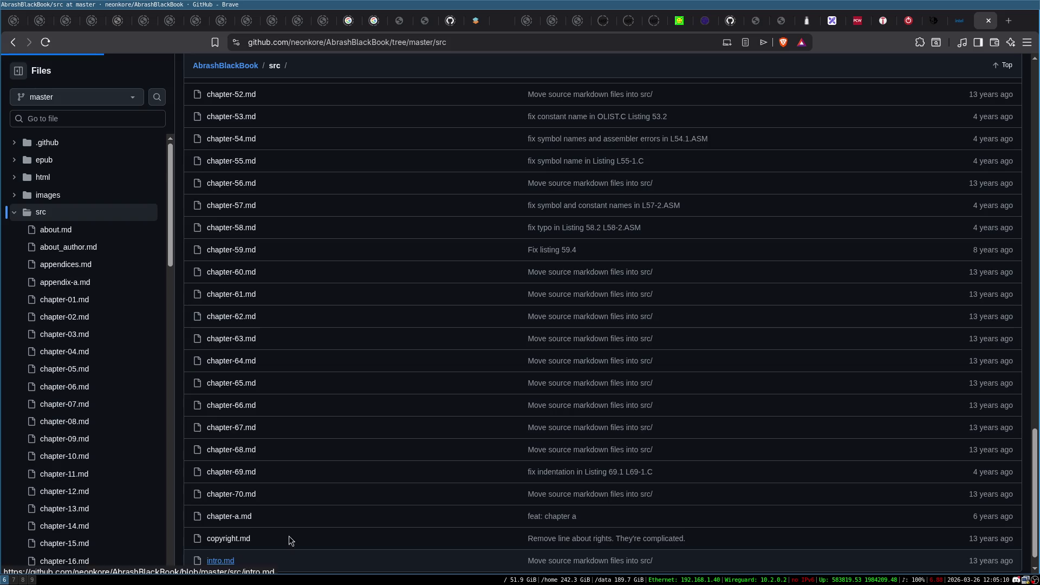
scroll(499, 272, down, 5)
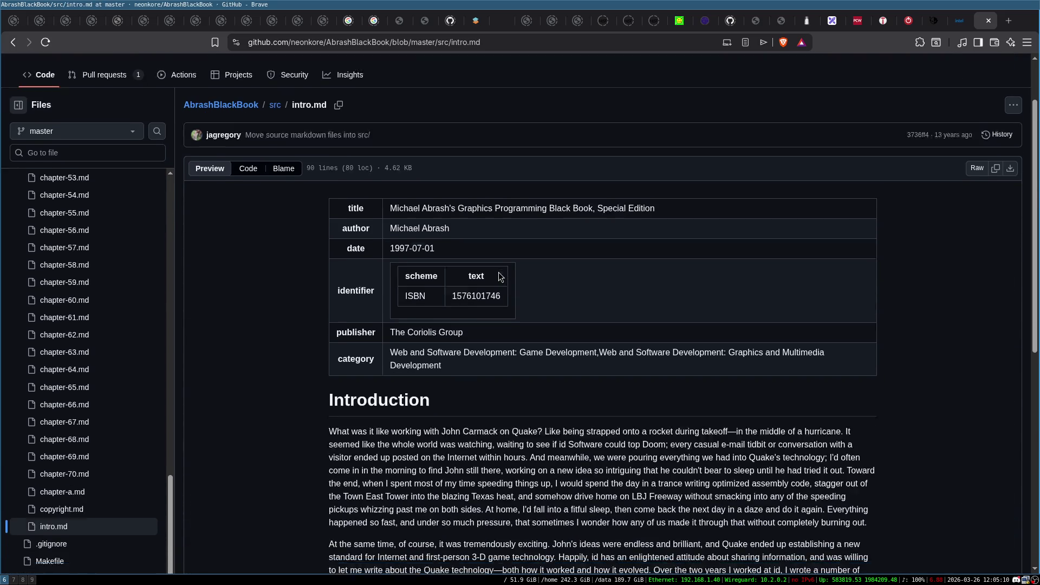
scroll(497, 272, down, 5)
scroll(497, 271, up, 10)
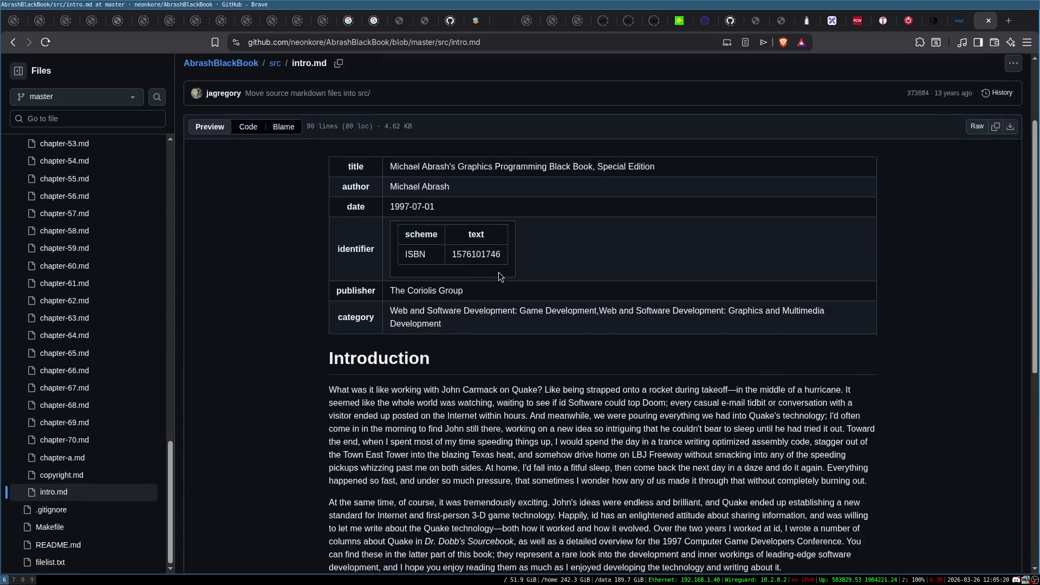
click(276, 180)
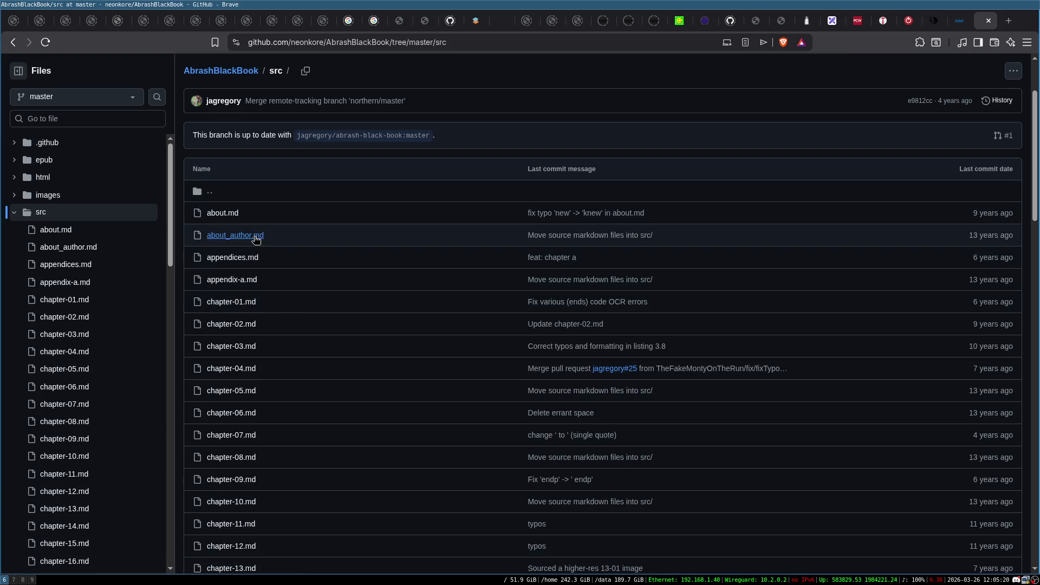
Step: Read the foreword in about.md and chapter-a.md, 'Paging Mr. VGA', returning to src each time
click(222, 213)
scroll(467, 352, down, 10)
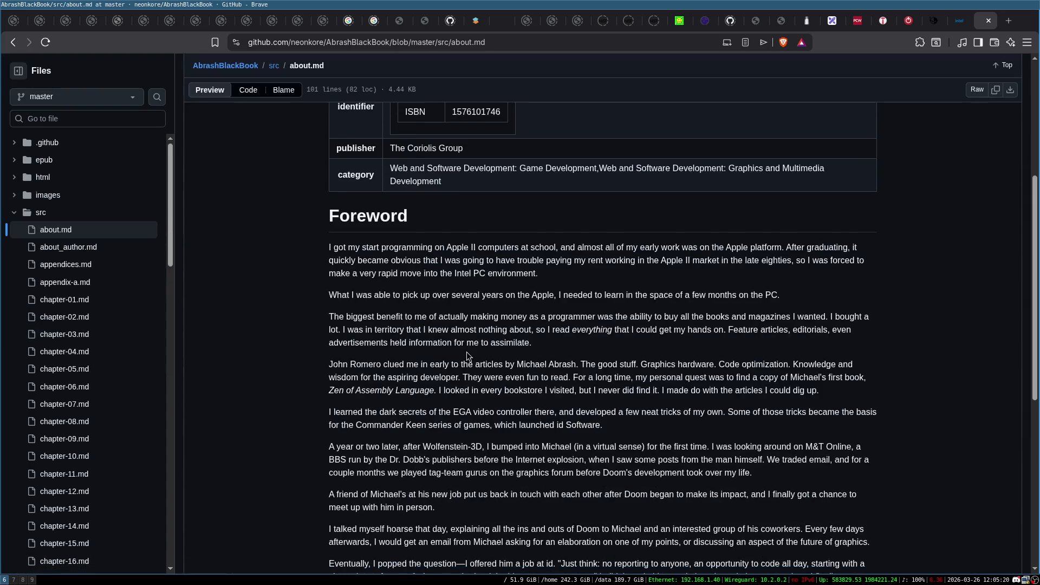
scroll(464, 346, down, 1)
click(13, 42)
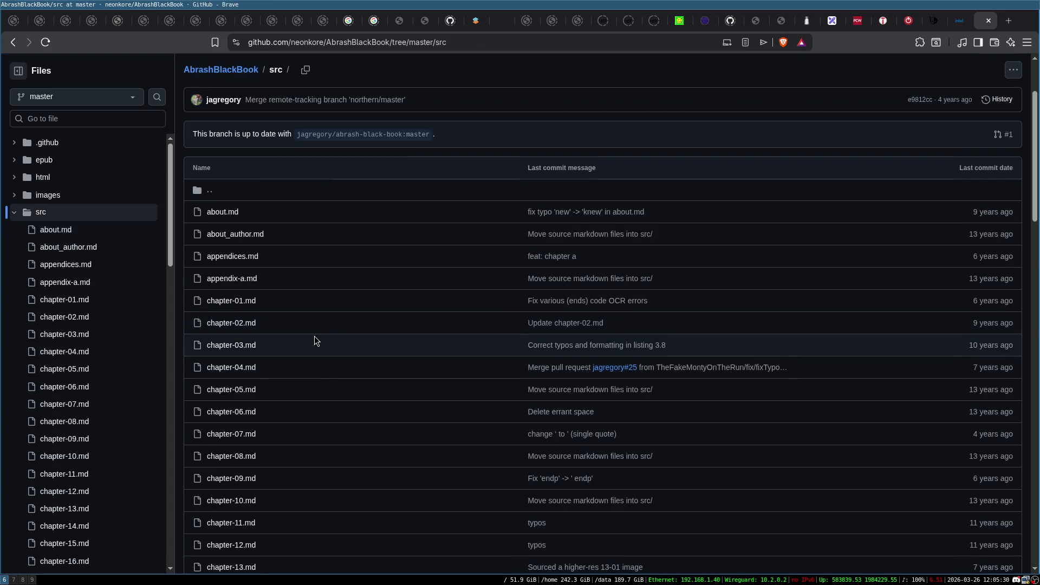
scroll(314, 336, down, 20)
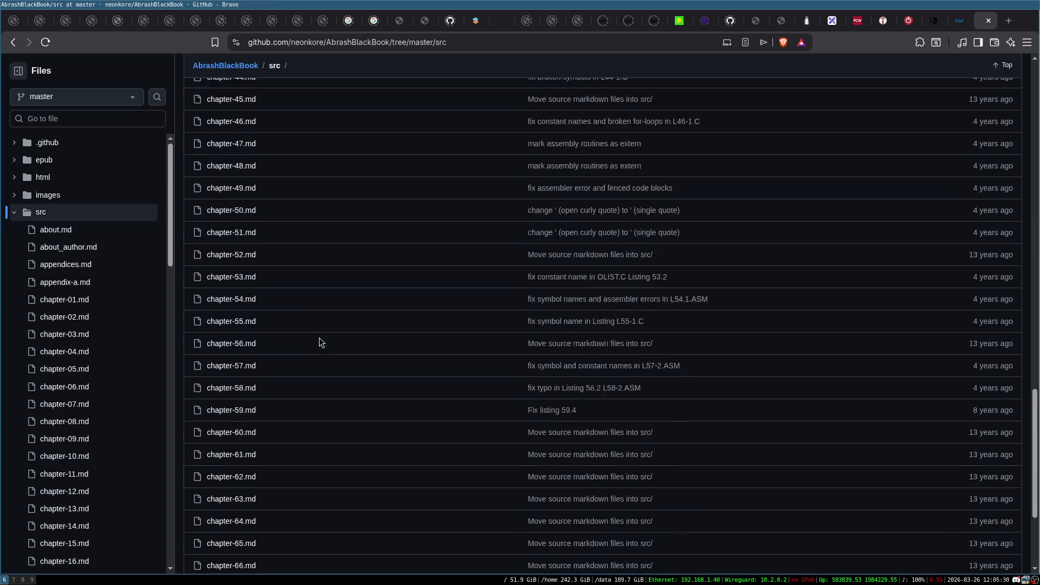
scroll(320, 341, down, 3)
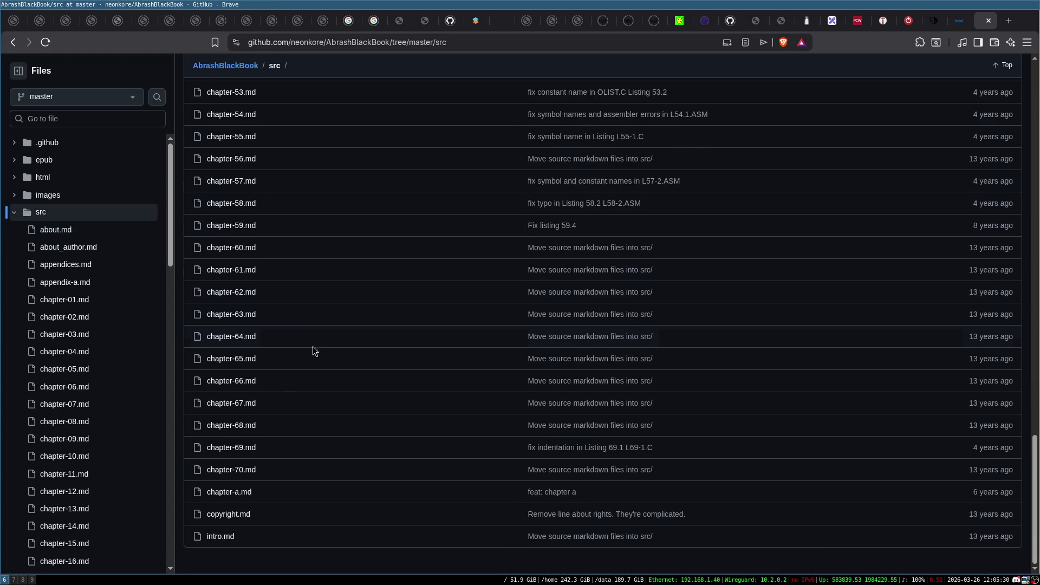
click(236, 495)
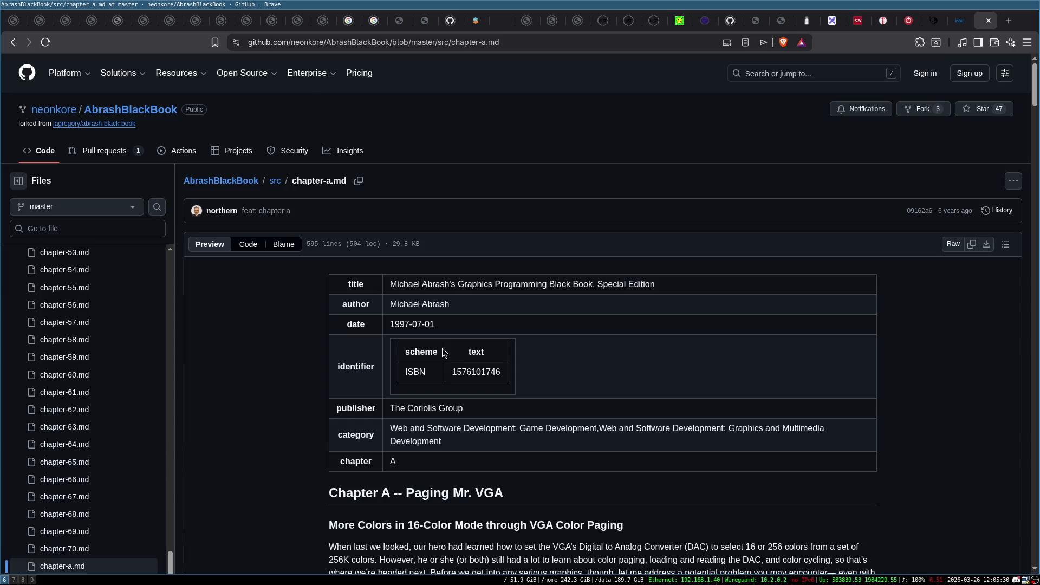
scroll(458, 324, down, 6)
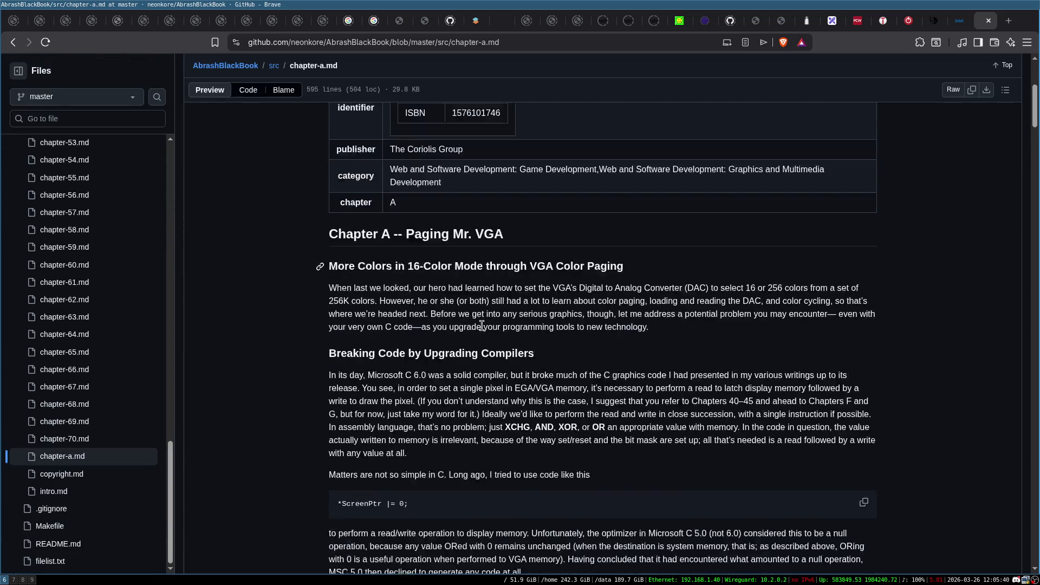
click(13, 42)
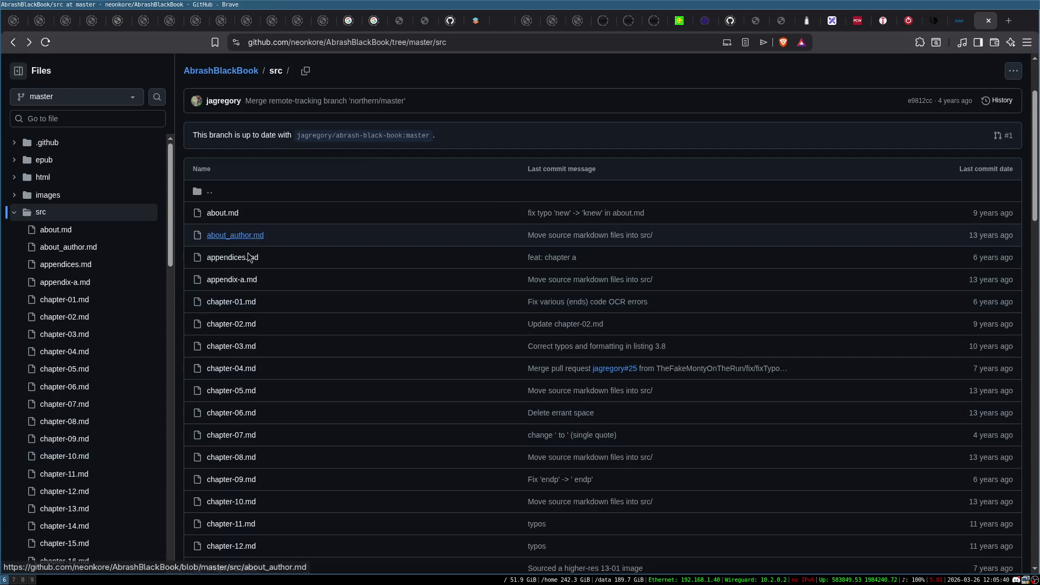
Step: Read chapter-01.md of the Black Book through to its closing paragraph
click(242, 302)
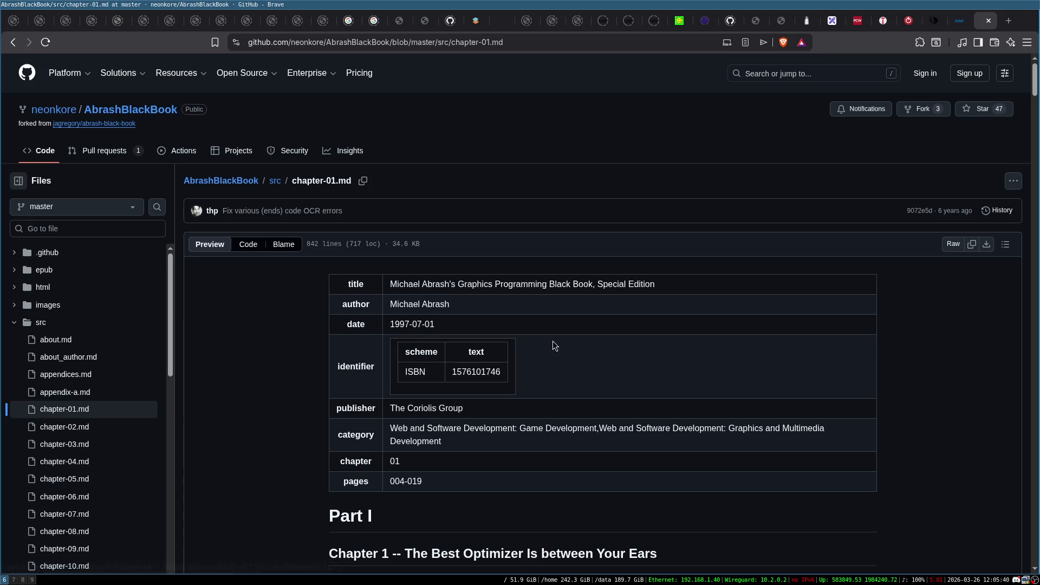
scroll(553, 345, down, 5)
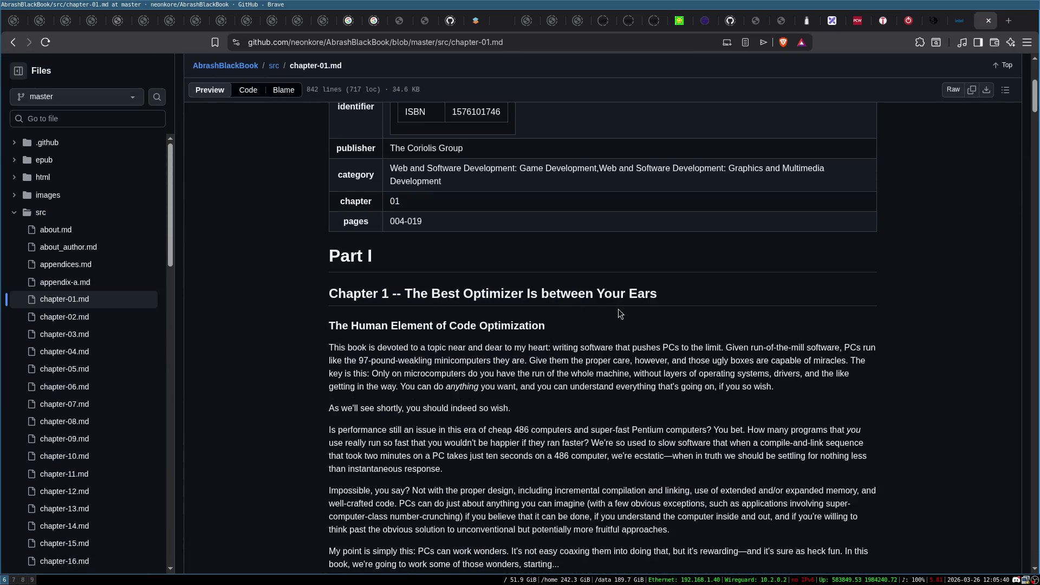
scroll(427, 334, down, 5)
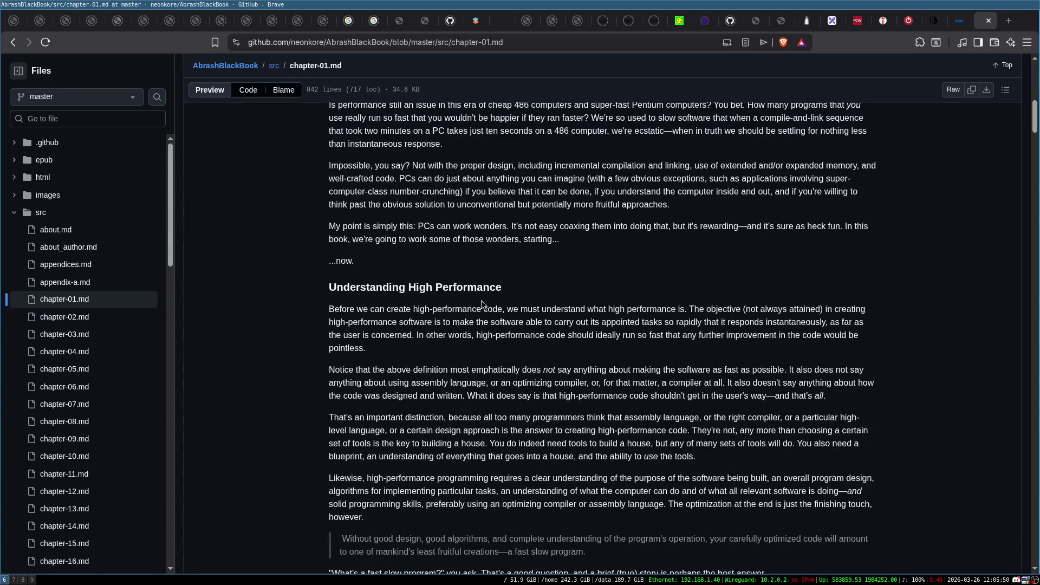
scroll(531, 284, down, 4)
scroll(533, 286, down, 5)
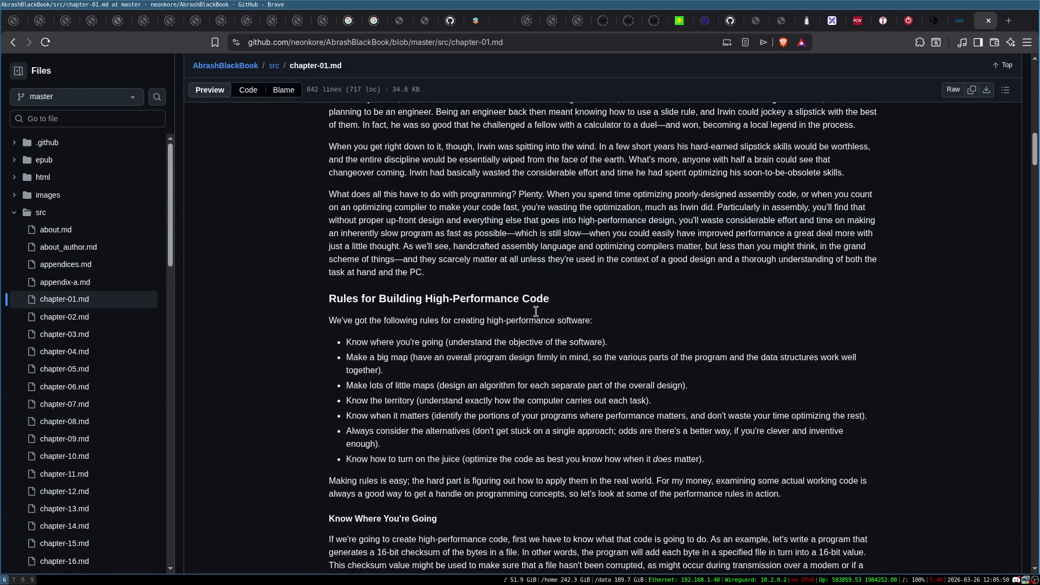
scroll(551, 327, down, 14)
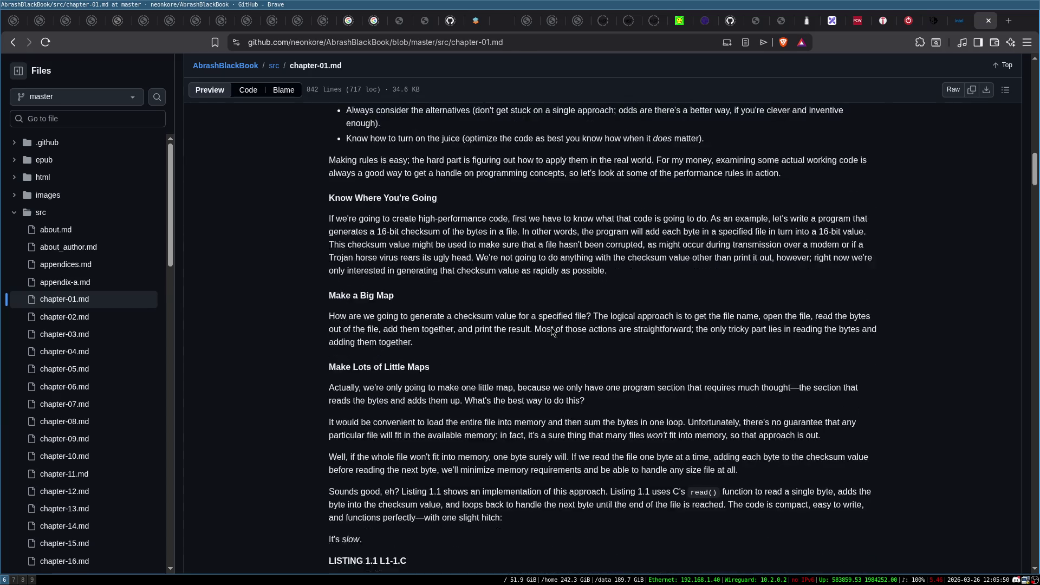
scroll(553, 327, down, 20)
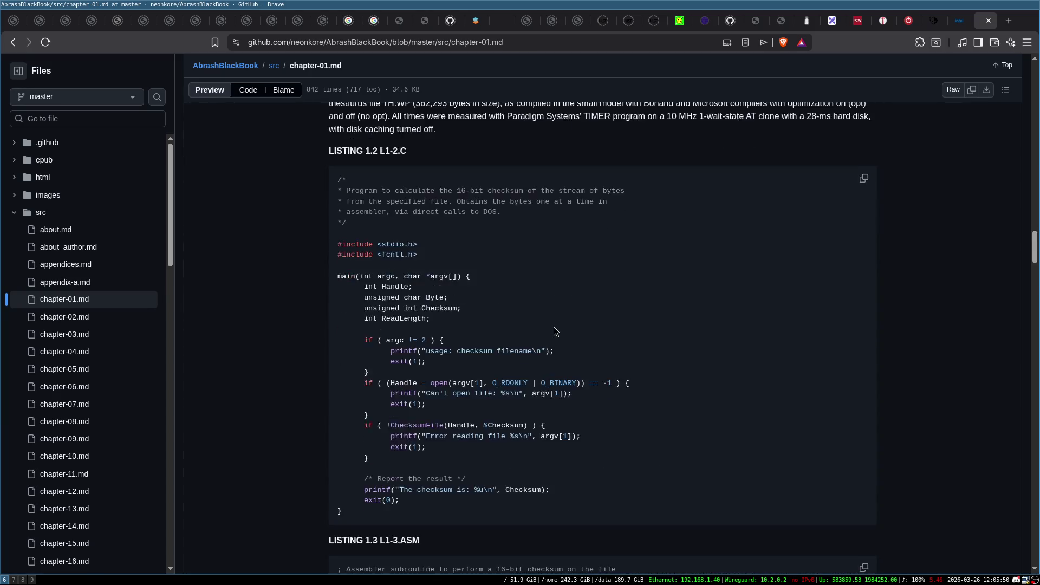
scroll(558, 326, down, 20)
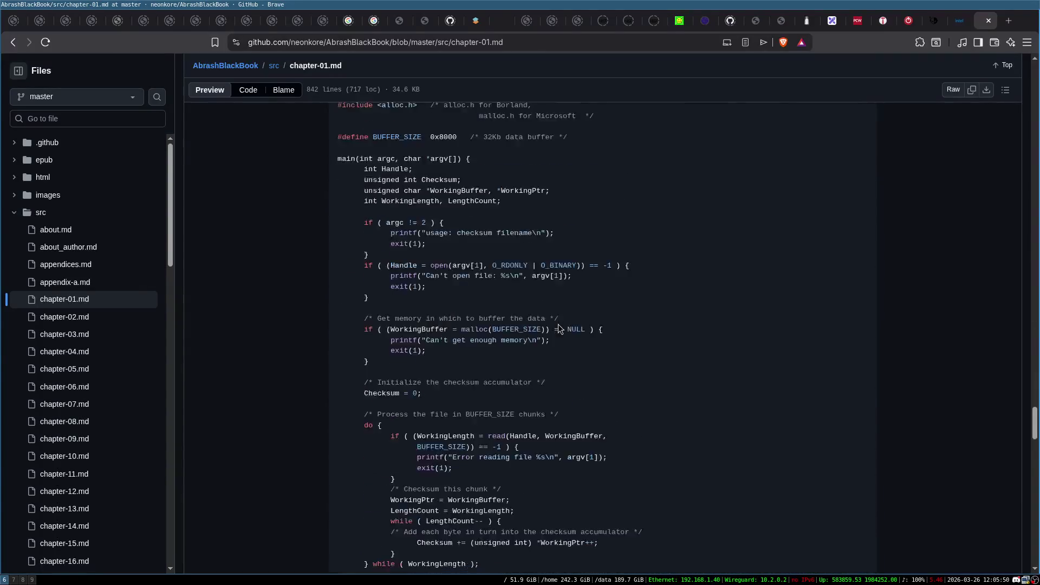
scroll(558, 325, down, 15)
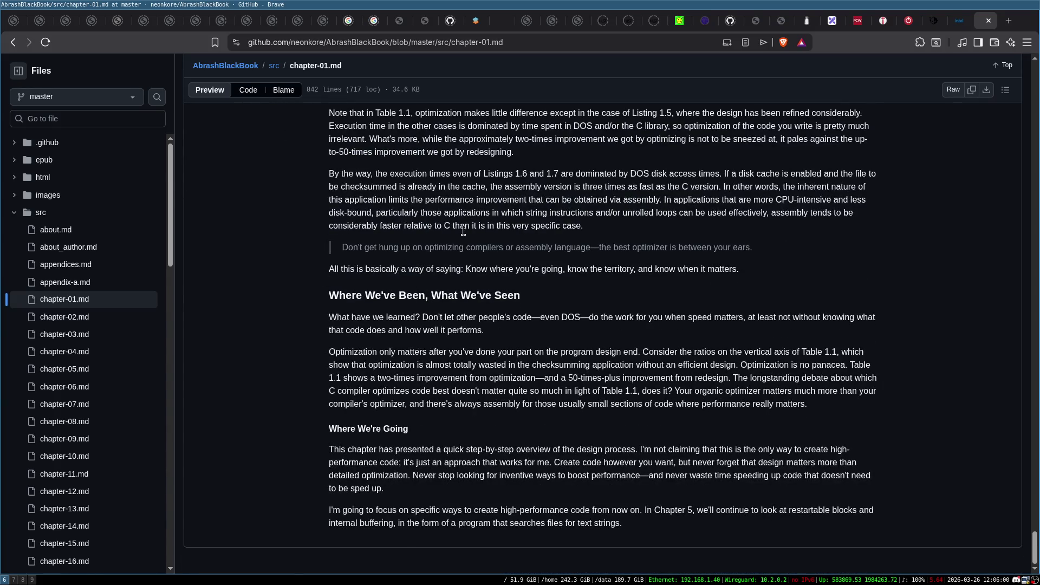
double_click(569, 316)
click(285, 287)
Step: Return to the src folder and skim chapter-02.md, rereading from its top
click(13, 42)
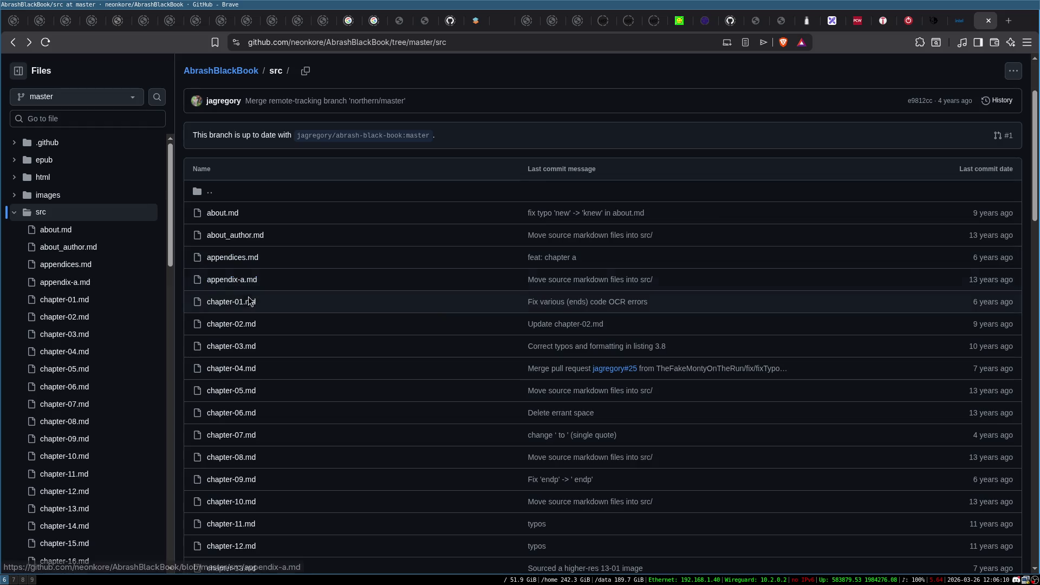
click(234, 325)
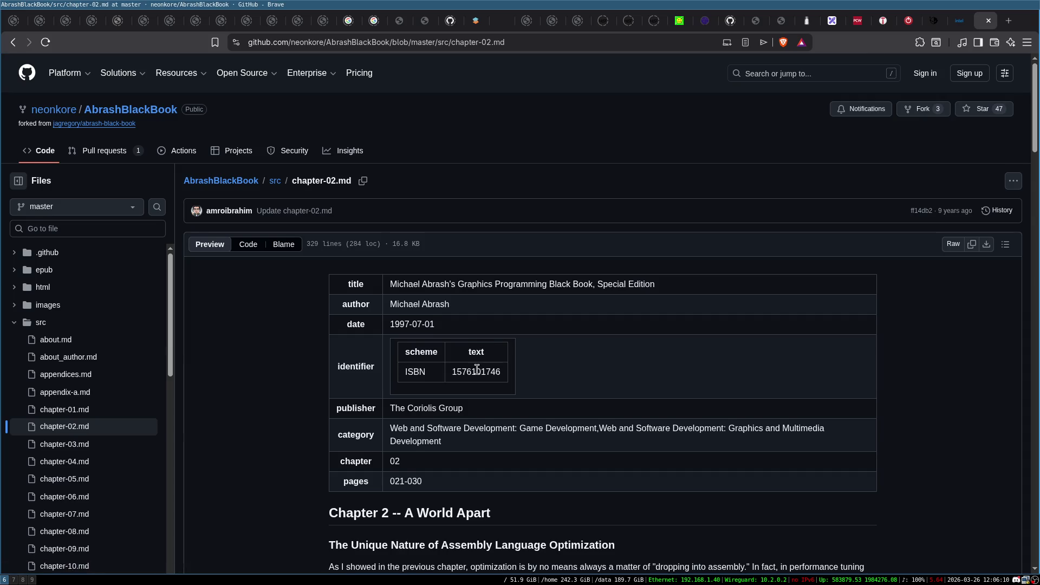
scroll(477, 370, down, 7)
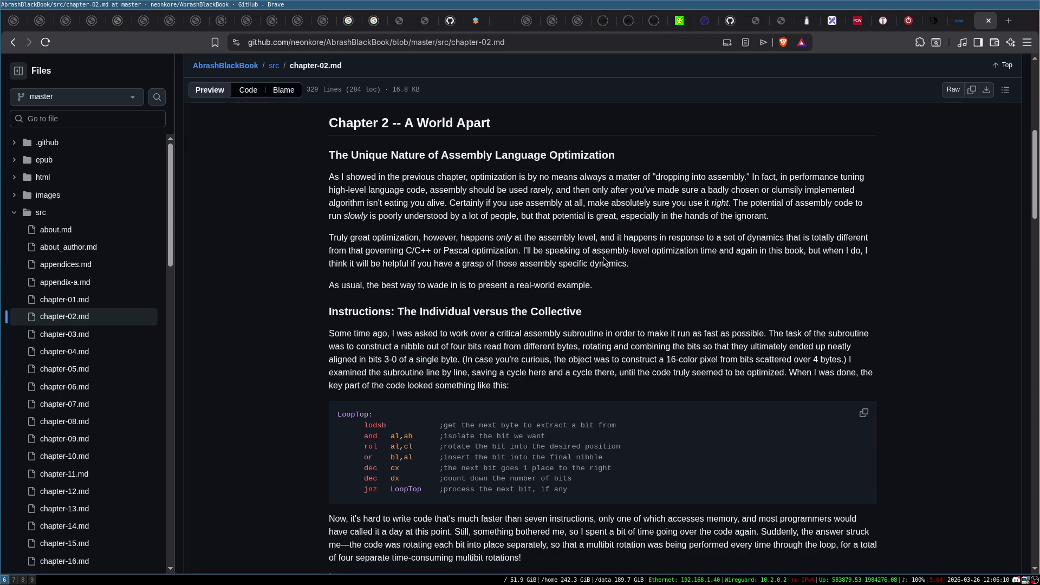
scroll(362, 276, down, 20)
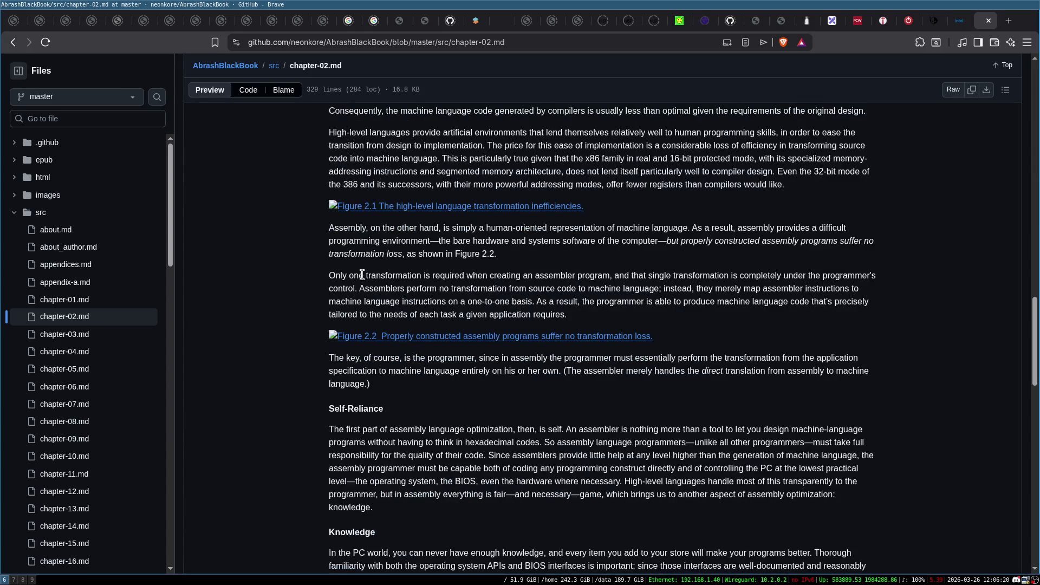
scroll(450, 223, down, 20)
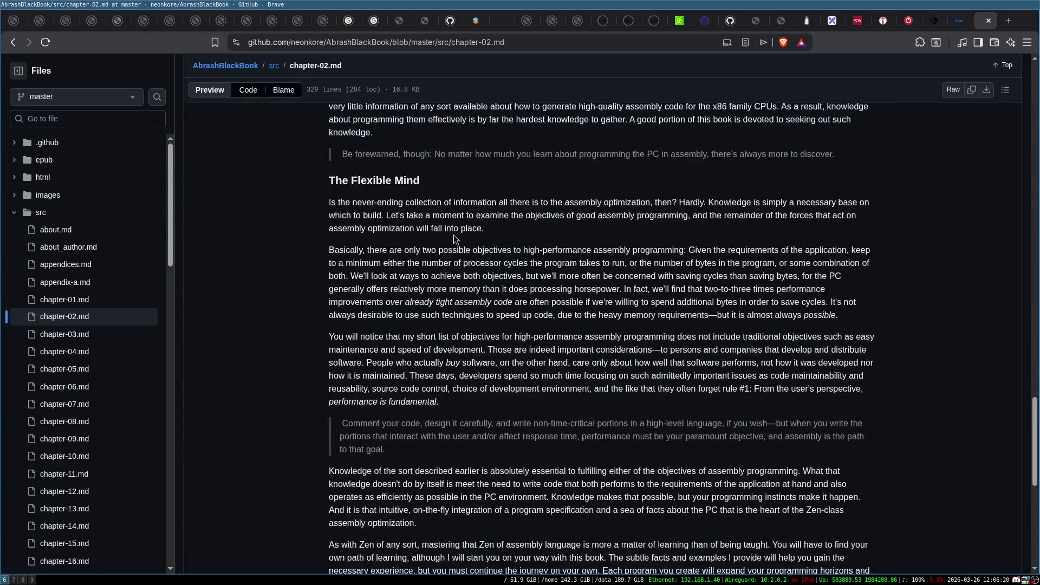
key(Home)
scroll(453, 235, down, 5)
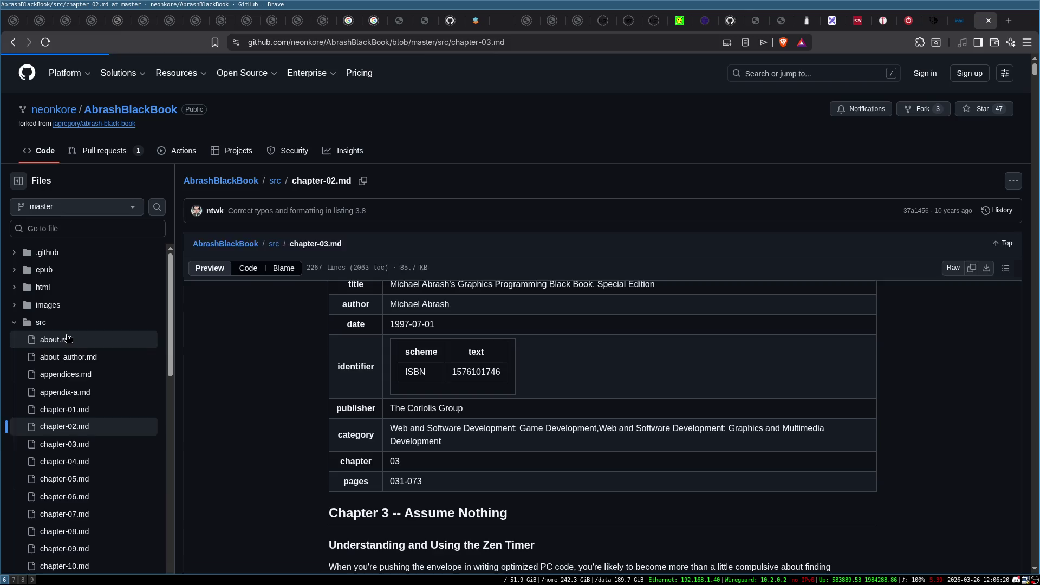
scroll(66, 436, down, 5)
Step: Skim through chapter-04.md
click(64, 351)
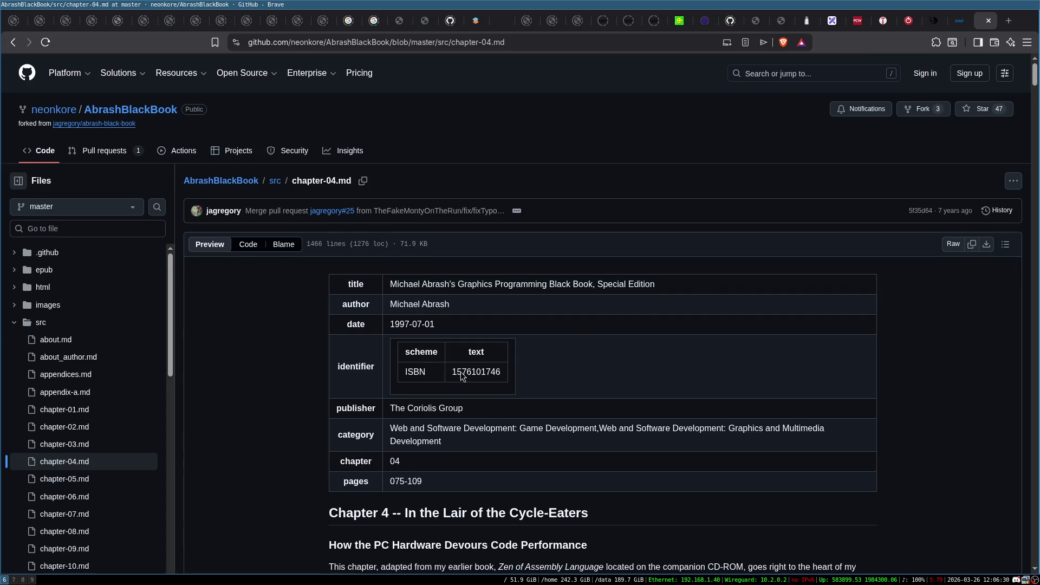
scroll(390, 368, down, 5)
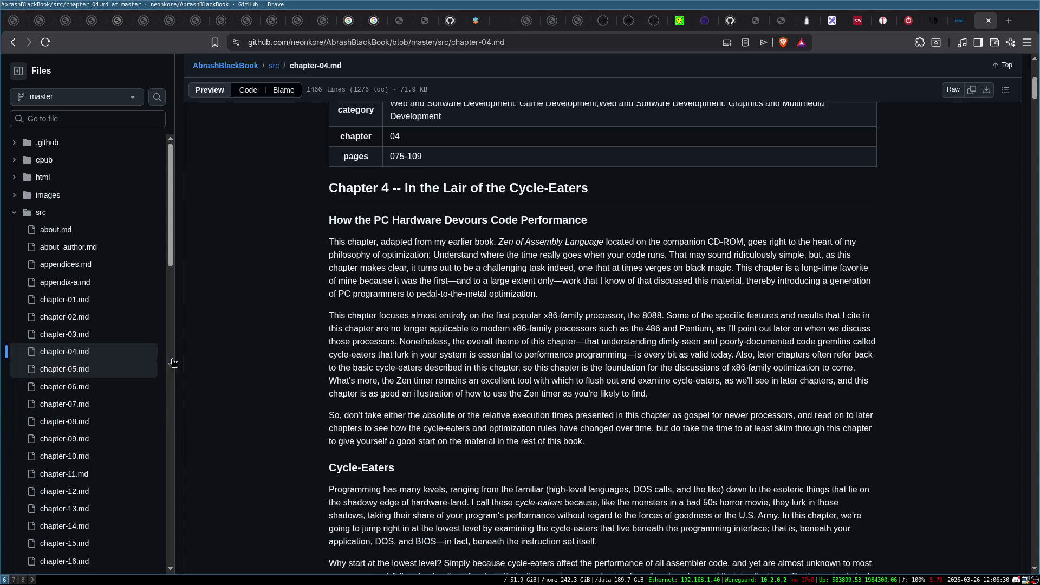
scroll(508, 324, down, 3)
scroll(507, 323, down, 8)
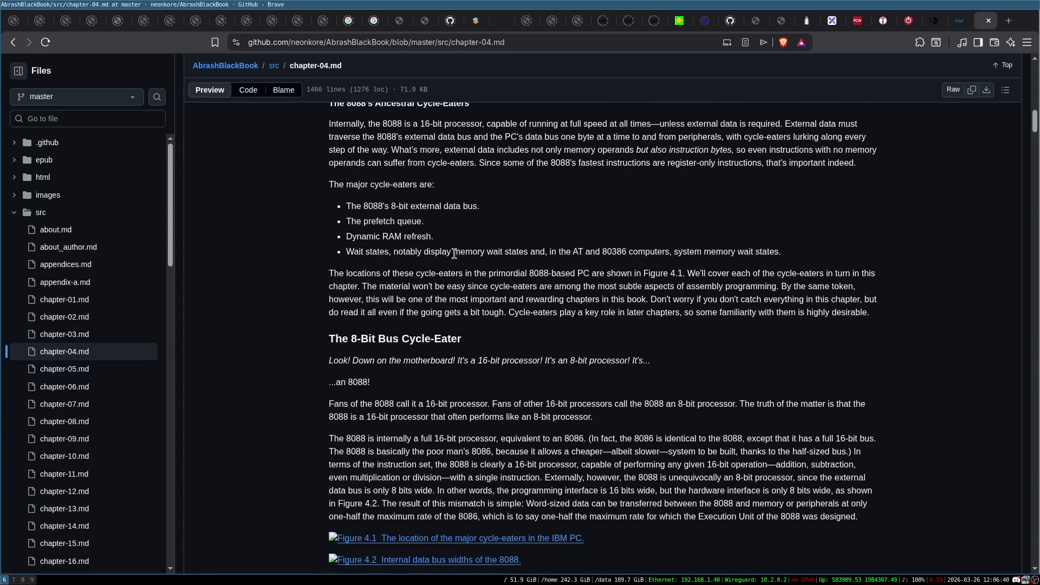
scroll(451, 304, down, 12)
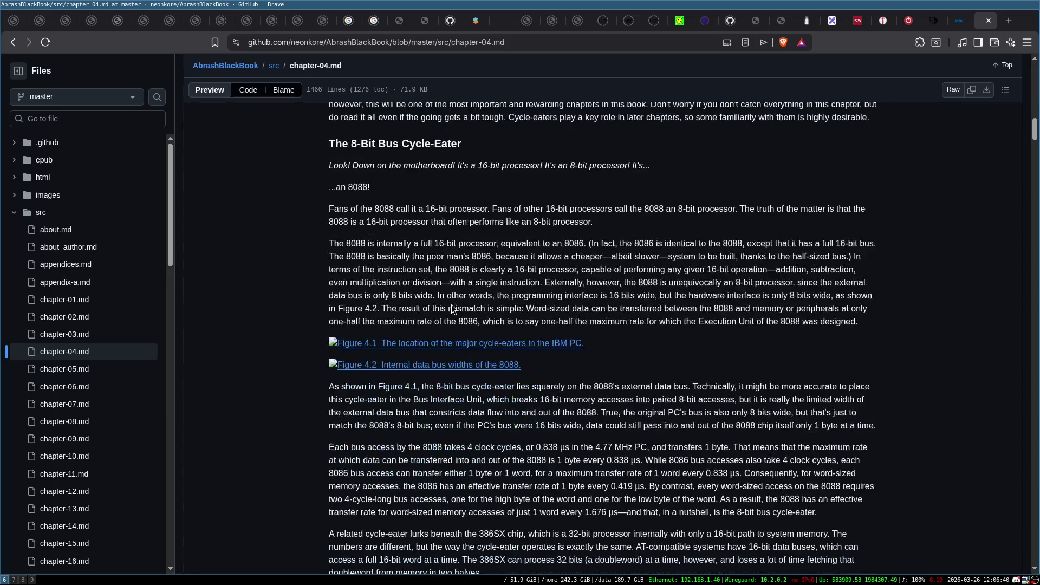
scroll(450, 304, down, 4)
scroll(439, 301, up, 4)
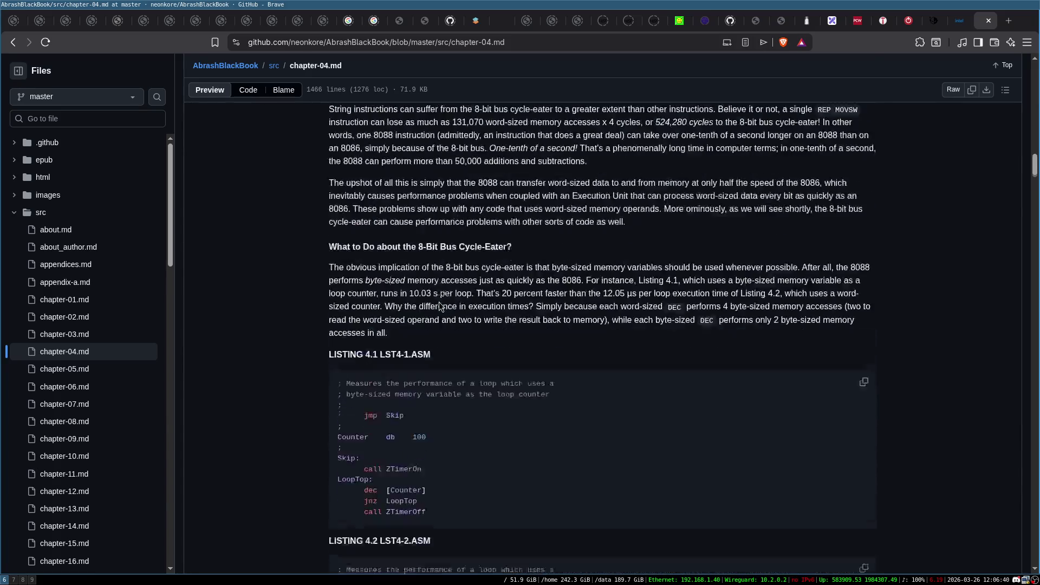
Step: Skim chapter-05.md and chapter-06.md
click(67, 374)
scroll(537, 363, down, 3)
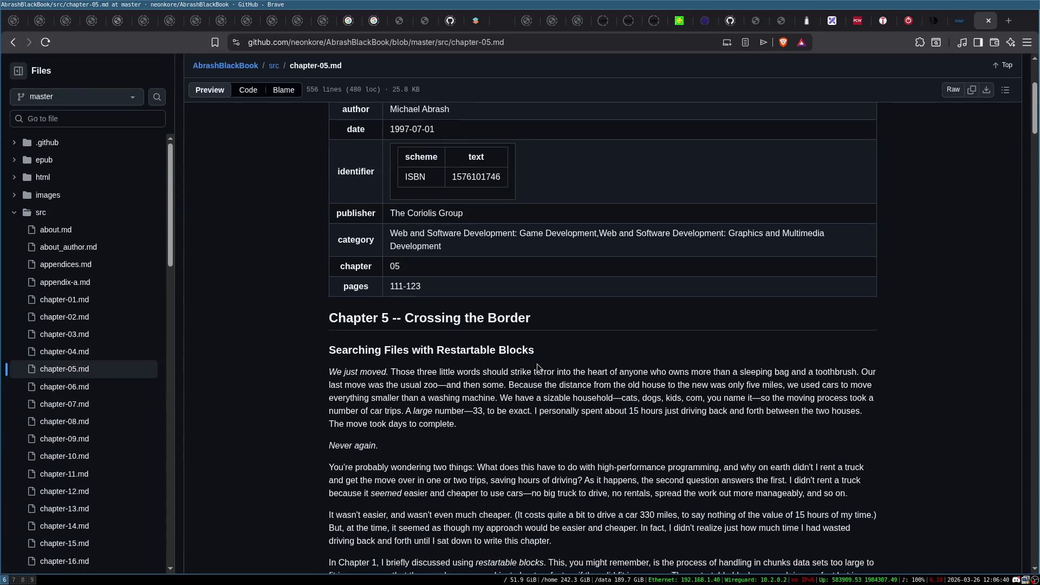
scroll(537, 363, down, 15)
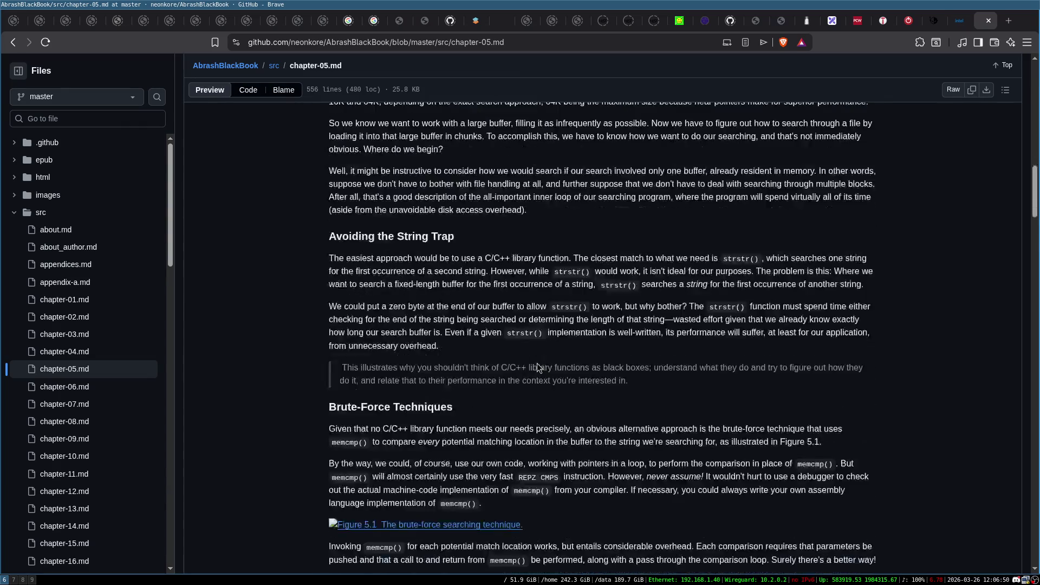
scroll(536, 362, down, 8)
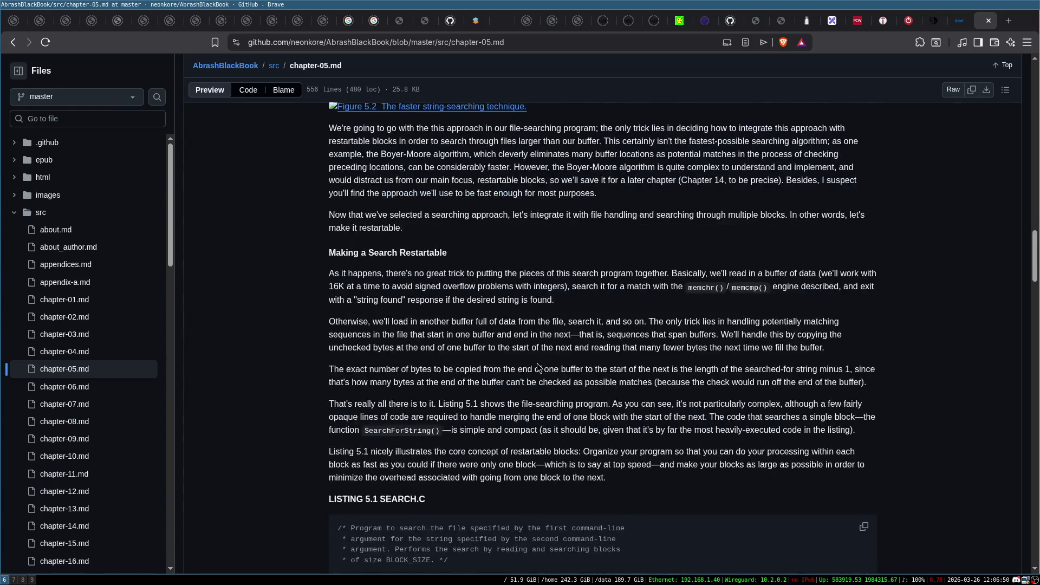
scroll(536, 362, up, 8)
click(69, 388)
scroll(558, 328, down, 5)
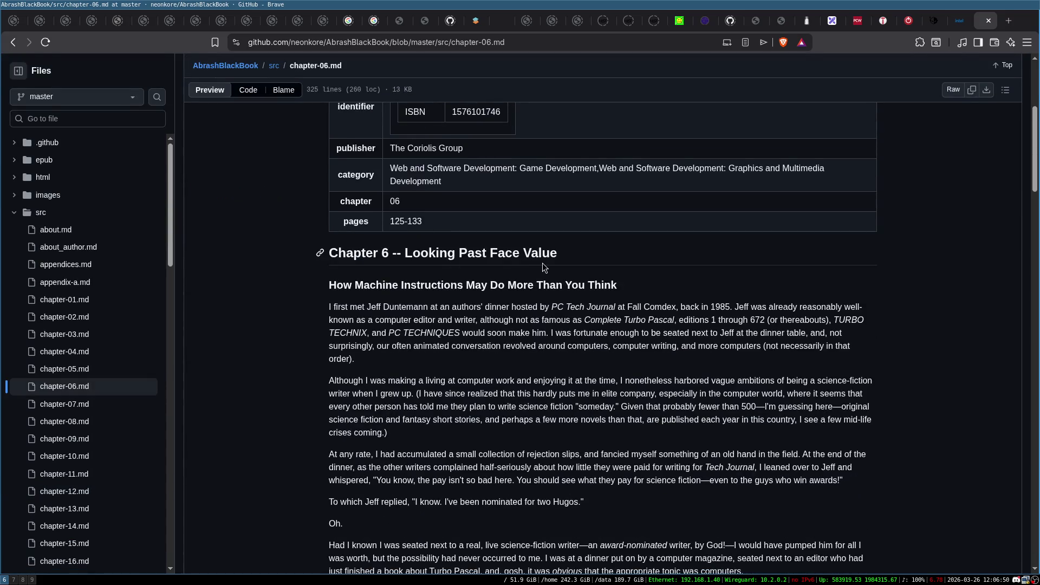
scroll(562, 262, down, 14)
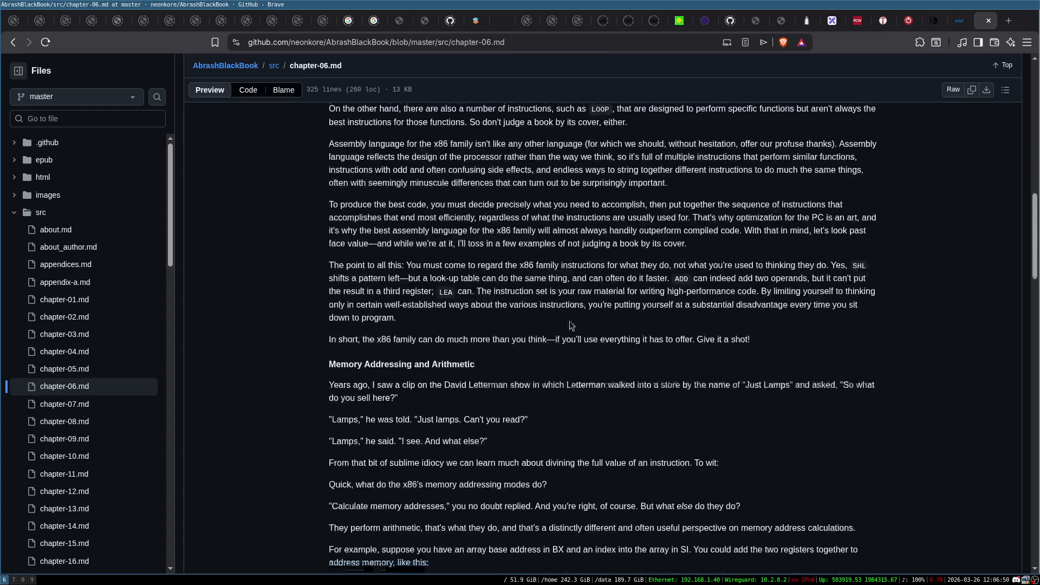
Step: Read through chapter-07.md
click(69, 405)
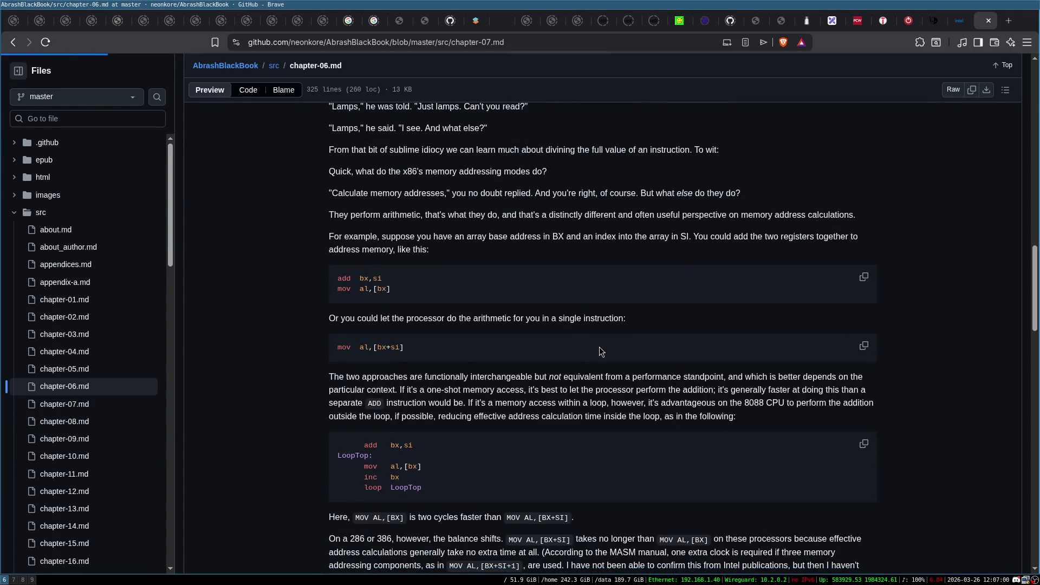
scroll(584, 336, down, 7)
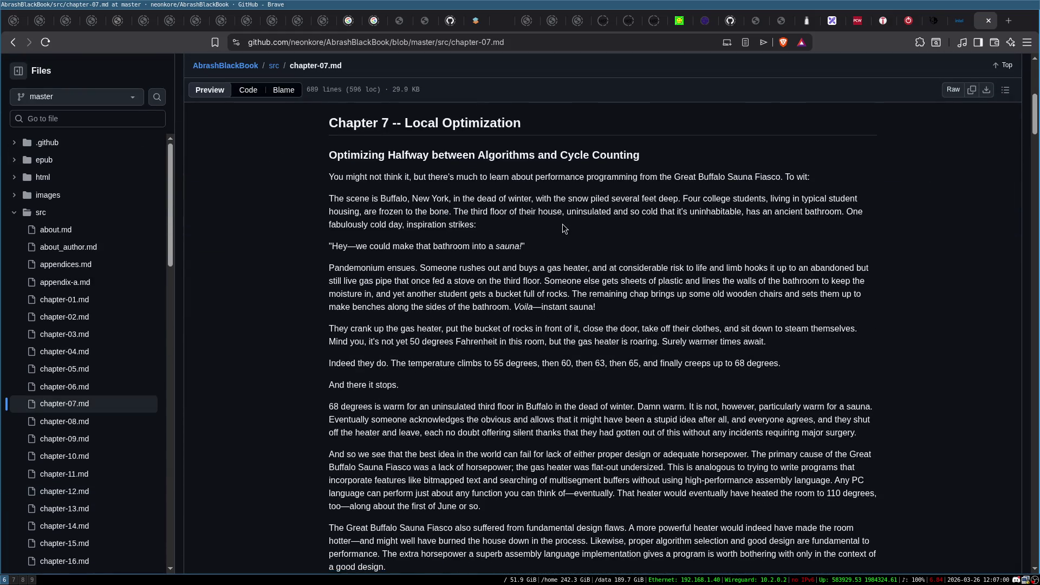
scroll(563, 223, down, 4)
scroll(562, 223, up, 5)
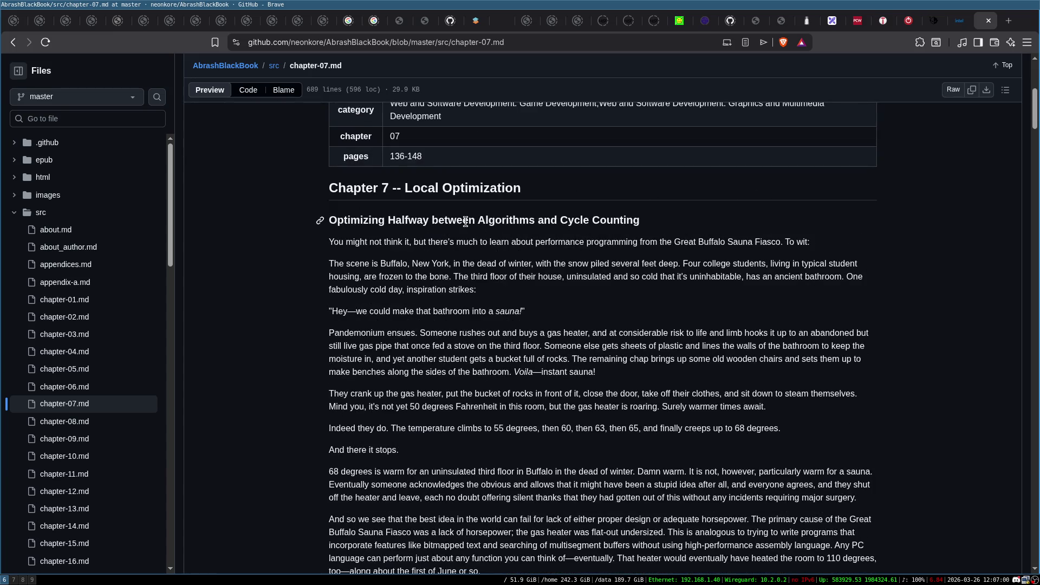
scroll(547, 371, down, 20)
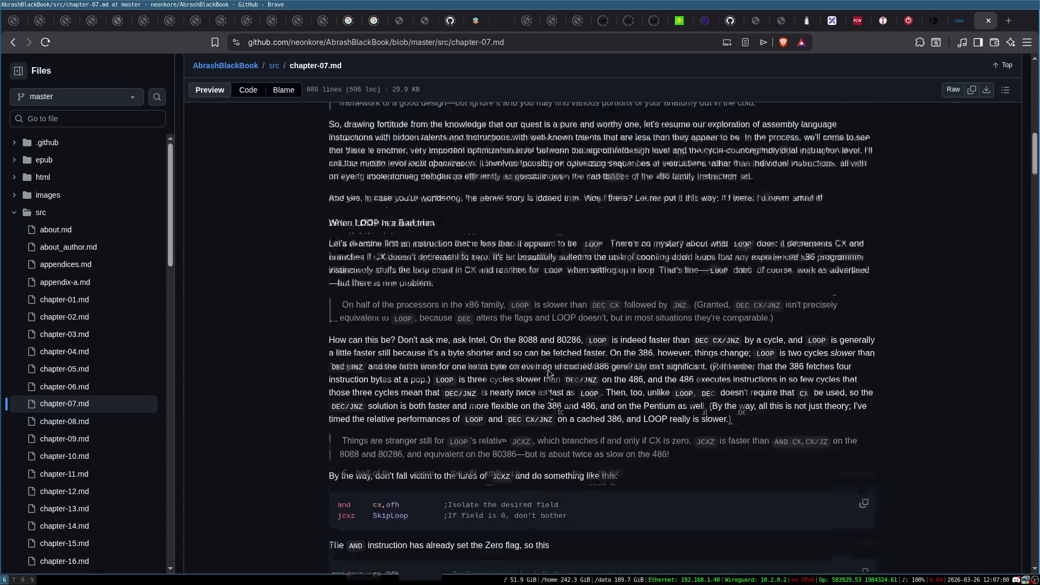
scroll(548, 370, down, 20)
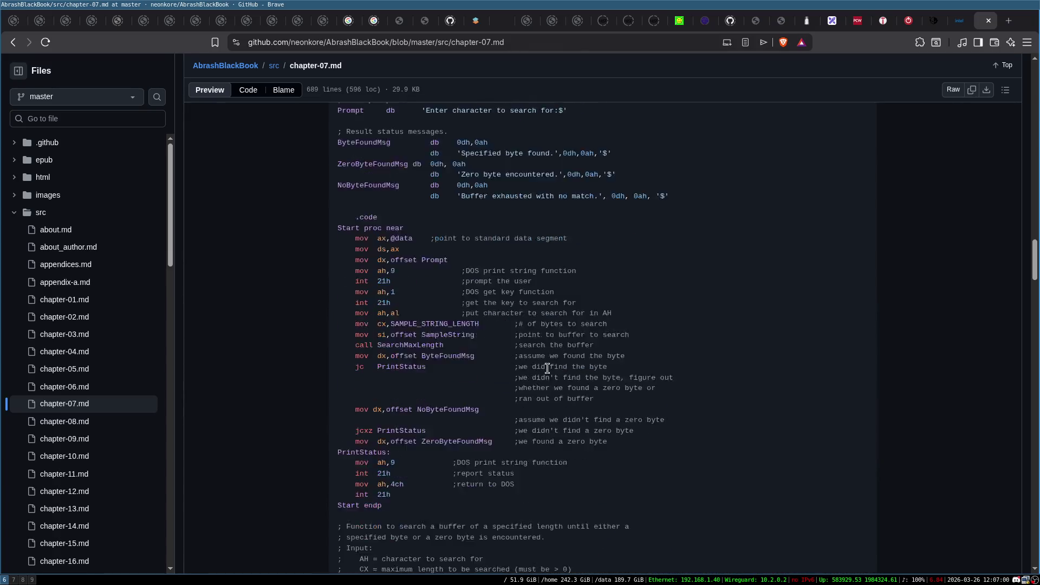
scroll(547, 367, down, 10)
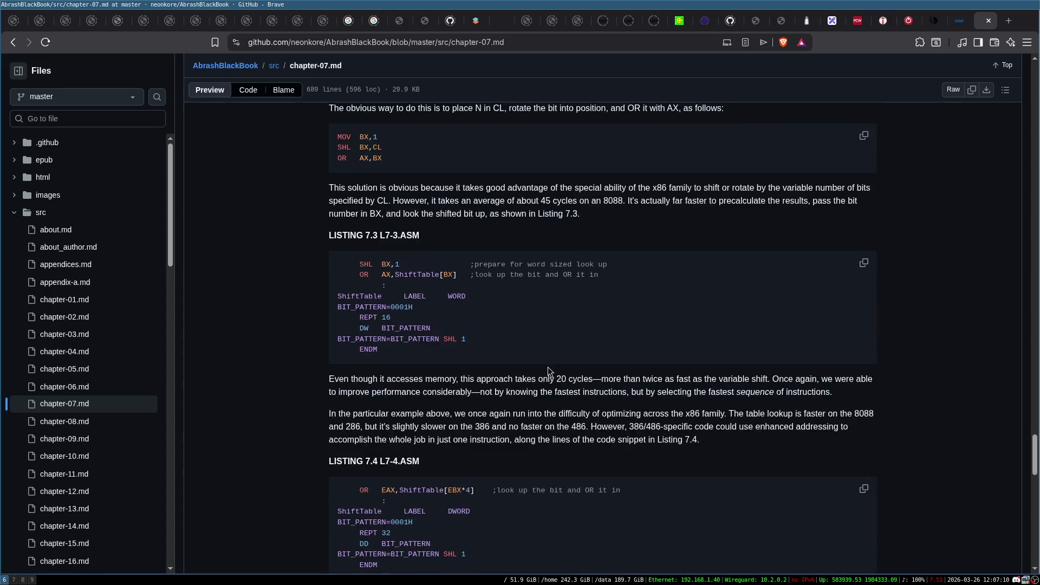
Step: Skim chapter-08.md, Speeding Up C with Assembly Language, then move on to chapter-09.md
click(67, 426)
scroll(410, 339, down, 5)
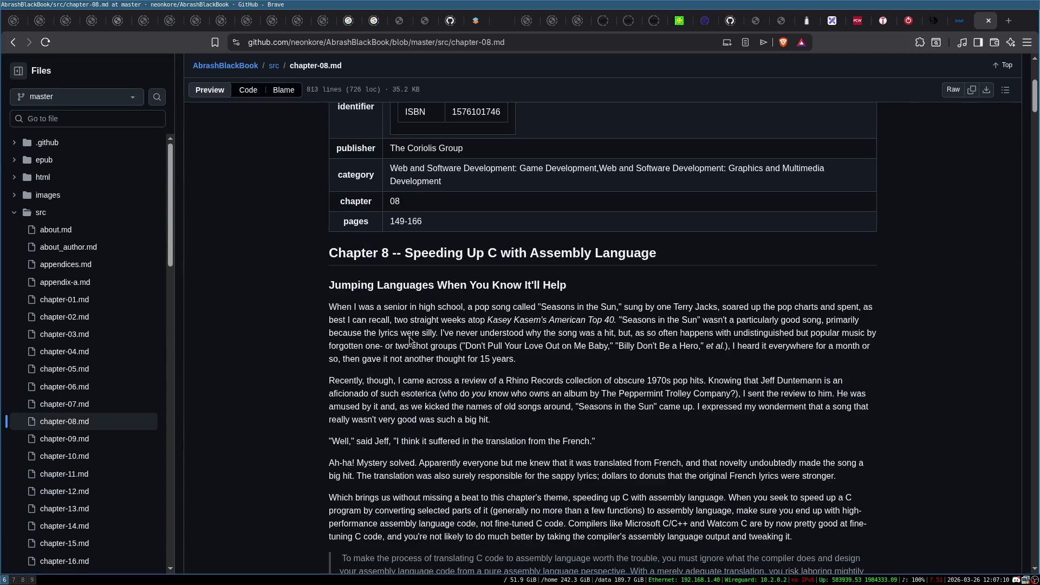
scroll(576, 278, down, 5)
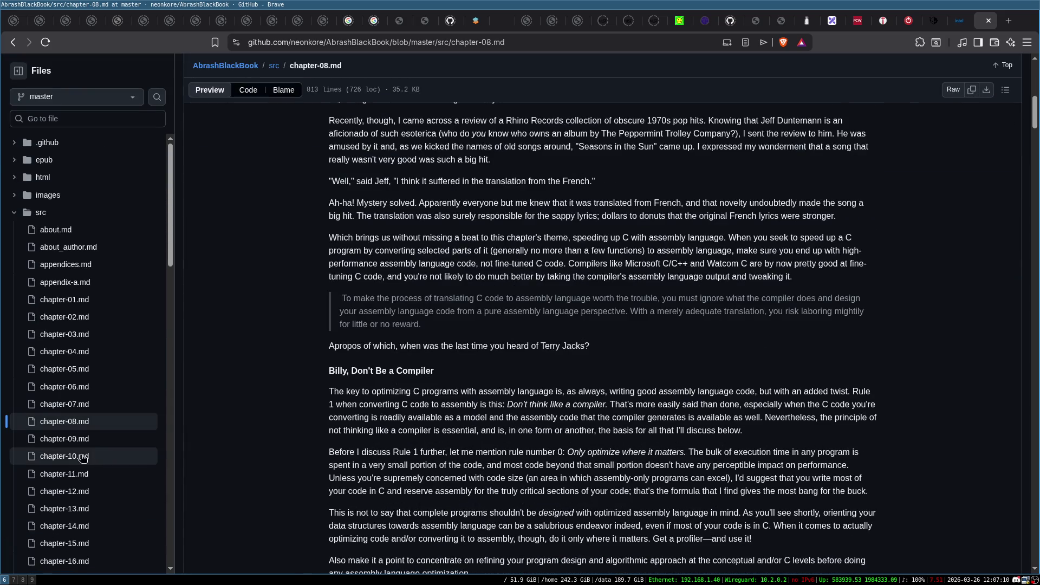
click(91, 436)
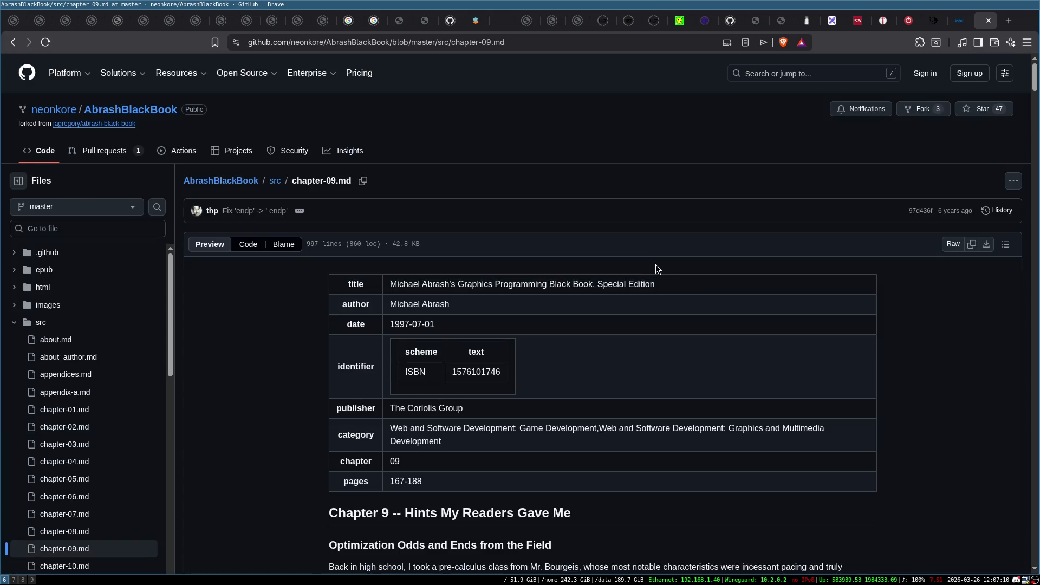
Step: Read chapter-09.md past the LEA and Speeding Up Multiplication sections to Optimizing Optimized Searching
scroll(550, 356, down, 5)
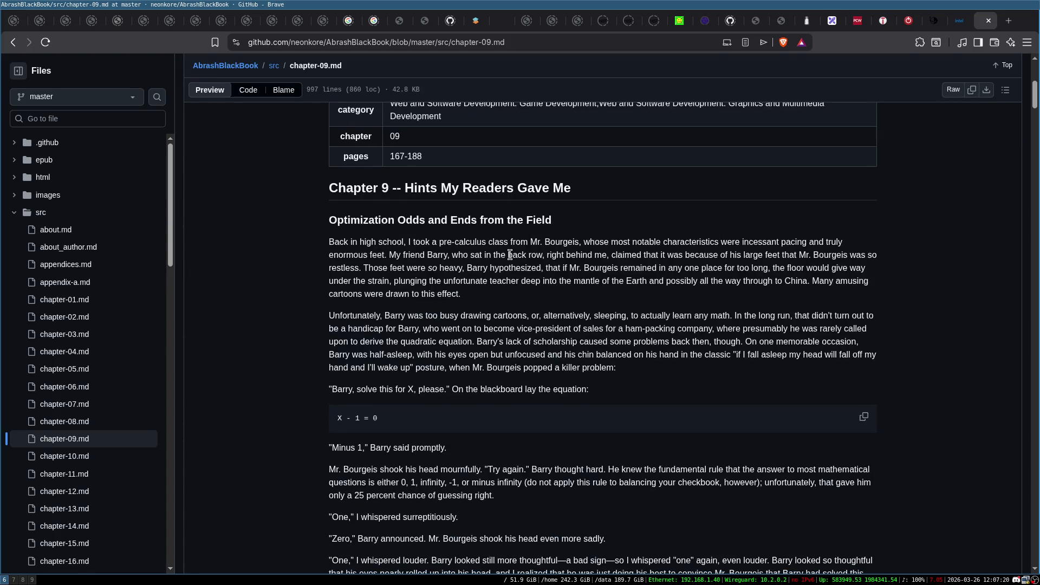
scroll(549, 210, down, 5)
scroll(530, 243, up, 6)
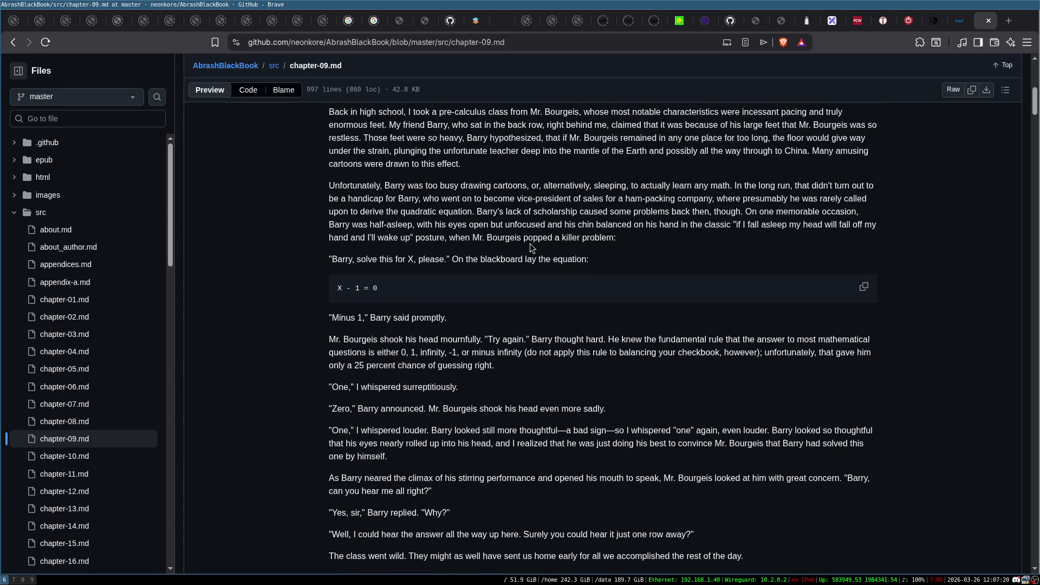
scroll(397, 282, down, 1)
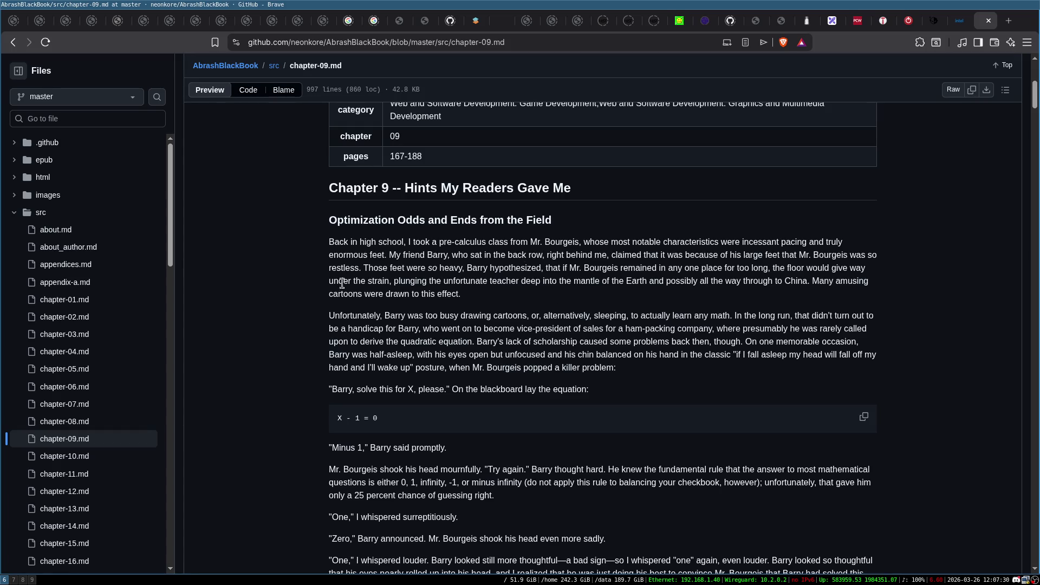
scroll(392, 315, down, 4)
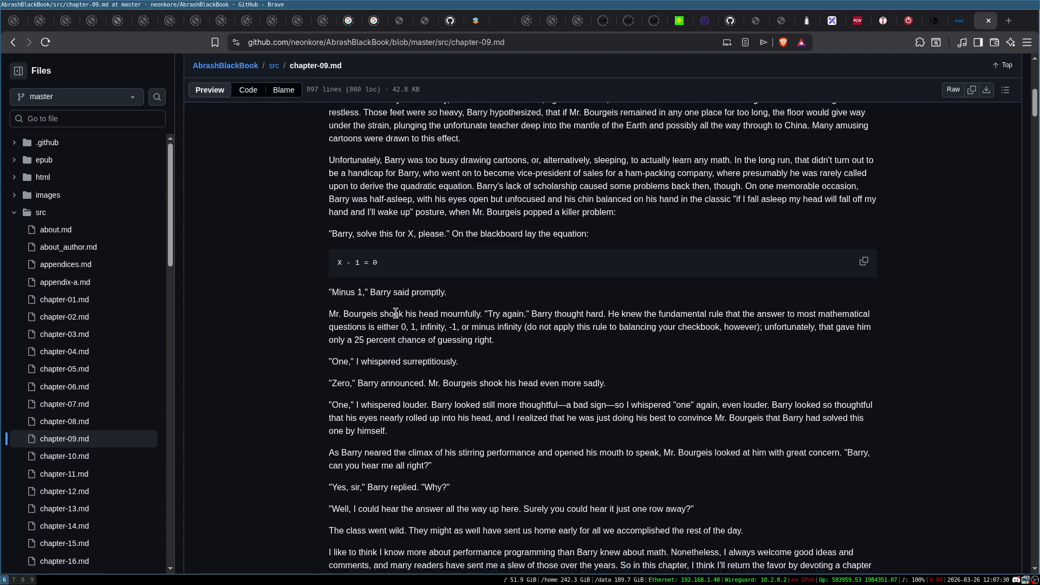
scroll(396, 241, up, 2)
scroll(396, 241, up, 1)
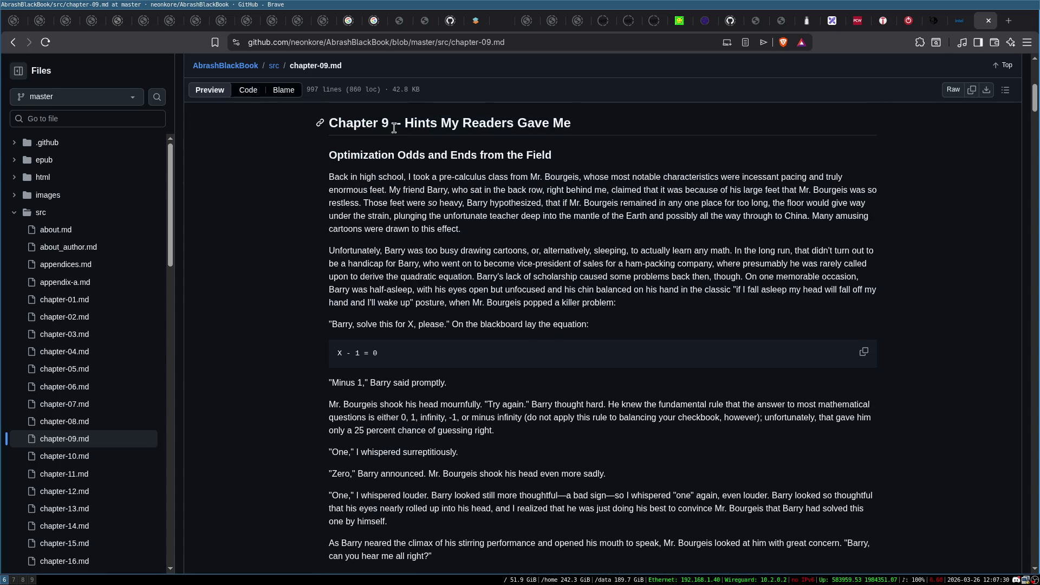
scroll(429, 260, down, 2)
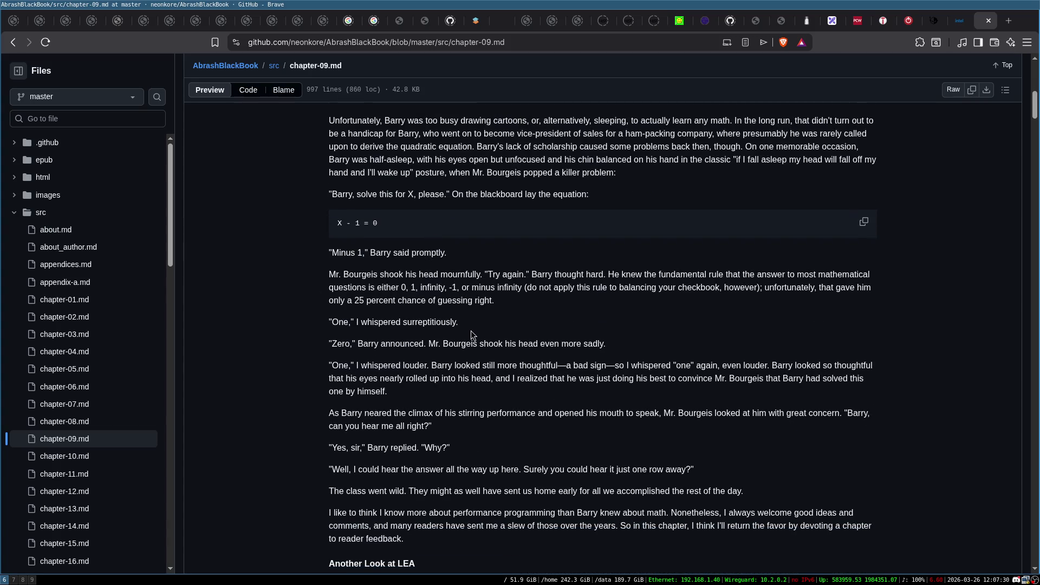
scroll(471, 334, down, 6)
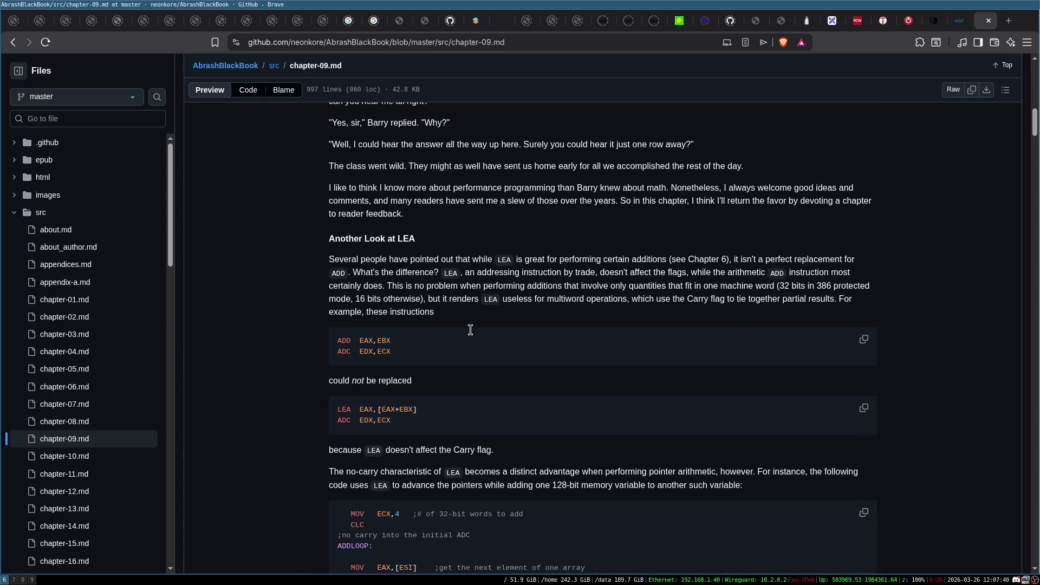
scroll(471, 334, down, 7)
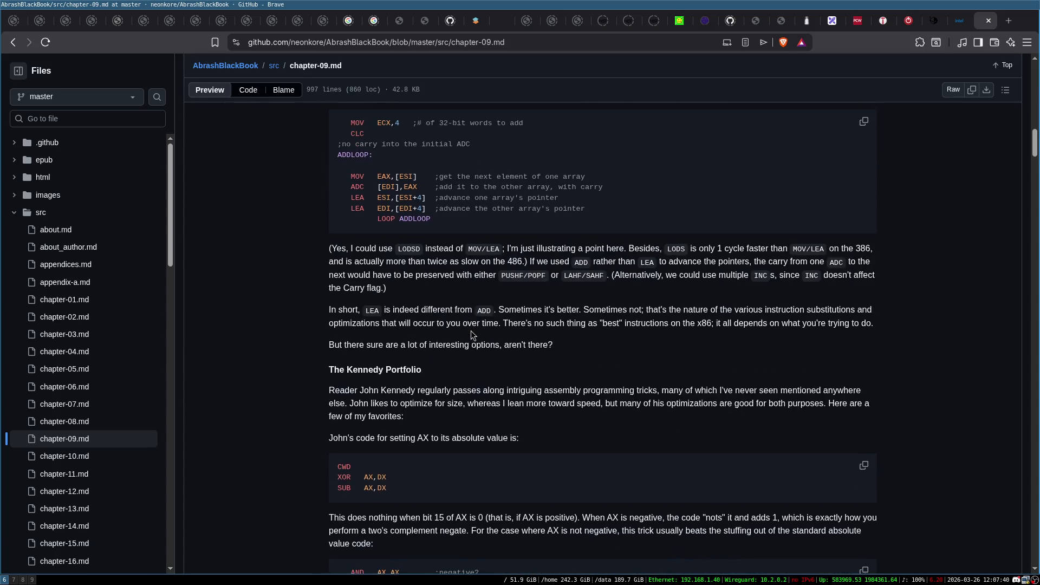
scroll(471, 334, down, 9)
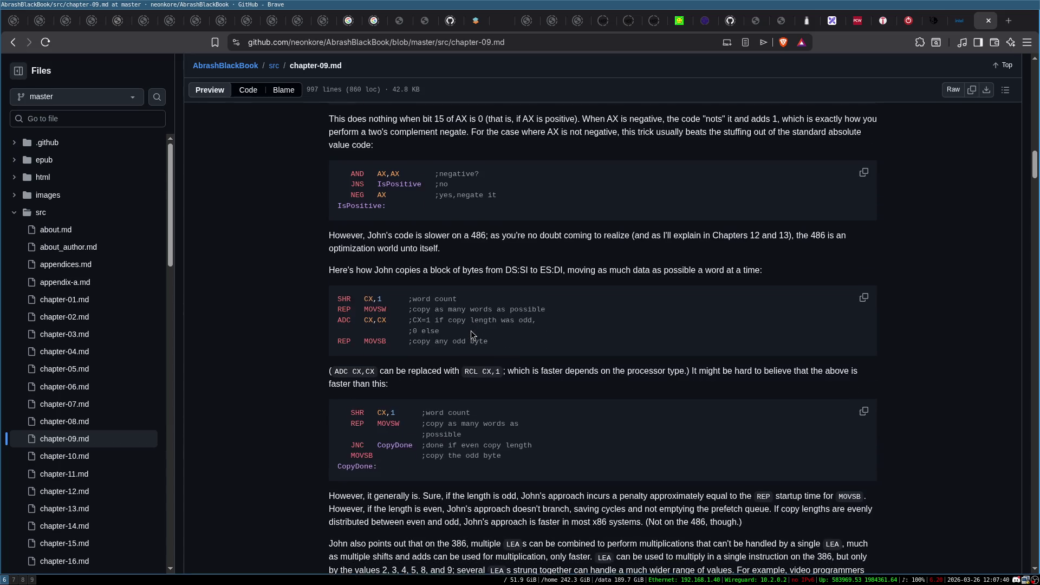
scroll(471, 334, down, 6)
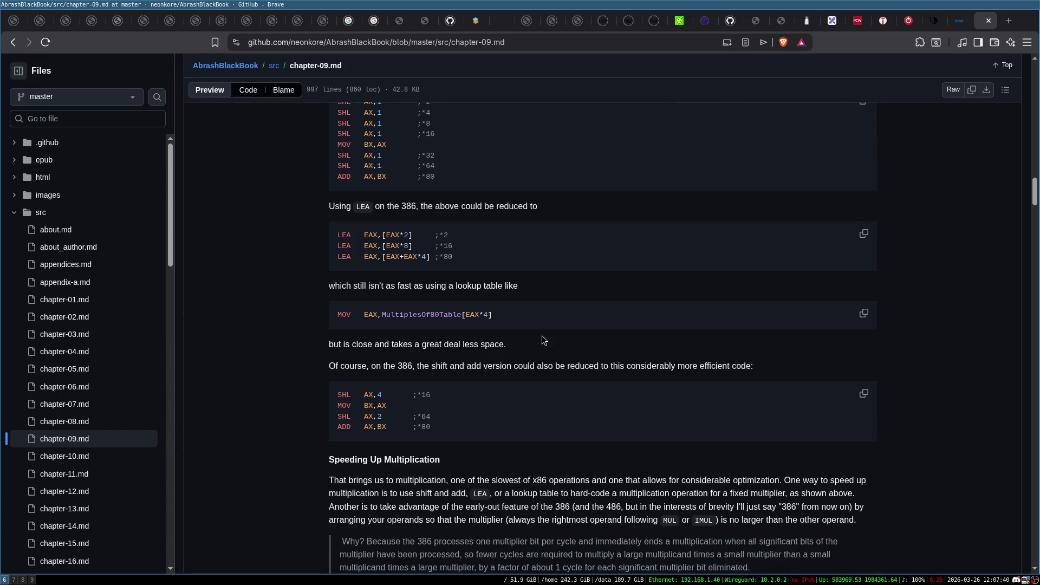
scroll(542, 336, down, 8)
click(63, 458)
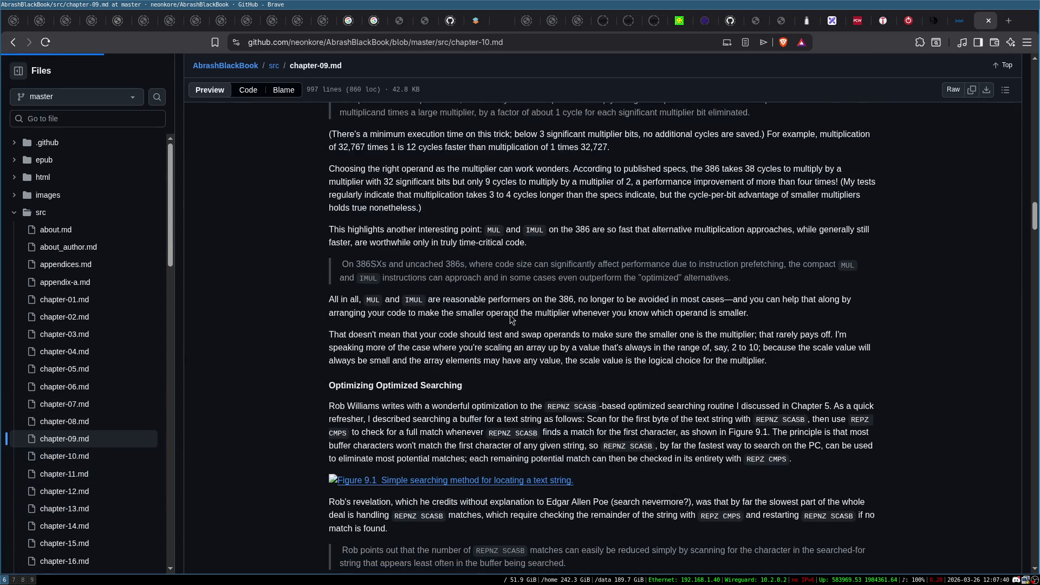
Step: Glance at chapter 10, then read through chapter 11
scroll(530, 316, down, 5)
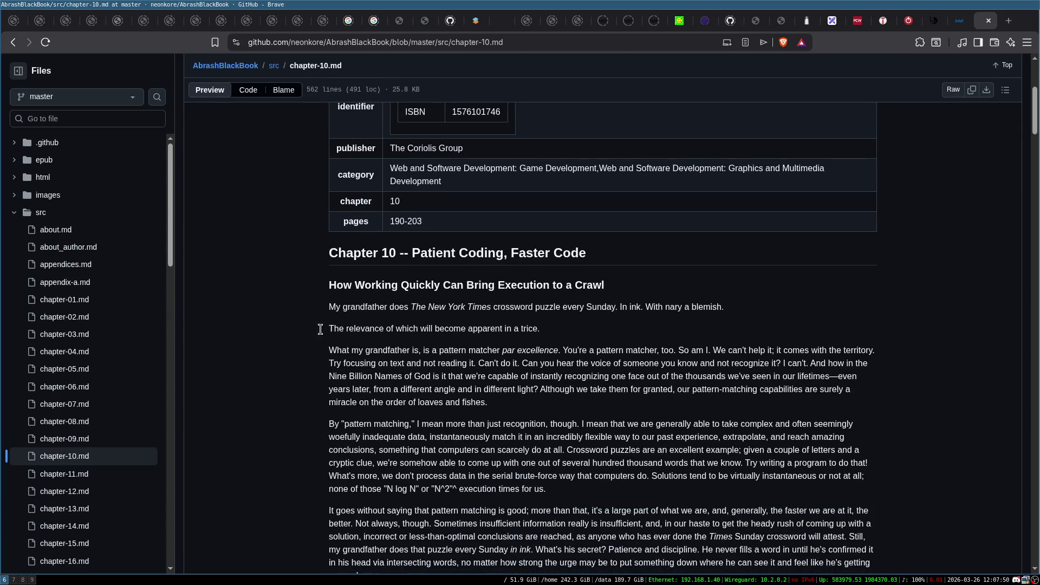
click(73, 475)
scroll(610, 382, down, 3)
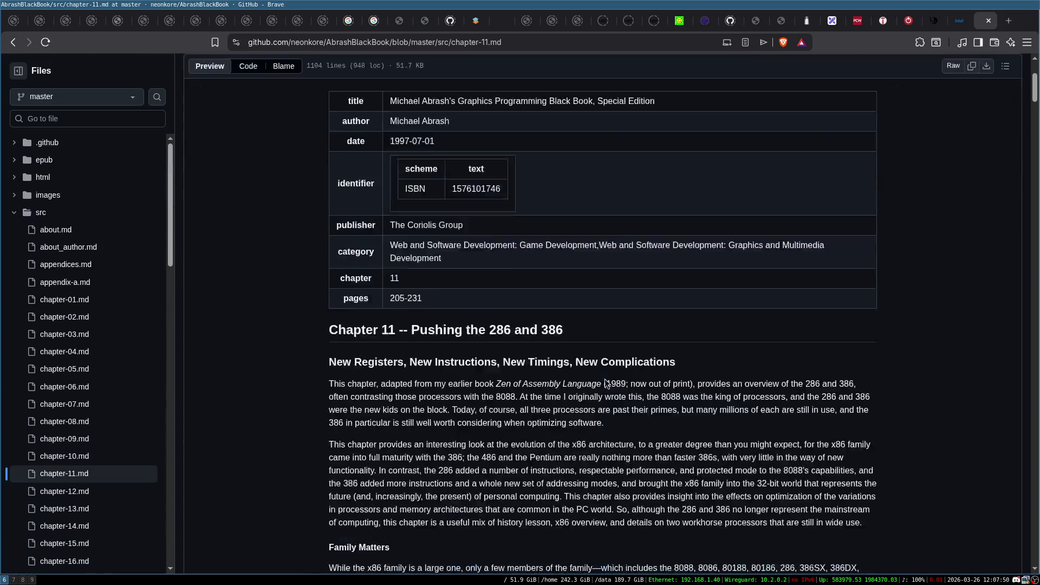
scroll(607, 382, down, 1)
scroll(579, 271, down, 2)
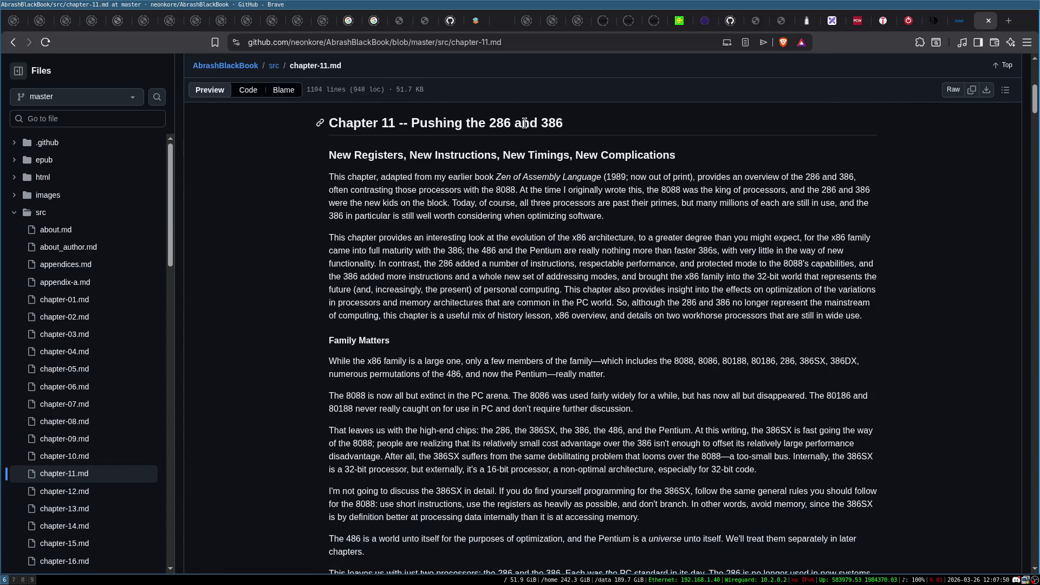
scroll(491, 315, down, 20)
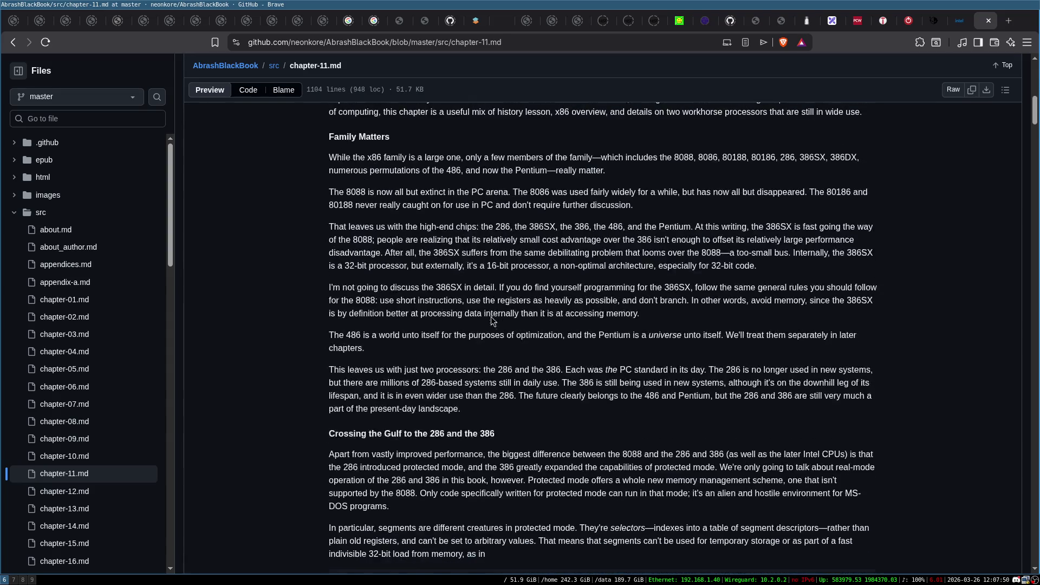
scroll(491, 316, down, 6)
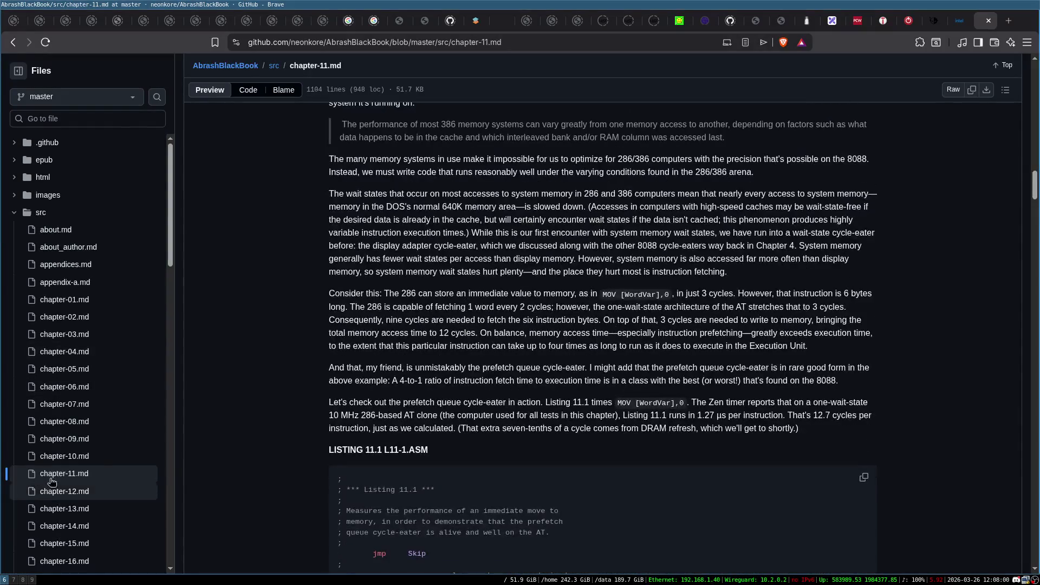
scroll(65, 436, down, 2)
Step: Flip through chapters 12, 13, 14 and 15
click(139, 369)
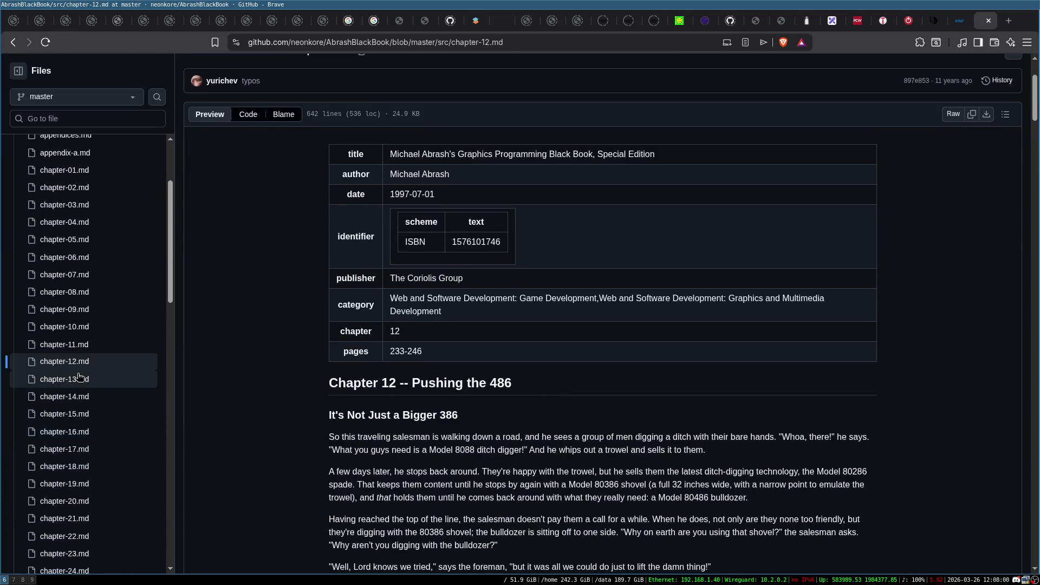
click(130, 386)
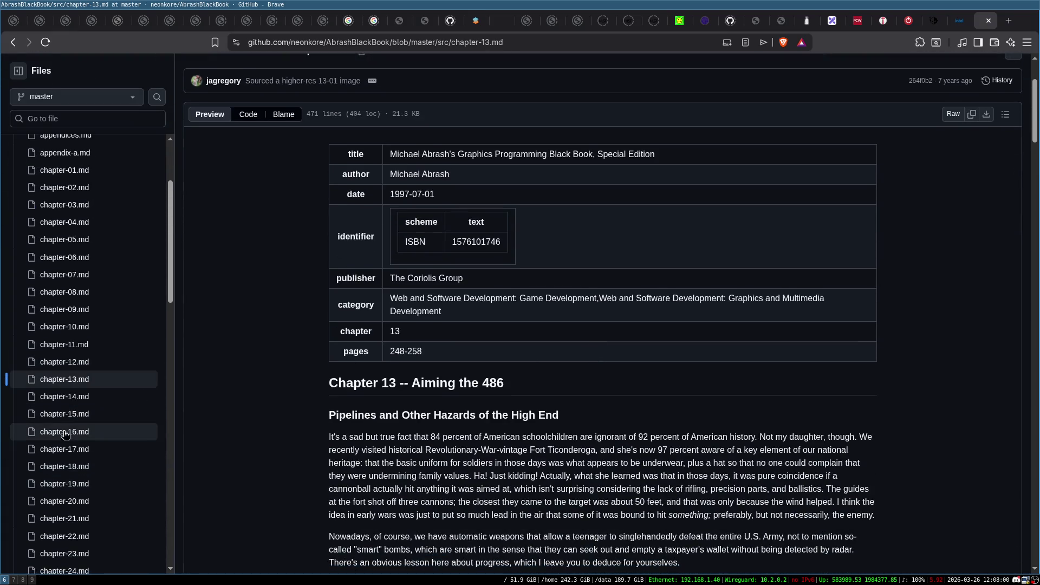
click(85, 398)
scroll(641, 392, down, 5)
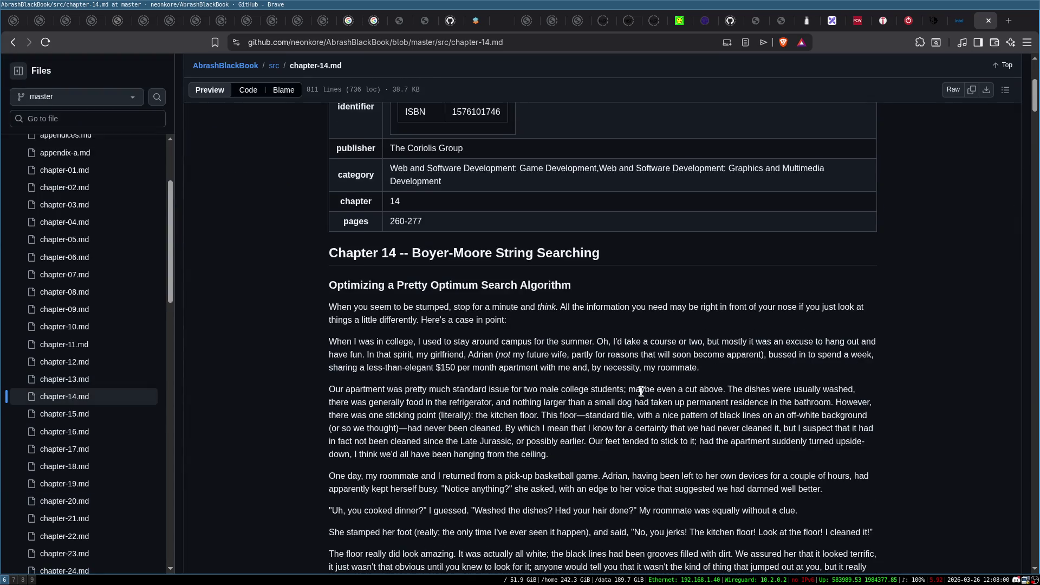
click(80, 415)
scroll(581, 359, down, 3)
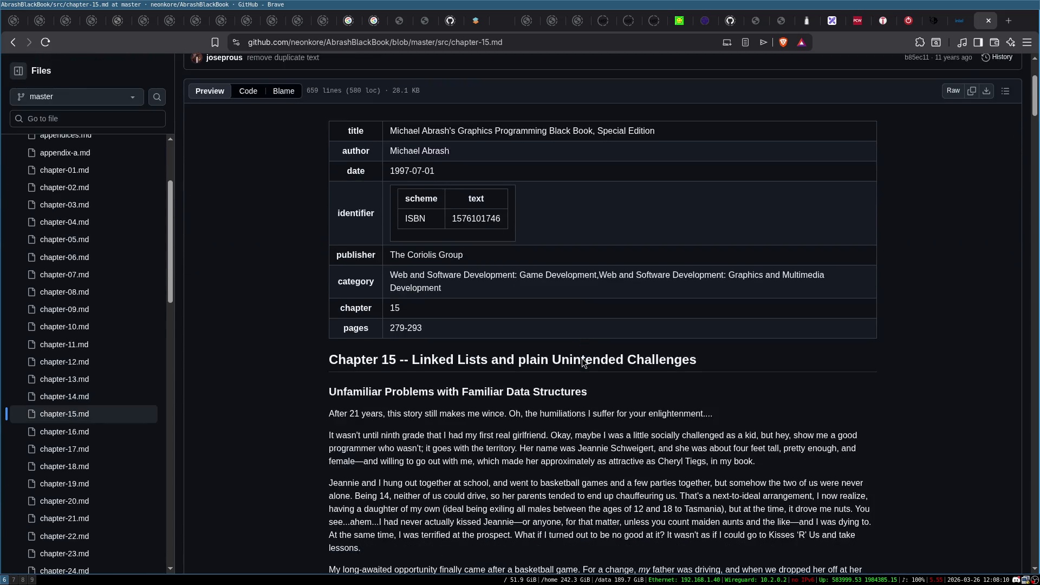
scroll(582, 358, down, 2)
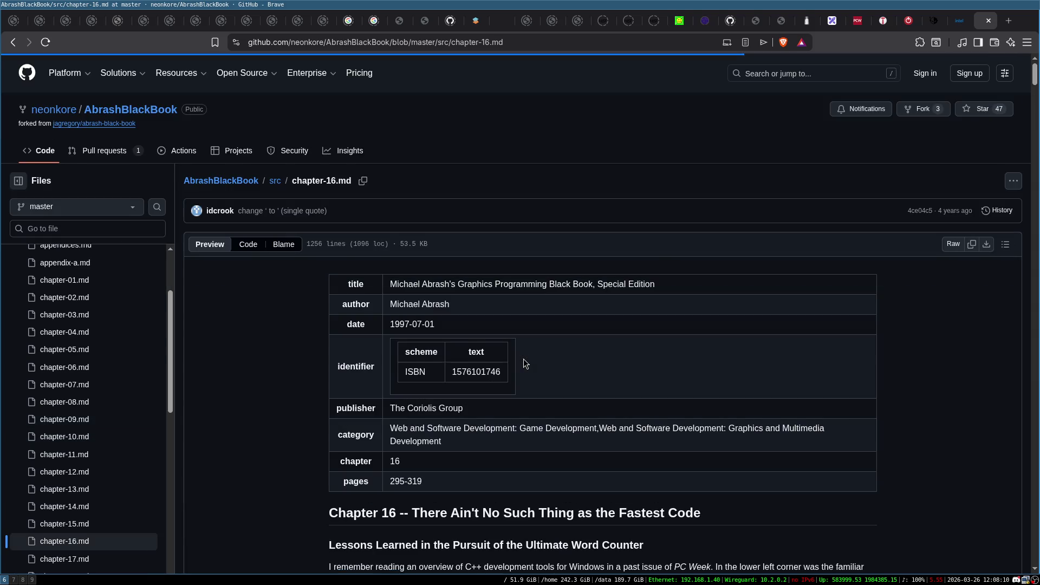
scroll(499, 353, down, 4)
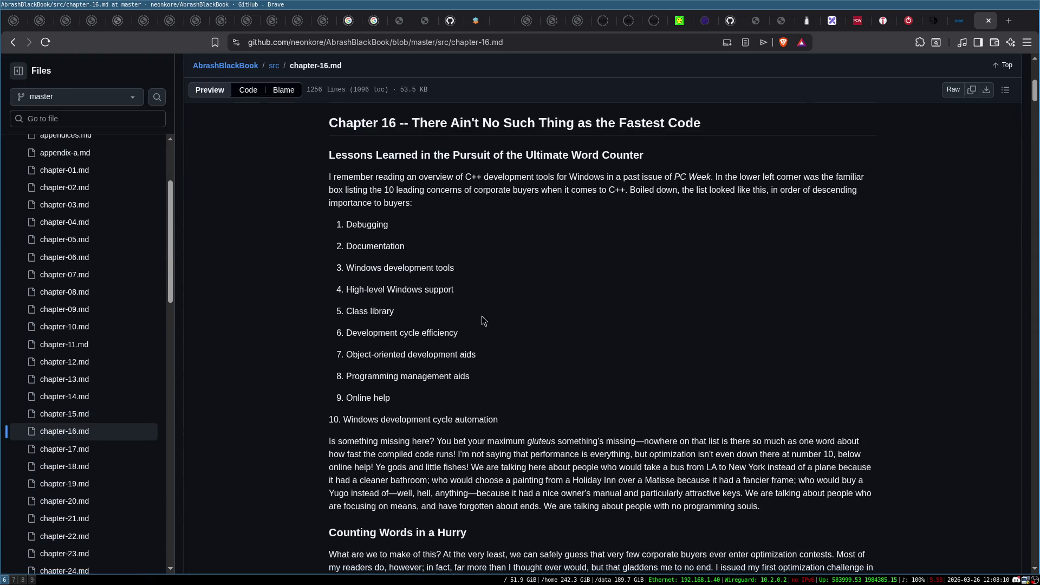
Step: Skim chapters 17 and 18
click(76, 451)
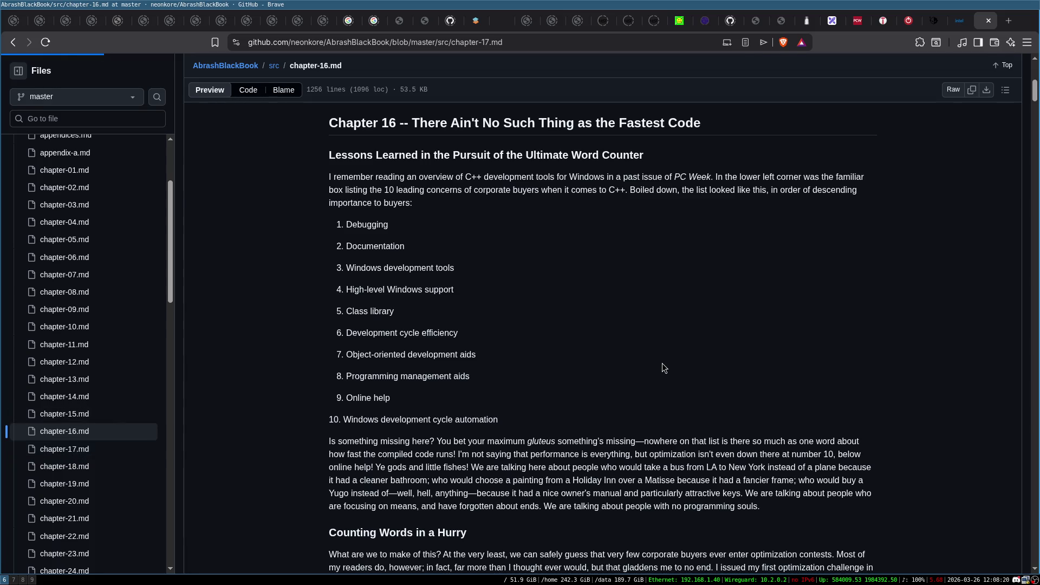
scroll(662, 363, down, 5)
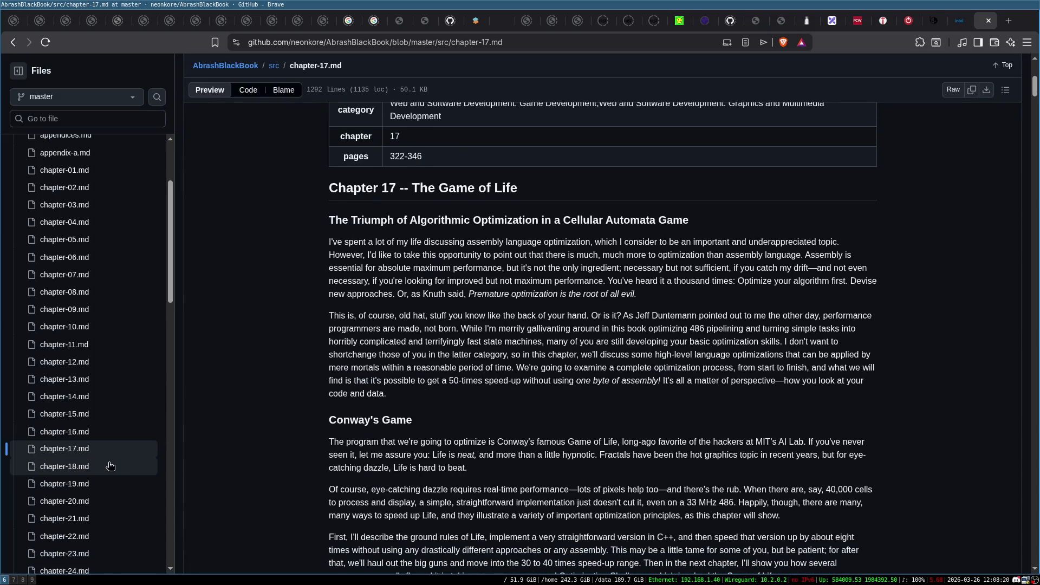
click(55, 470)
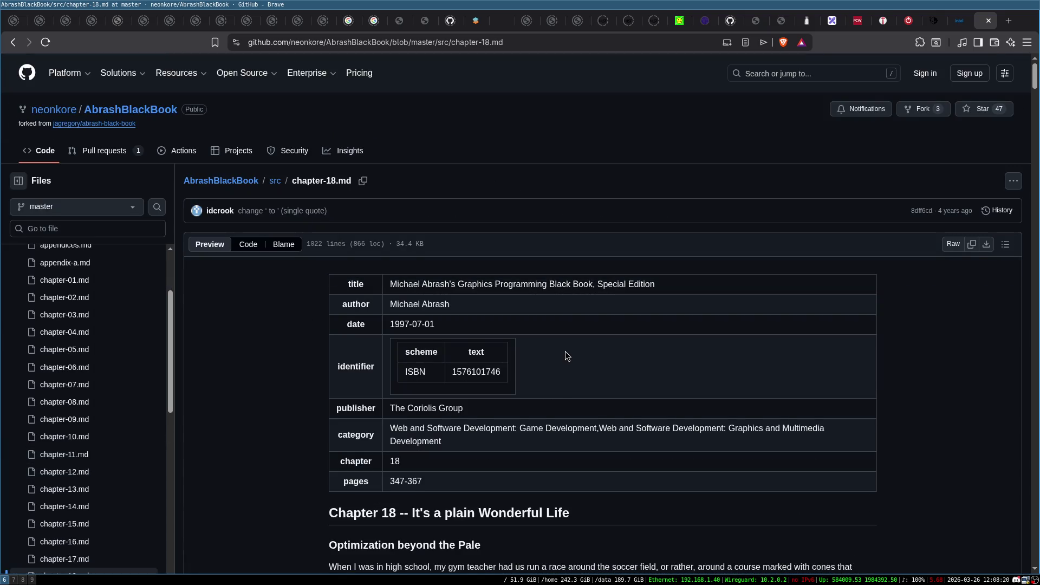
scroll(564, 351, down, 3)
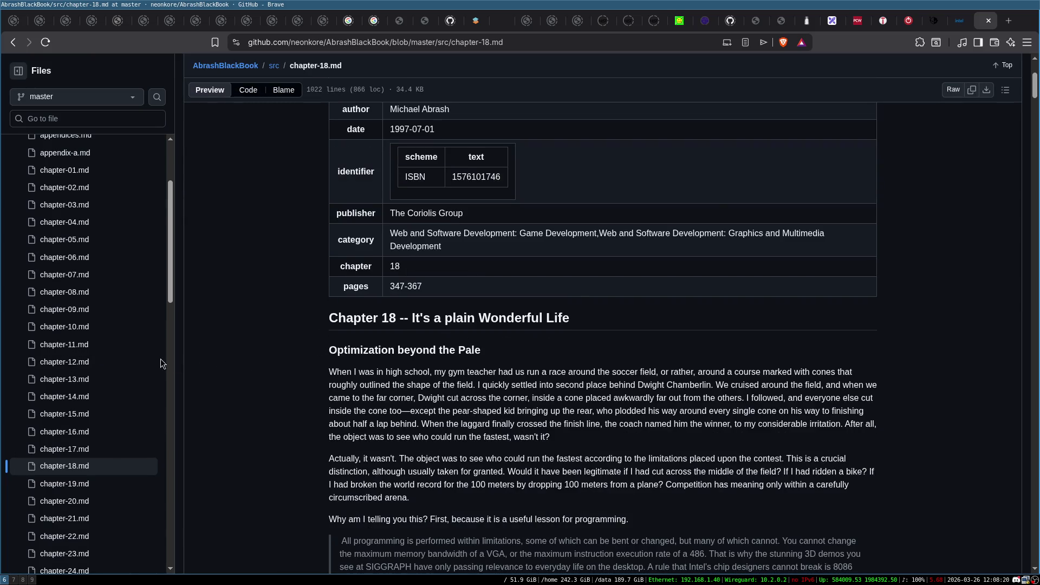
scroll(134, 363, down, 4)
Step: Jump ahead to chapter 26, then back to chapter 23 at the start of Part II
click(79, 350)
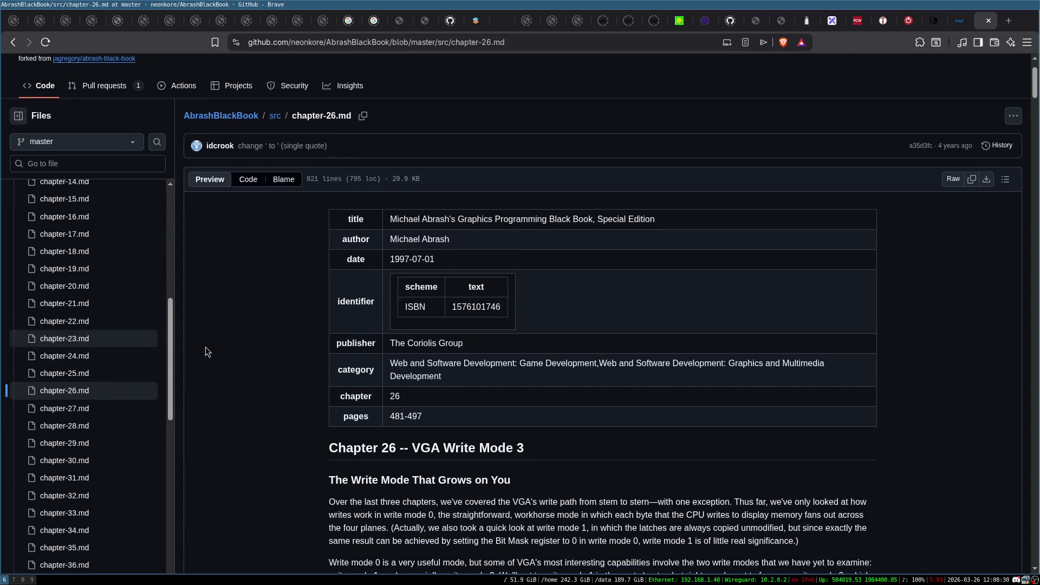
click(66, 342)
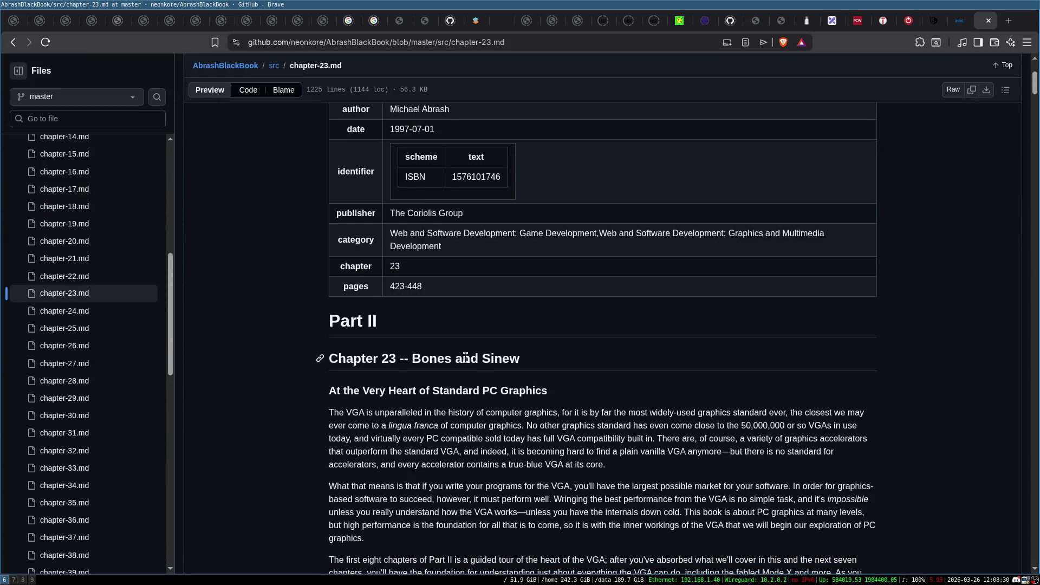
scroll(477, 346, down, 2)
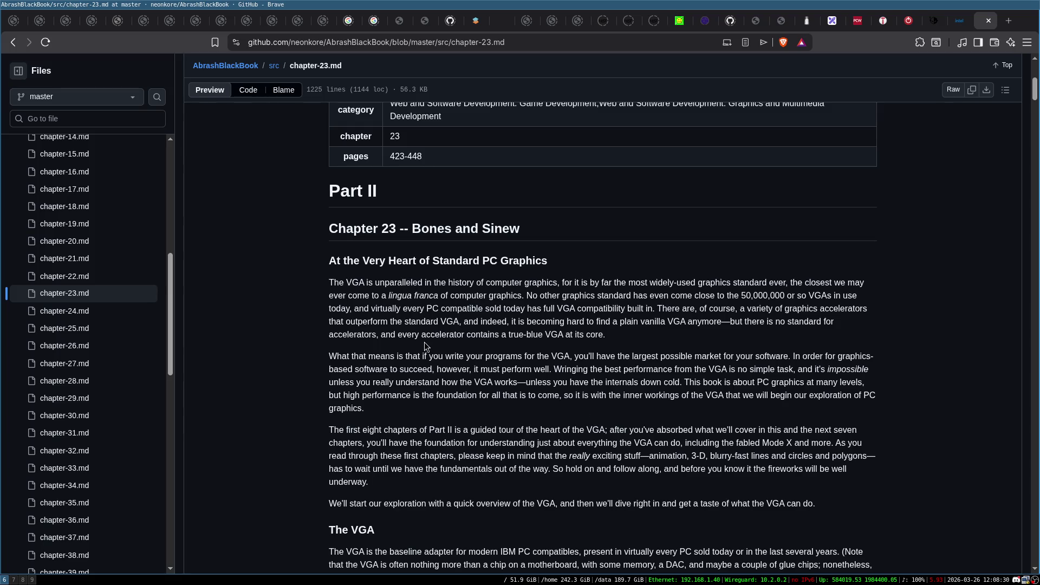
scroll(449, 324, down, 3)
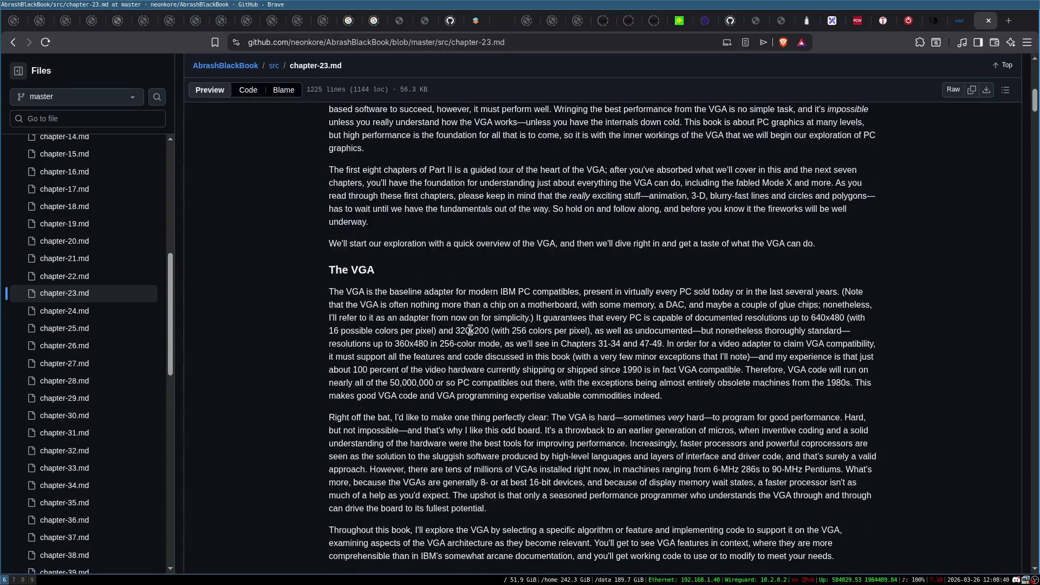
scroll(393, 343, up, 2)
Step: Glance at chapters 24 and 25, ending on chapter 24, Parallel Processing with the VGA
click(82, 311)
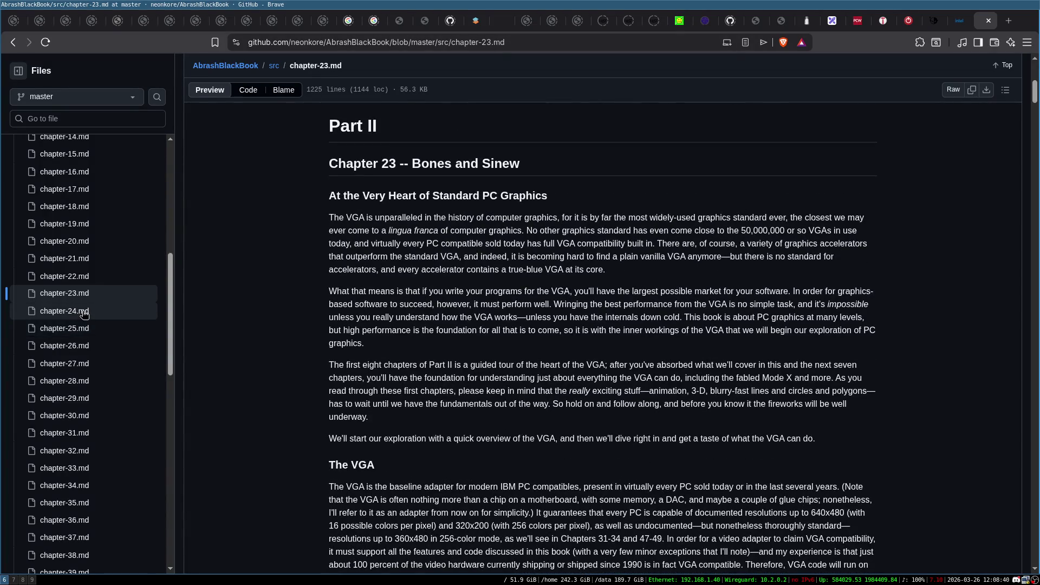
scroll(617, 320, down, 5)
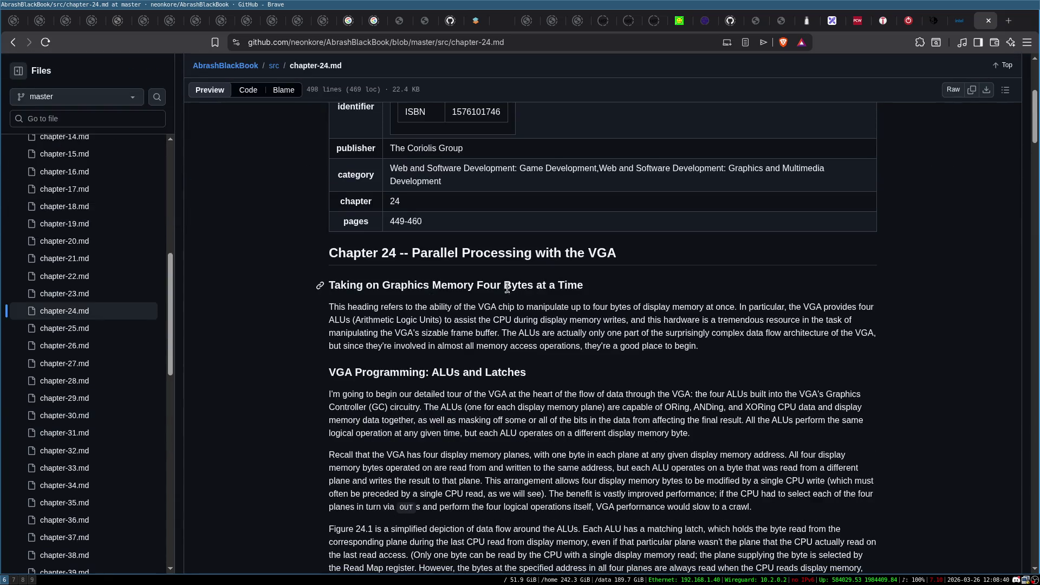
scroll(490, 298, down, 1)
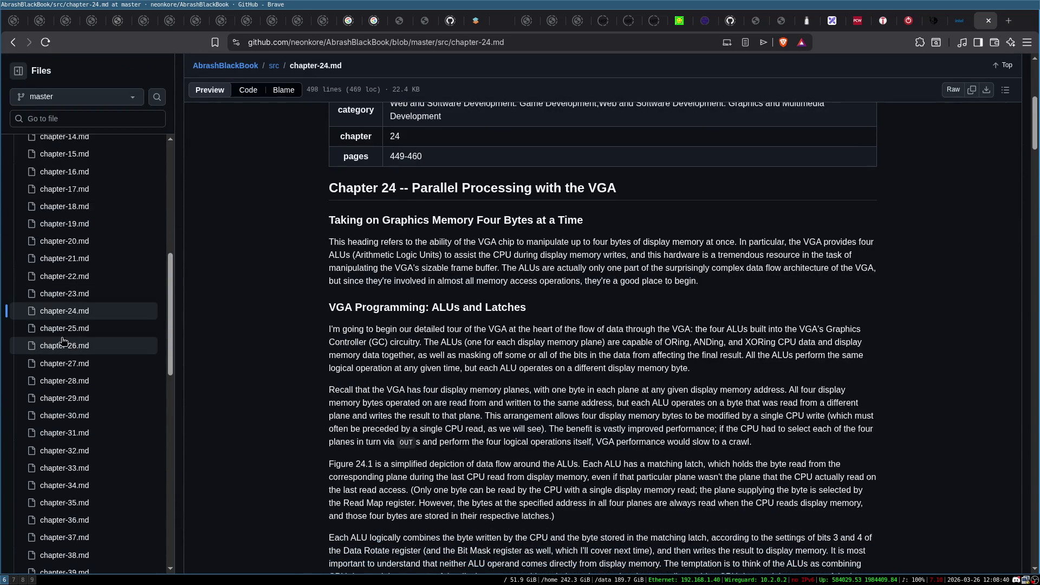
click(69, 328)
scroll(540, 340, down, 5)
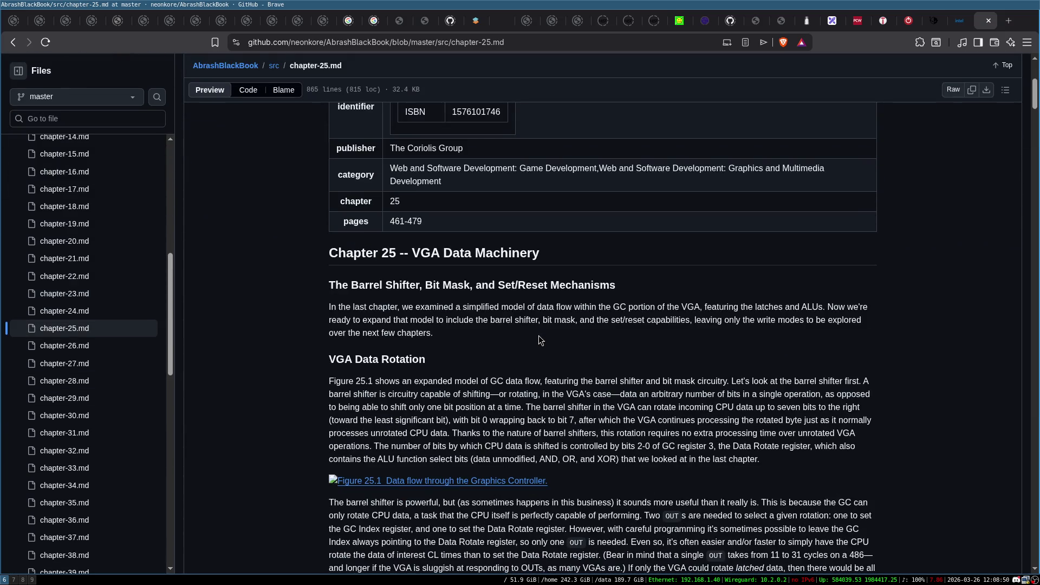
click(86, 311)
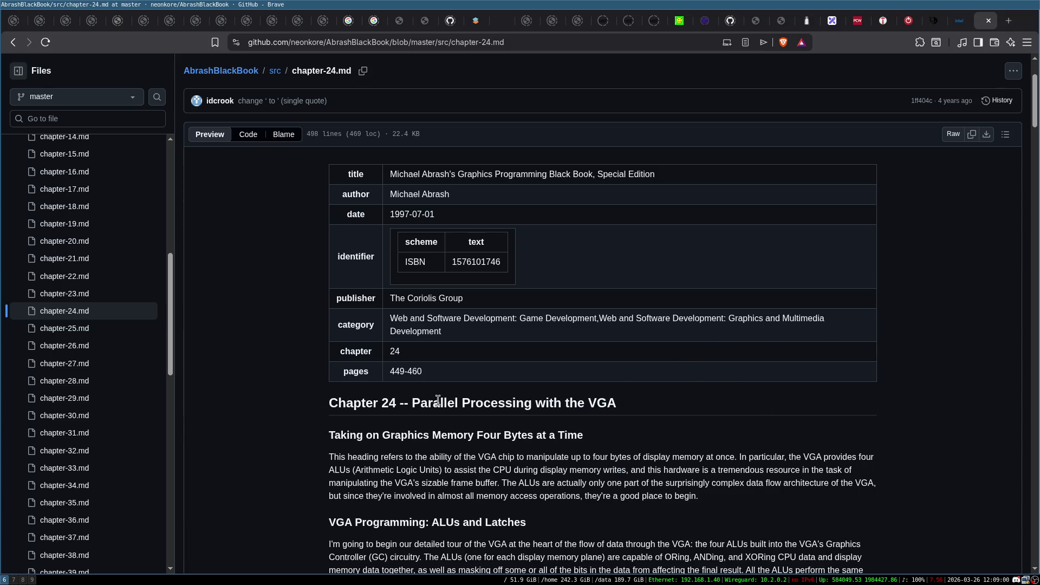
Step: Read chapter-24.md down to Listing 24.1 L24-1.ASM, then switch to the Excalidraw tab
scroll(496, 371, down, 2)
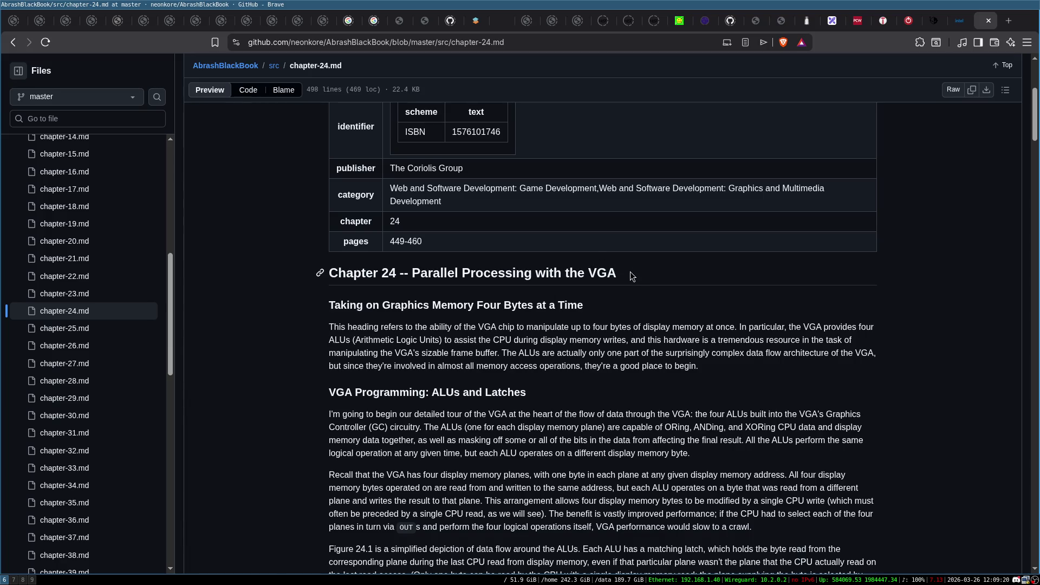
scroll(614, 271, down, 2)
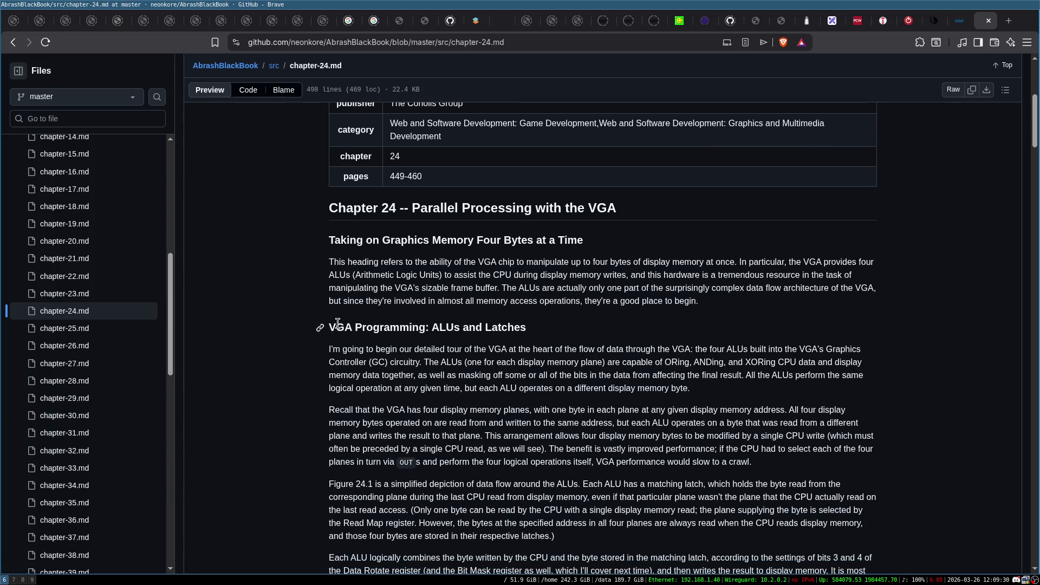
scroll(339, 290, down, 10)
scroll(339, 290, down, 14)
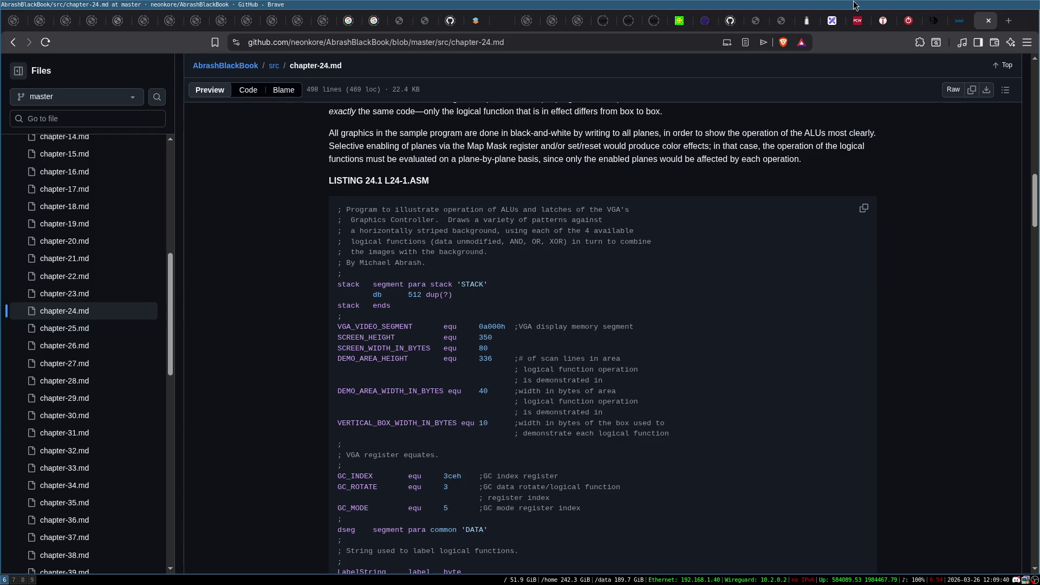
click(832, 20)
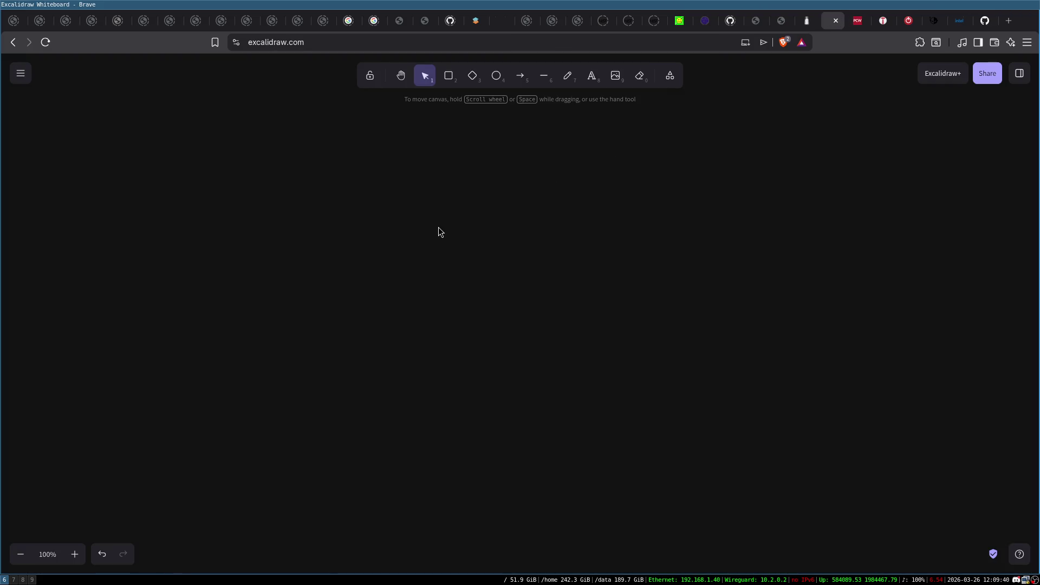
Step: Draw a rectangle labelled 'Compute'
click(448, 75)
drag(264, 199, 319, 260)
double_click(297, 234)
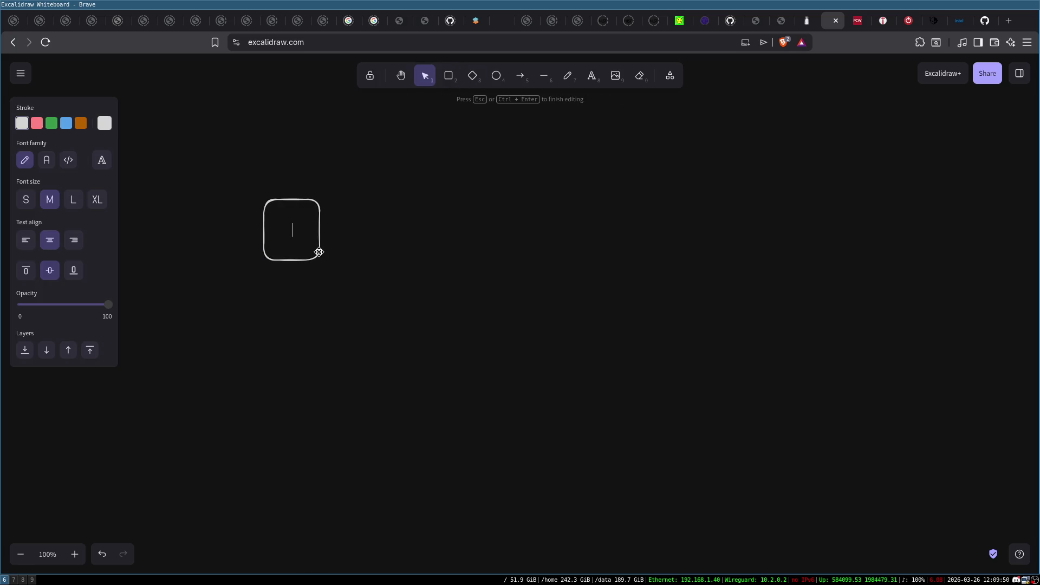
text(Compute)
click(332, 196)
Step: Duplicate the Compute box below it and relabel the copy 'Send VGA signal'
click(294, 251)
key(ctrl+d)
drag(295, 252, 296, 301)
double_click(301, 302)
text(VGA)
key(Return)
text(gnal)
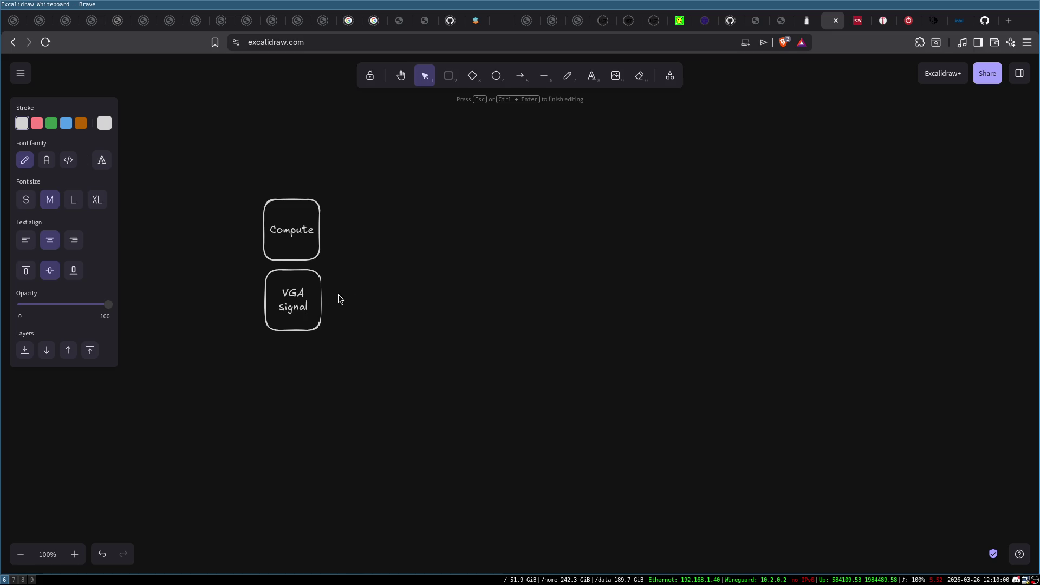
text(Send)
key(Return)
click(439, 209)
Step: Select the Compute and Send VGA signal boxes in turn and recheck the Send VGA signal label
click(300, 215)
click(302, 320)
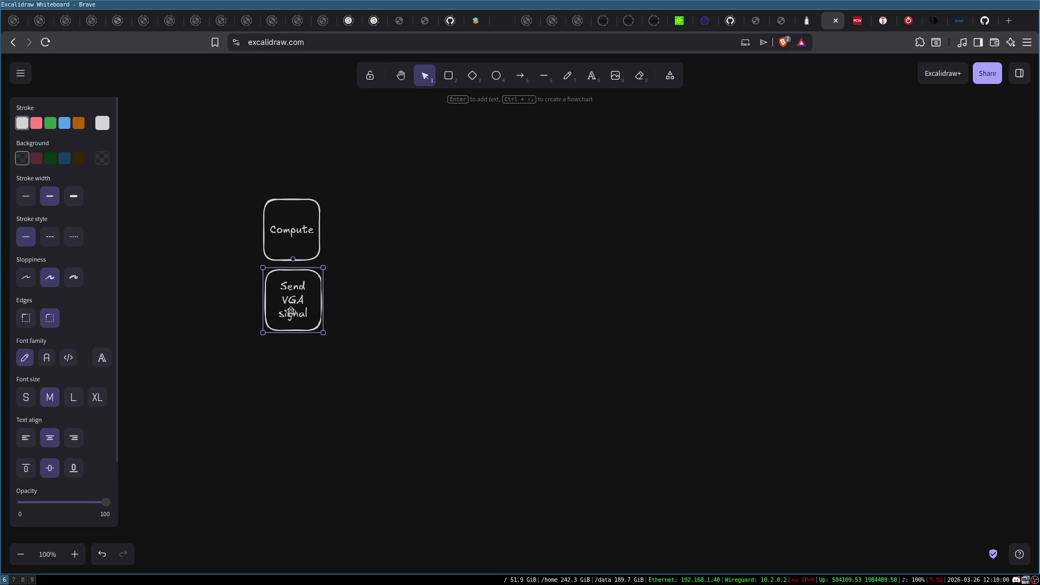
double_click(291, 310)
click(303, 231)
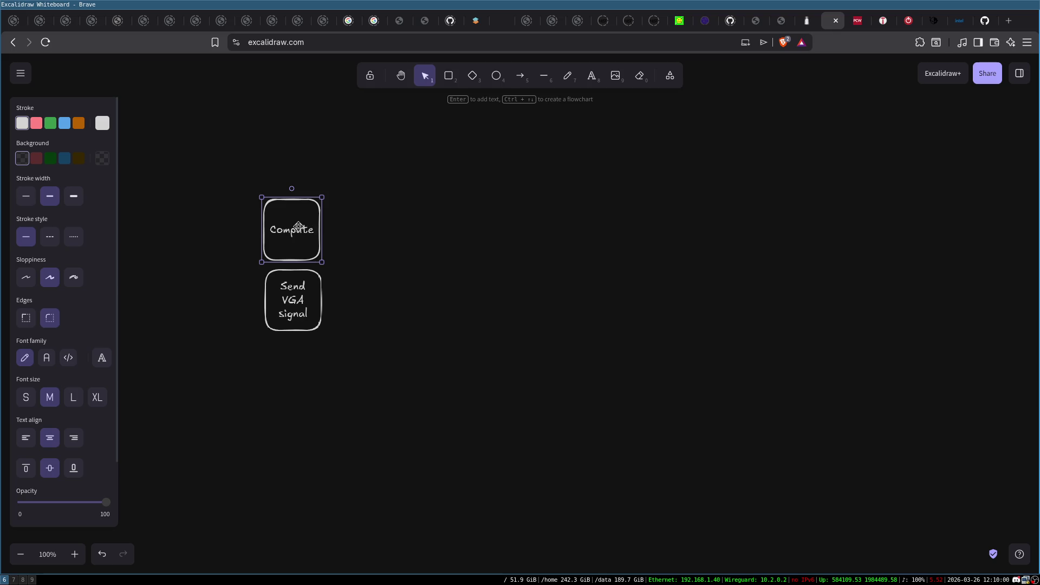
click(328, 360)
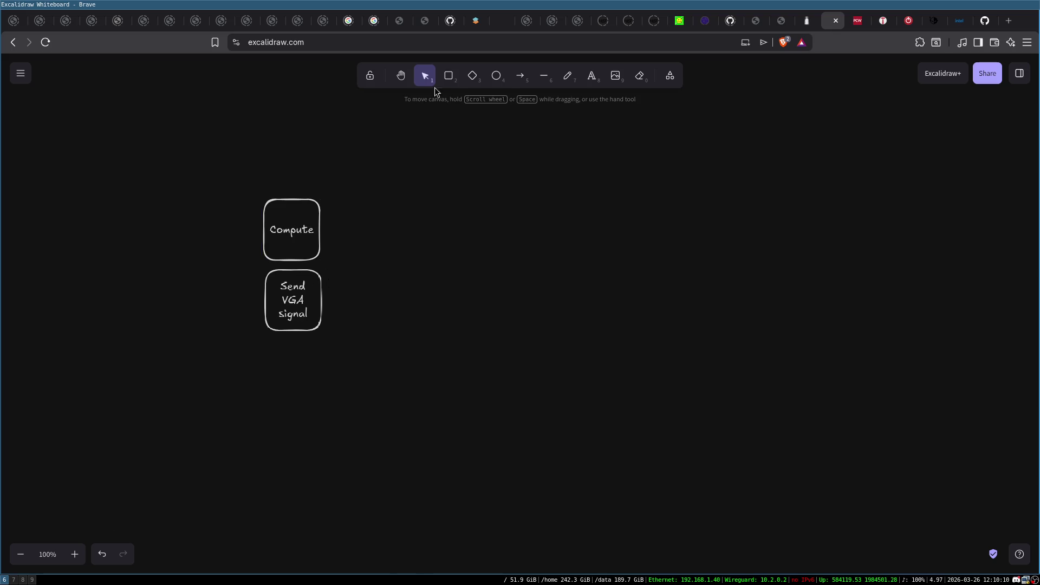
click(520, 75)
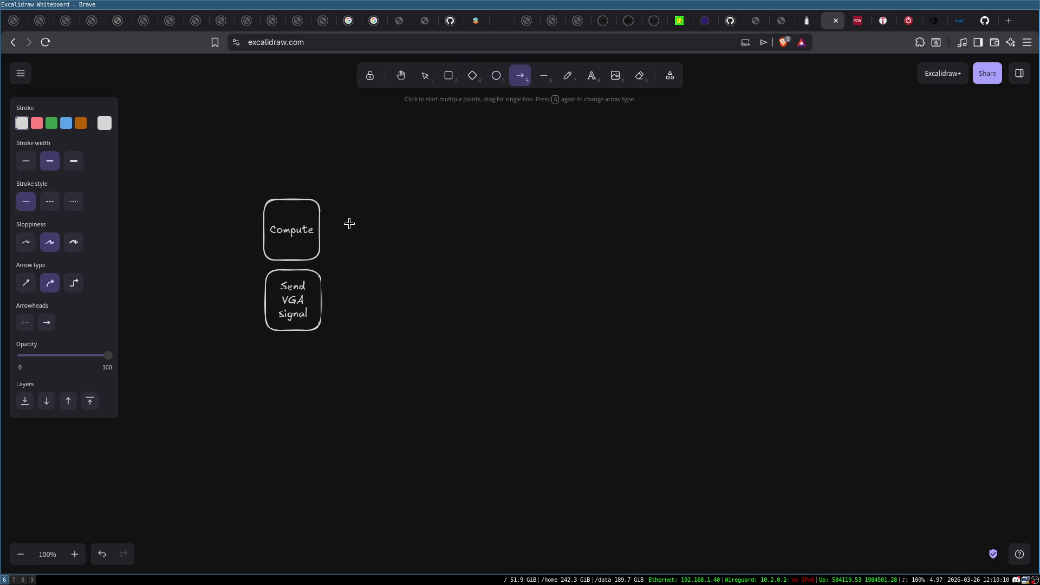
key(Escape)
Step: Rearrange the boxes: one Compute box at the top and a copy below Send VGA signal
click(292, 213)
mouse_move(292, 212)
mouse_down()
mouse_move(351, 254)
mouse_move(295, 353)
mouse_up()
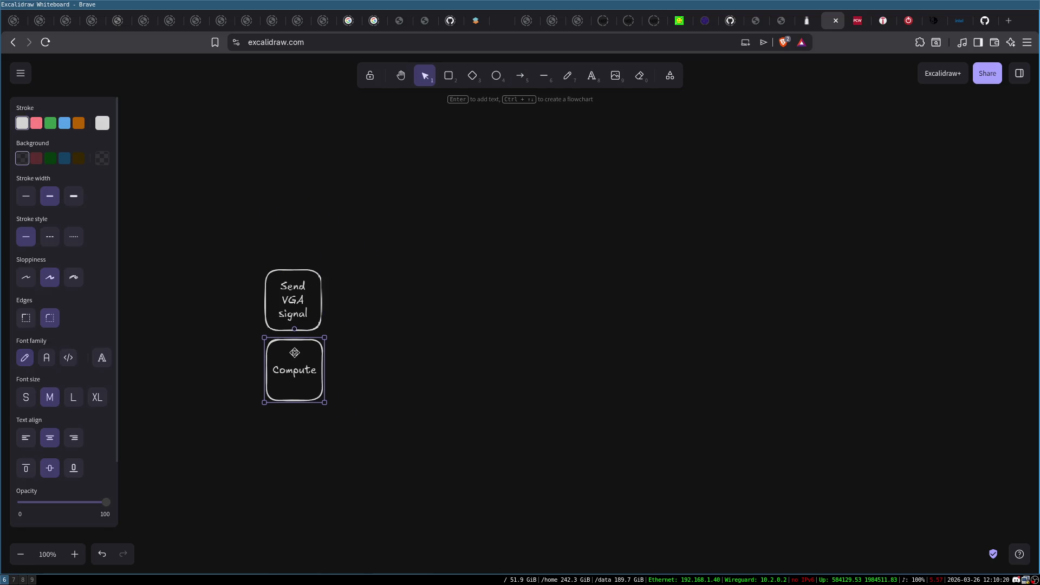
key(Delete)
key(ctrl+z)
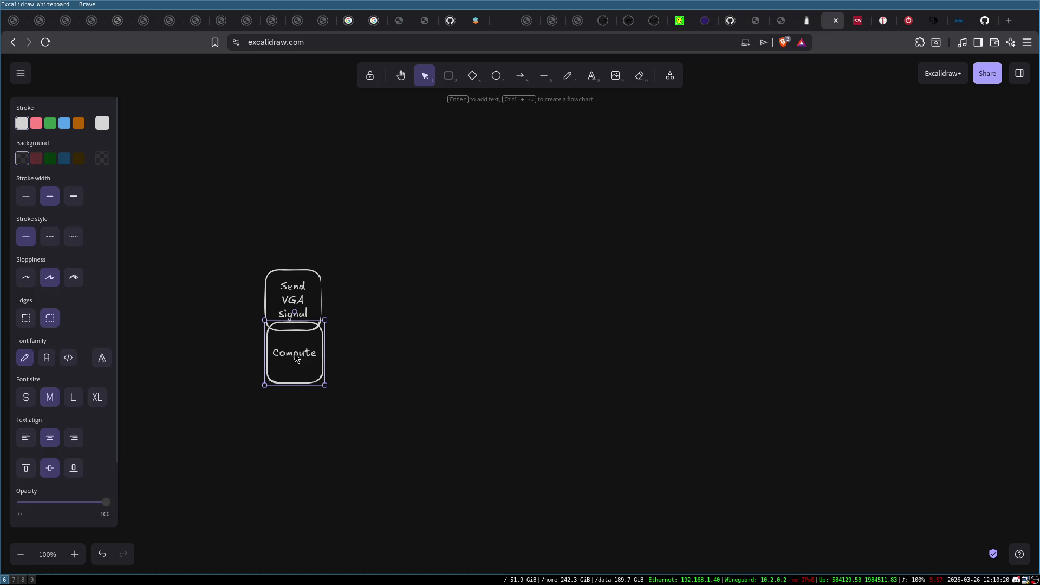
mouse_move(298, 336)
mouse_down()
mouse_move(336, 213)
mouse_move(295, 149)
mouse_up()
drag(286, 344, 285, 365)
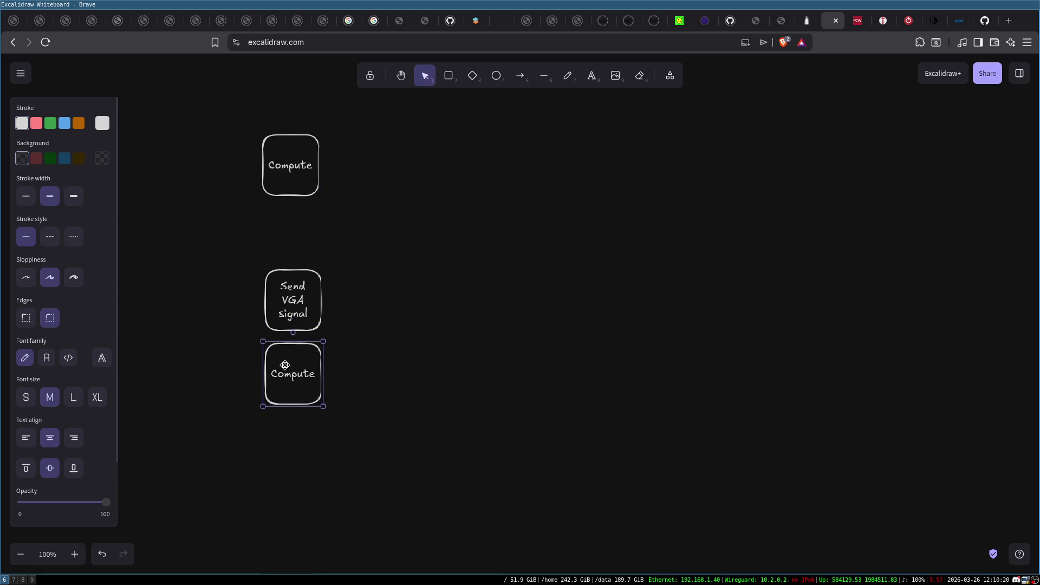
Step: Touch up the Send VGA signal label and draw an arrow rightward from it
mouse_move(234, 255)
mouse_down()
mouse_move(362, 433)
mouse_move(341, 395)
mouse_up()
click(311, 373)
click(301, 293)
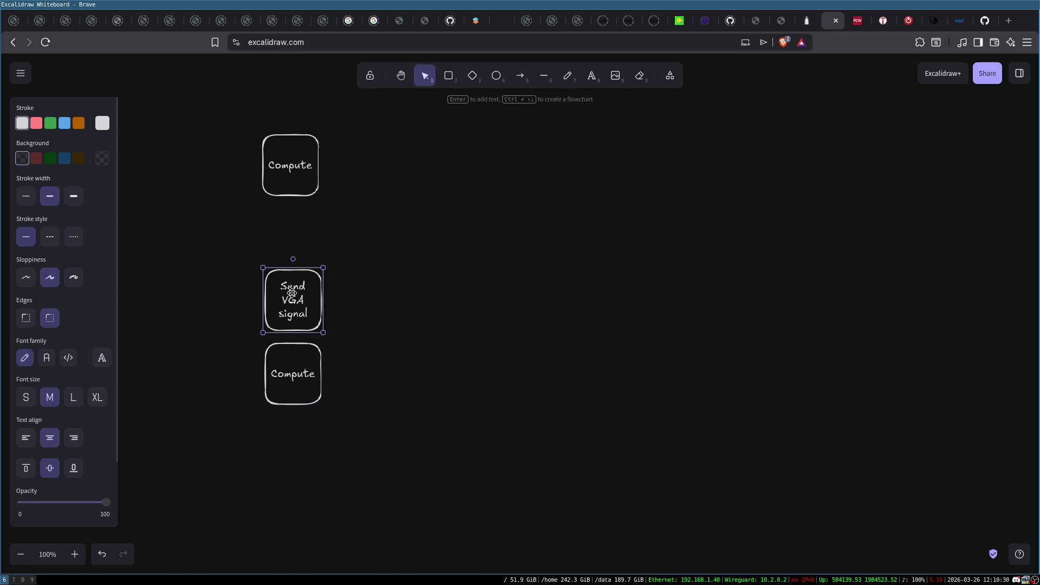
double_click(300, 290)
click(330, 293)
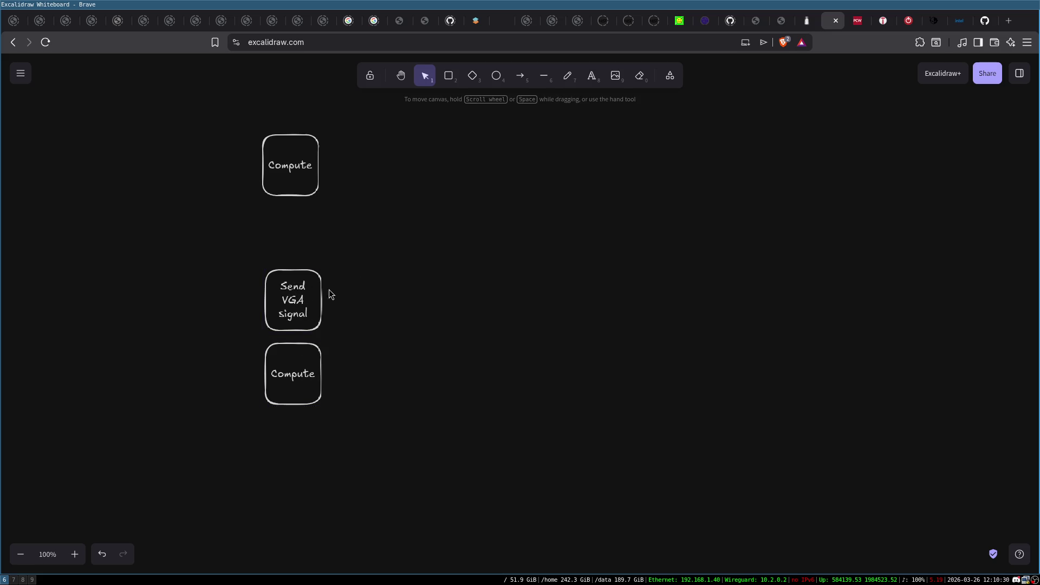
click(519, 79)
drag(317, 296, 547, 300)
Step: Finish the arrow and place the Compute box just right of Send VGA signal
click(302, 283)
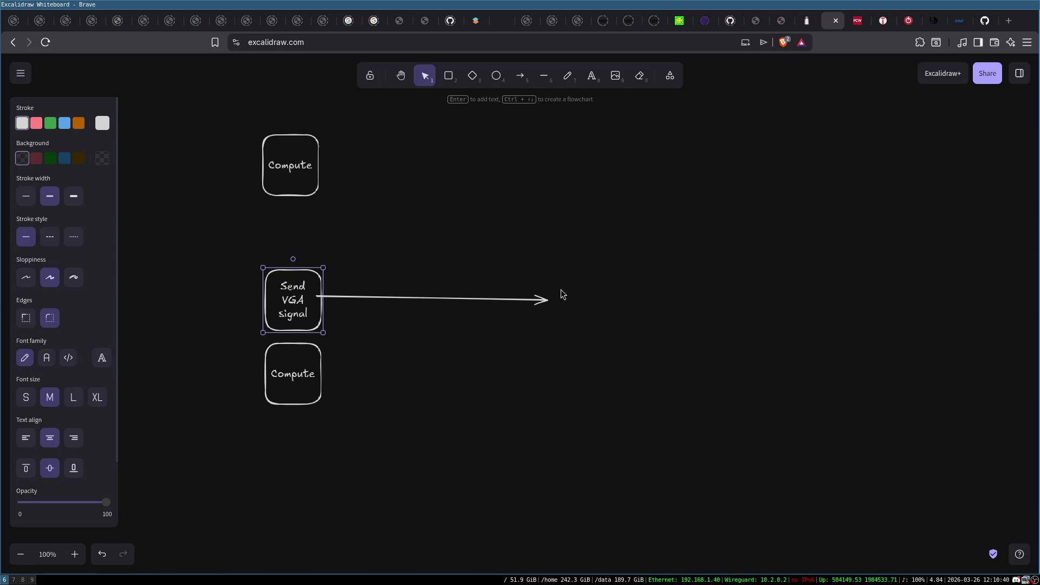
double_click(284, 285)
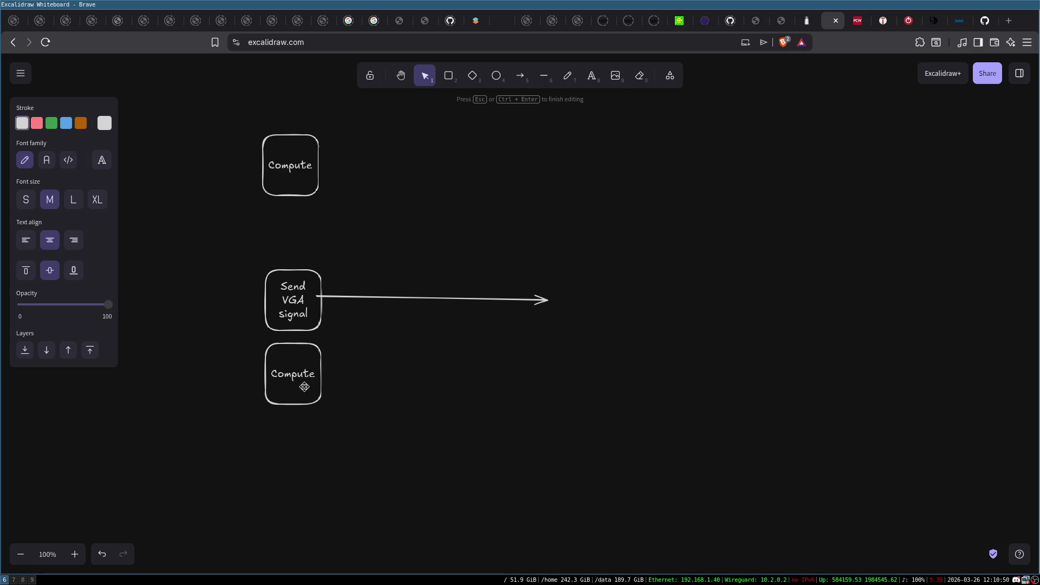
click(312, 346)
mouse_move(312, 346)
mouse_down()
mouse_move(265, 332)
mouse_move(252, 278)
mouse_up()
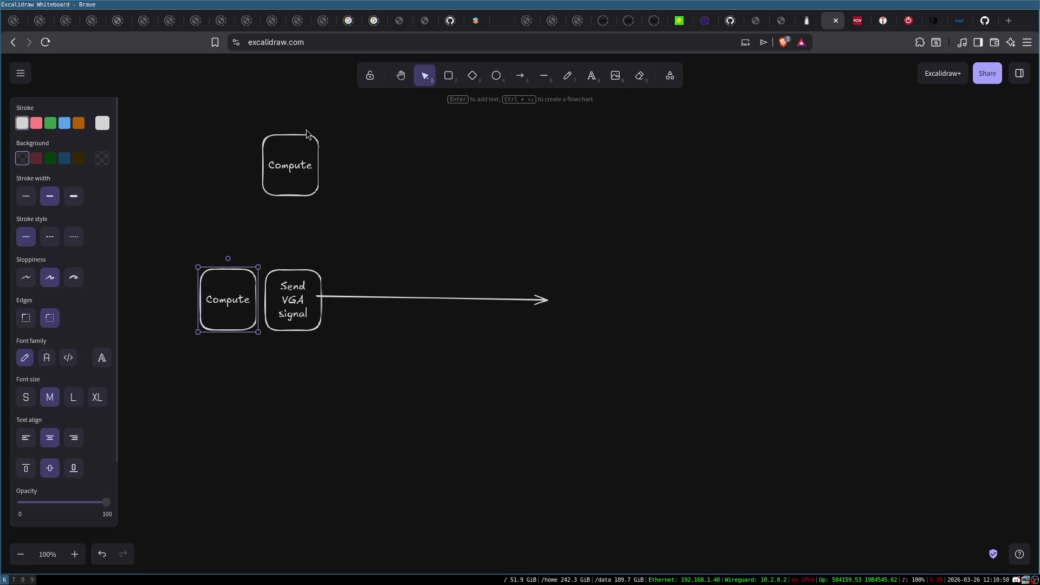
click(293, 292)
click(296, 154)
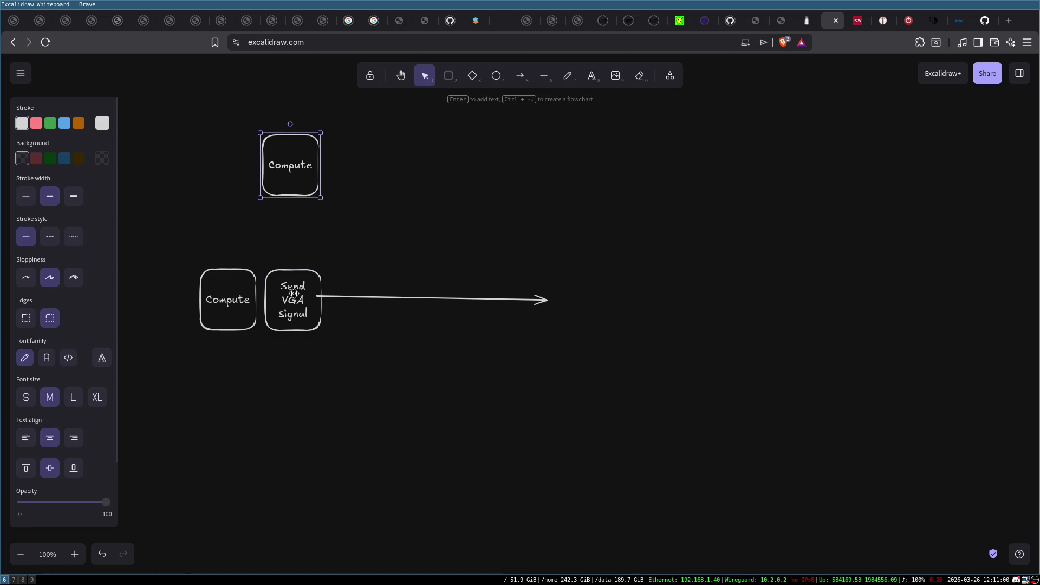
click(223, 298)
mouse_move(222, 297)
mouse_down()
mouse_move(318, 353)
mouse_move(368, 320)
mouse_move(377, 298)
mouse_move(475, 301)
mouse_up()
drag(369, 300, 357, 299)
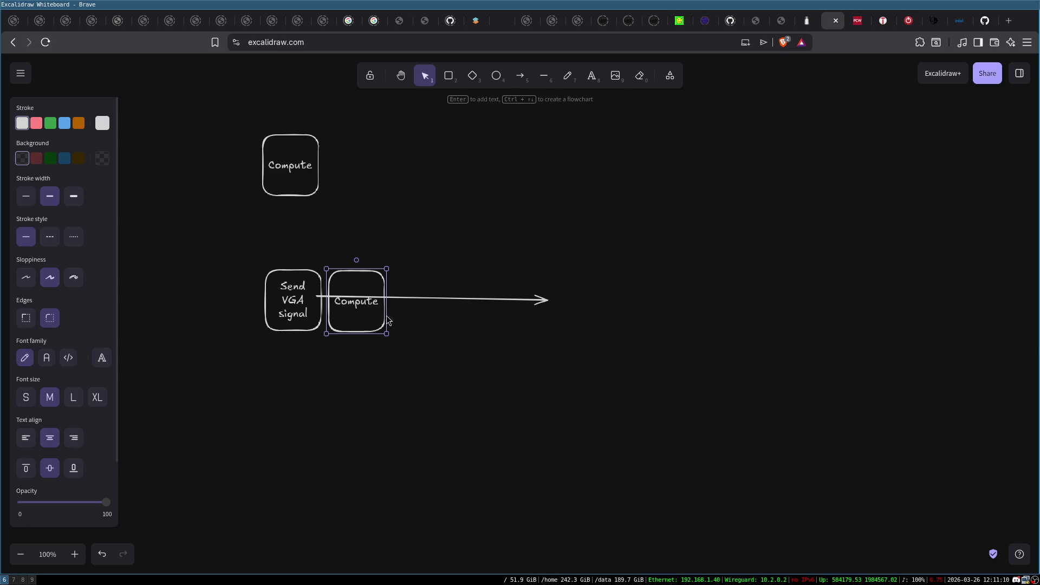
Step: Rename the top label to 'Computei' and the middle box to 'Send VGA signali'
double_click(300, 168)
text(i)
double_click(303, 313)
text(signali)
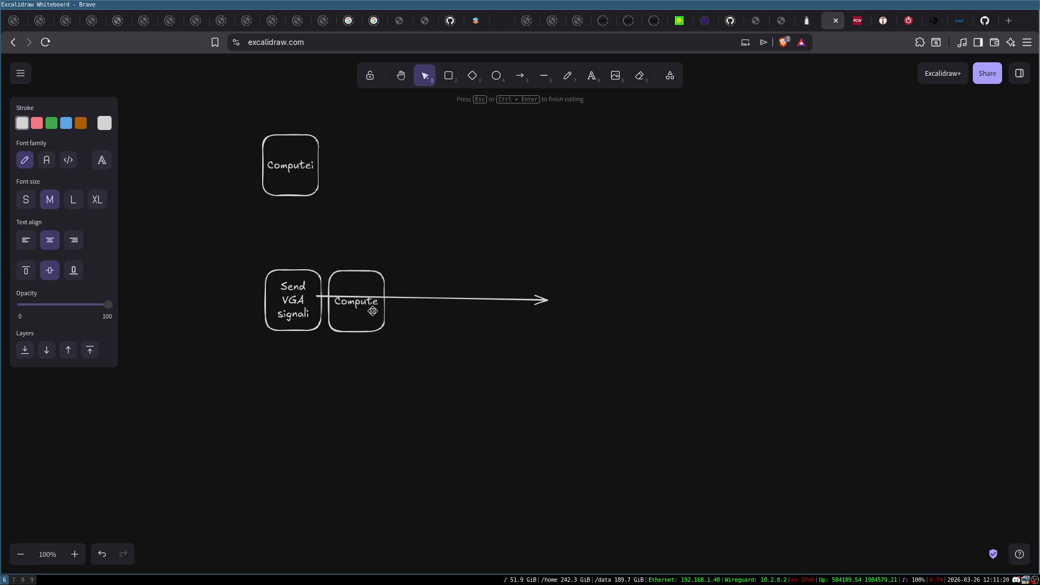
Step: Relabel the right box 'Computei' with '+1' on a second line, and delete the long arrow
double_click(376, 304)
click(377, 303)
text(i)
key(Return)
text(+1)
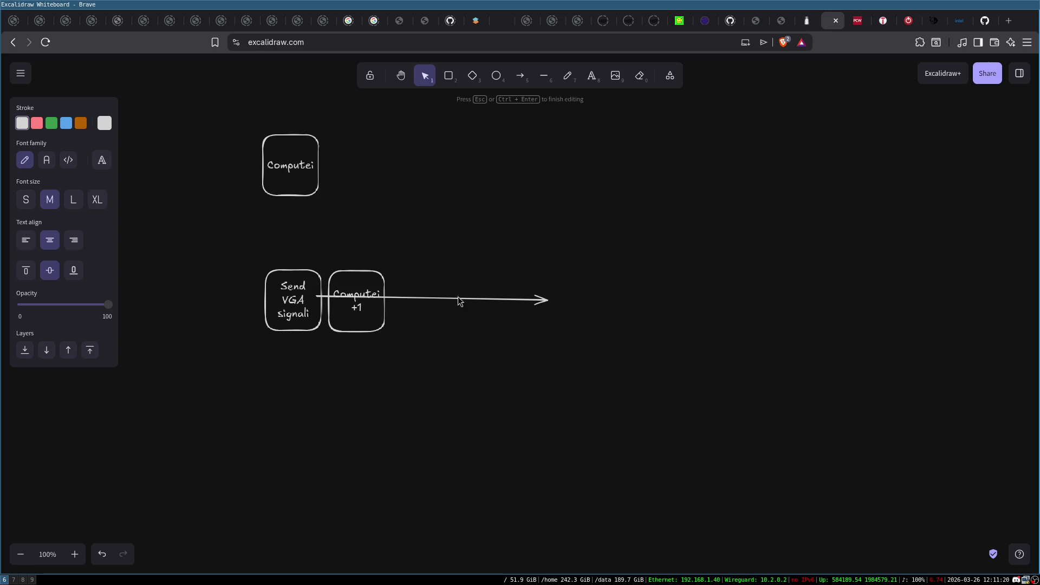
click(424, 298)
key(Delete)
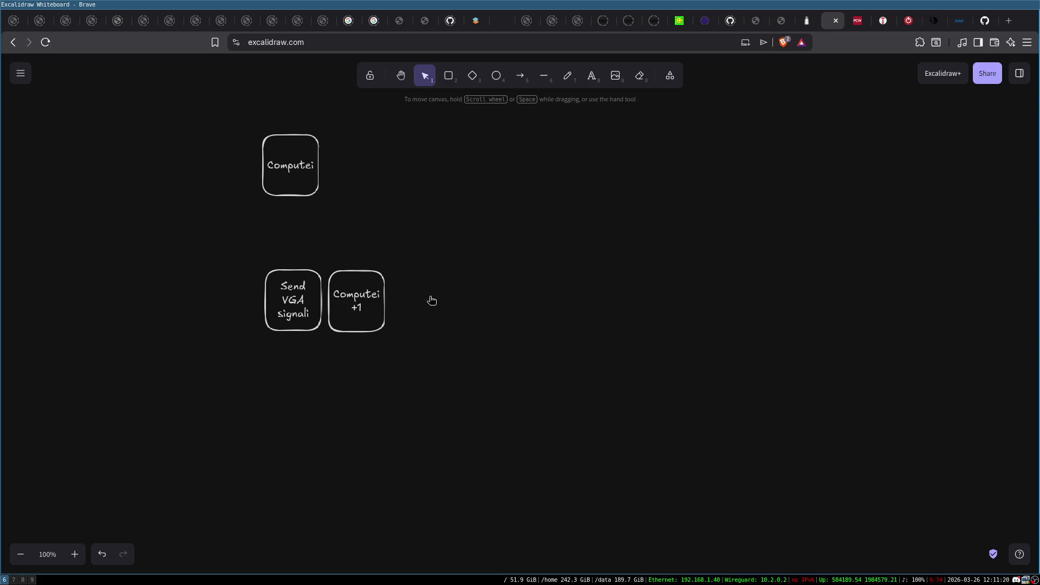
Step: Draw an arrow down from Send VGA signal to a new 'VGA Monitor' rectangle beneath it
click(519, 76)
mouse_move(288, 328)
mouse_down()
mouse_move(292, 395)
mouse_move(392, 453)
mouse_up()
click(448, 76)
double_click(306, 417)
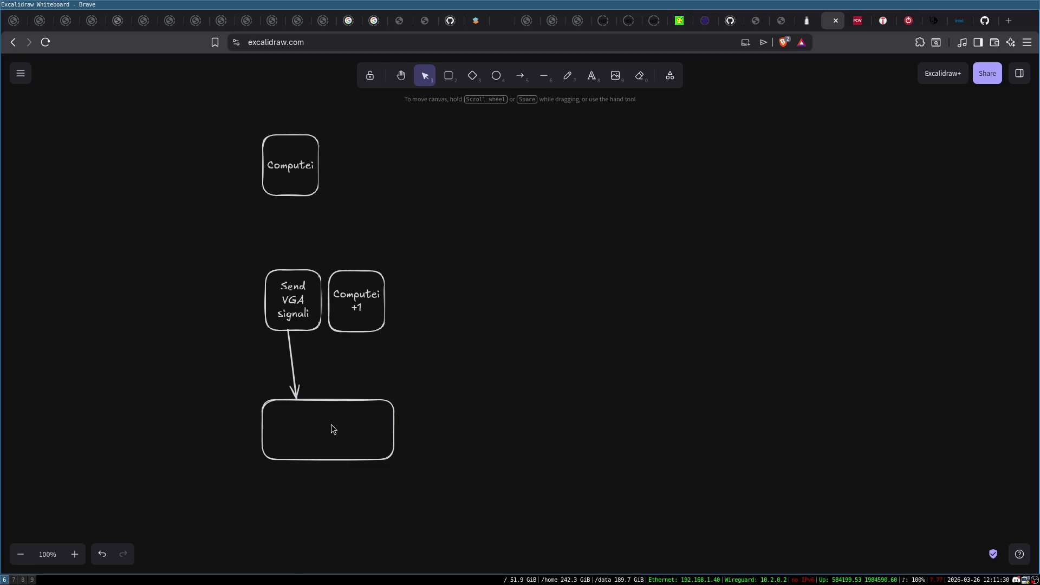
text(VGA)
key(Return)
text(Monitor)
click(398, 431)
drag(398, 430, 367, 432)
click(416, 424)
Step: Append '+1' to the Send VGA signali label
click(309, 290)
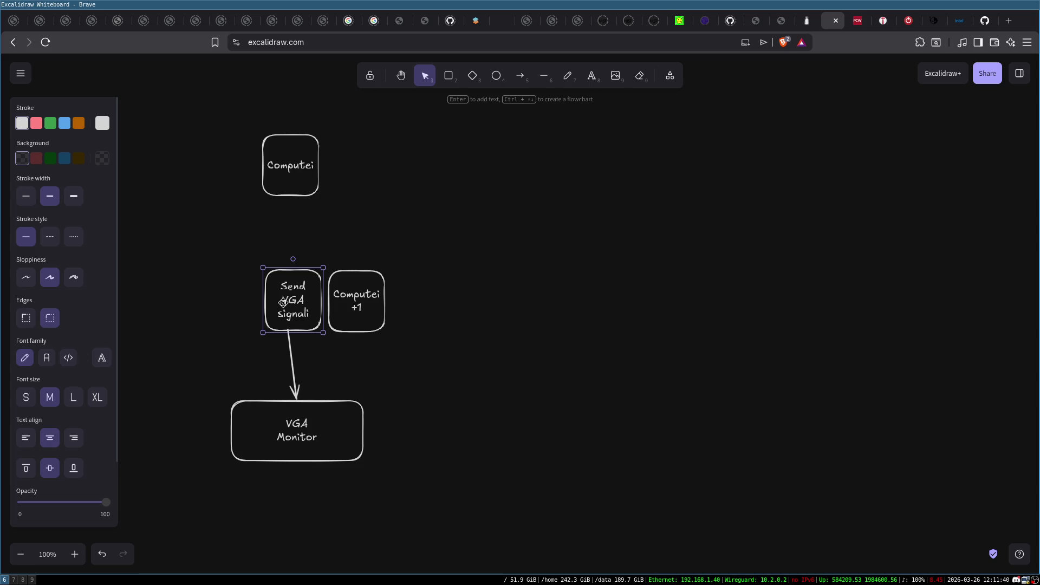
click(359, 307)
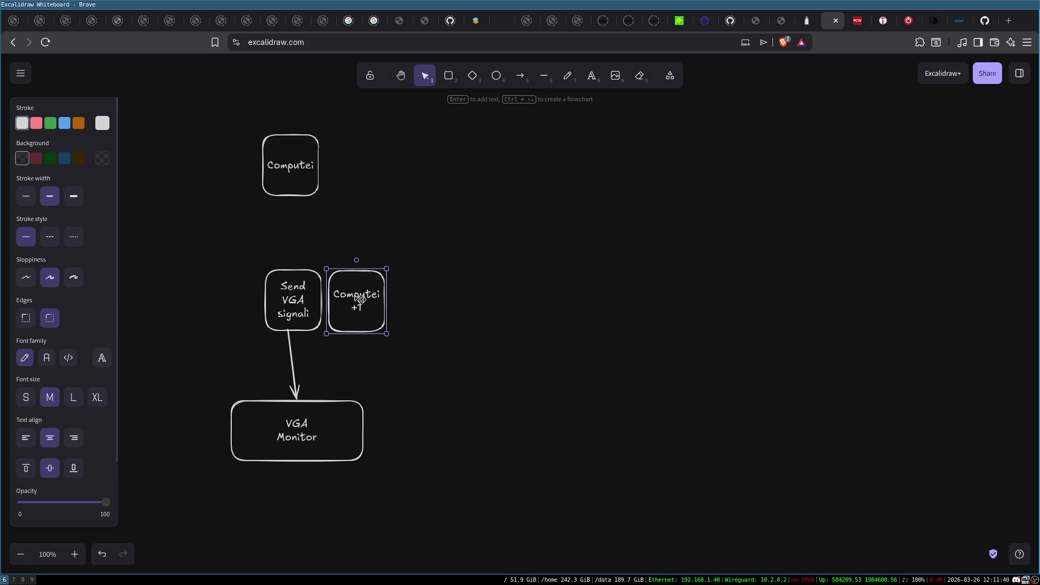
double_click(318, 315)
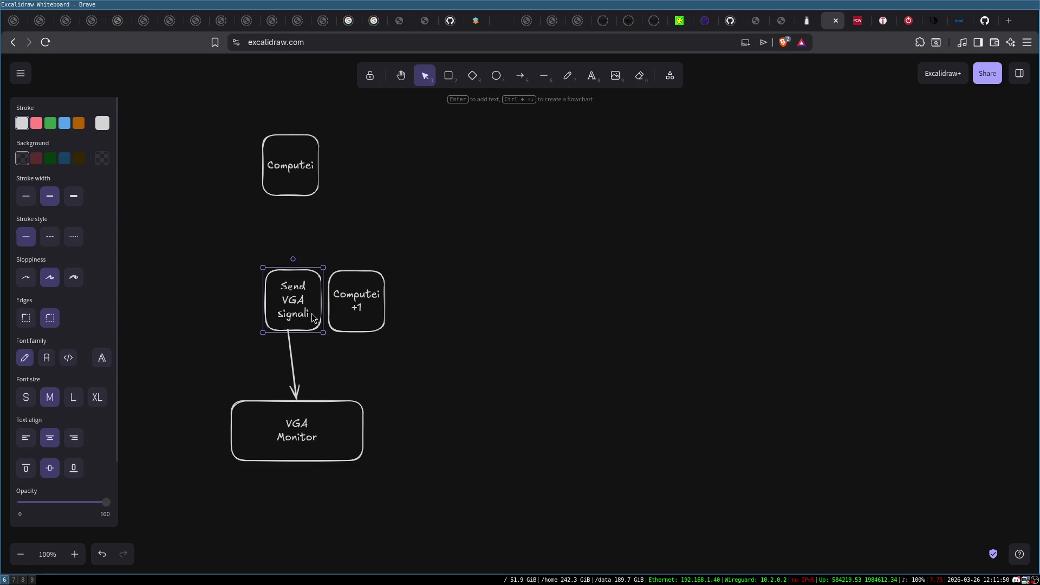
key(End)
text(+1)
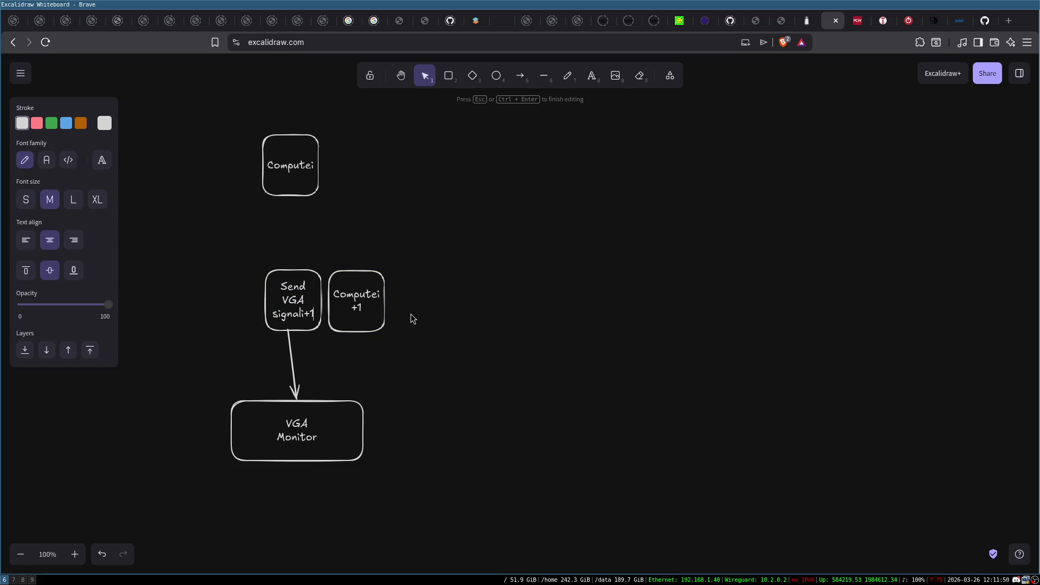
Step: Change 'Computei +1' to 'Computei +2', then delete the entire diagram
double_click(383, 311)
key(End)
key(BackSpace)
text(2)
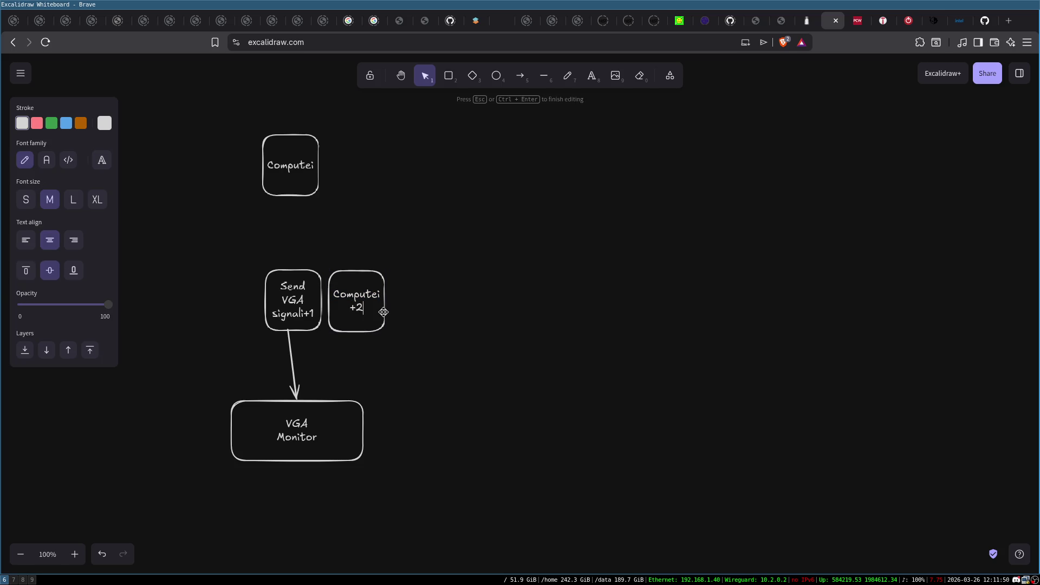
click(415, 323)
mouse_move(197, 113)
mouse_down()
mouse_move(527, 476)
mouse_move(562, 583)
mouse_up()
key(Delete)
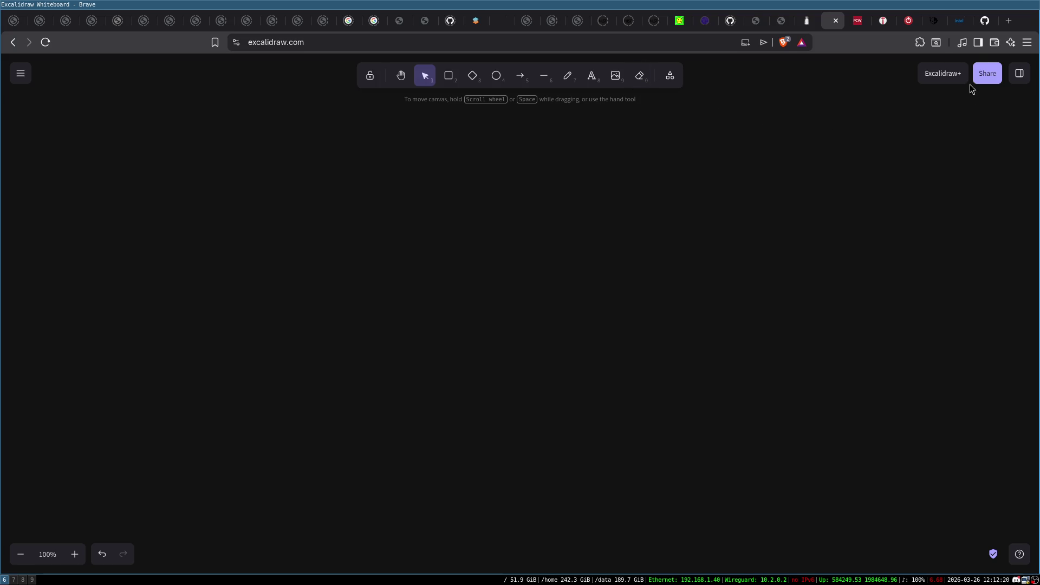
Step: Switch from Excalidraw to the GitHub tab showing chapter-24.md of AbrashBlackBook
click(985, 21)
Step: Skim chapters 25 and 27 of AbrashBlackBook, scrolling through each page
scroll(341, 233, up, 6)
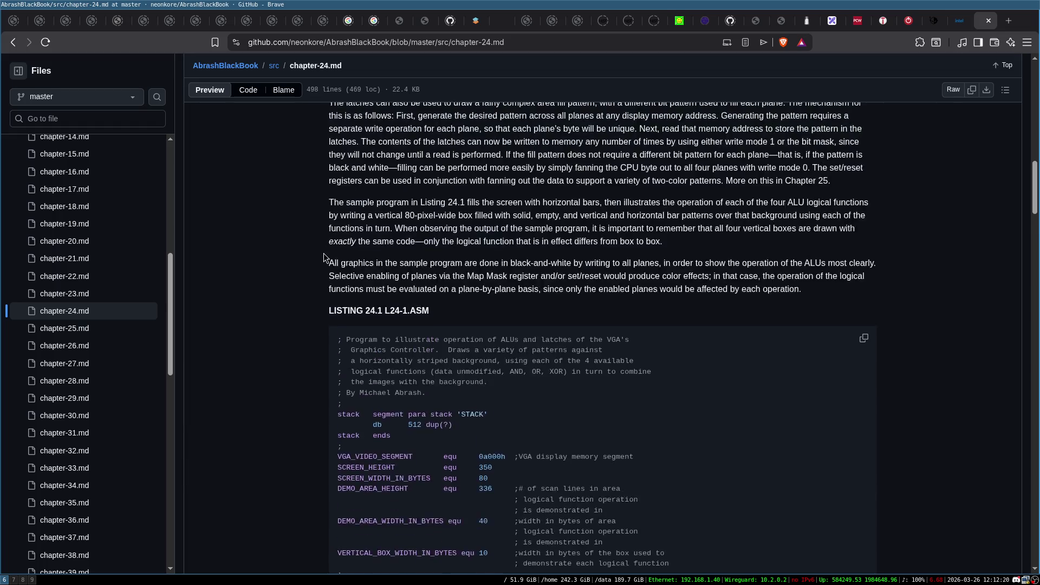
scroll(445, 222, down, 2)
click(75, 328)
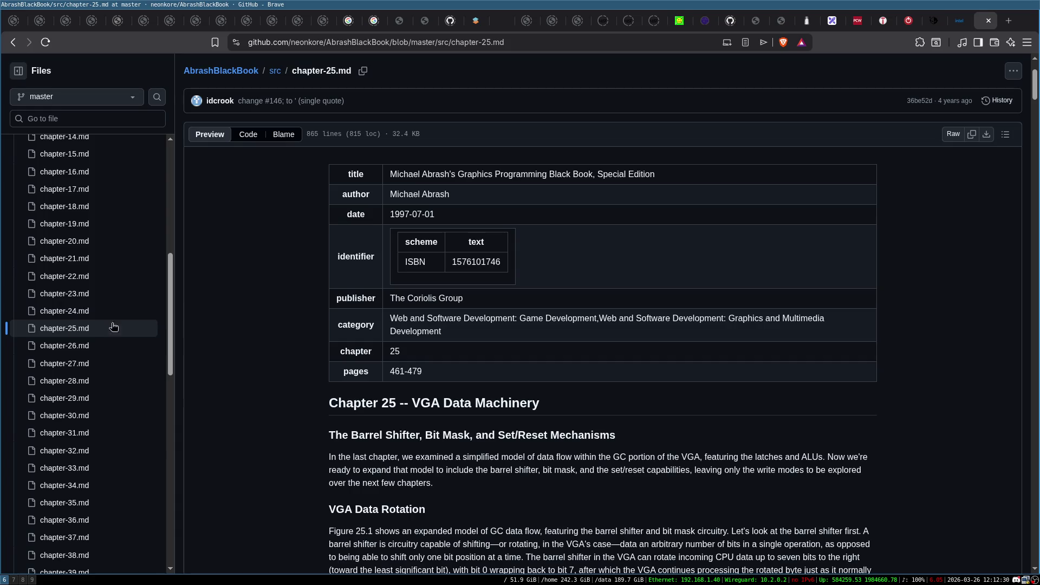
scroll(298, 333, down, 5)
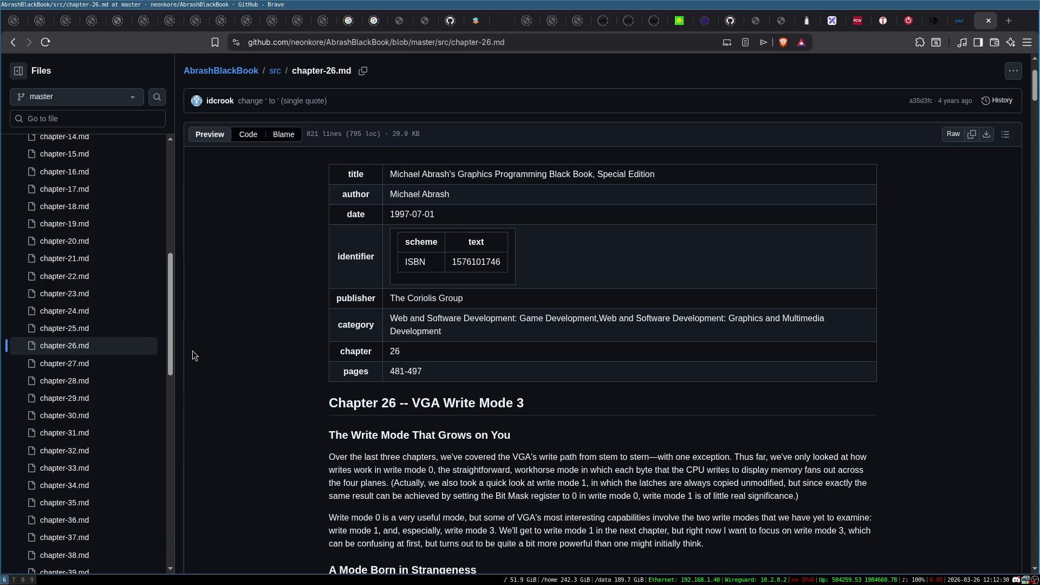
scroll(277, 310, down, 5)
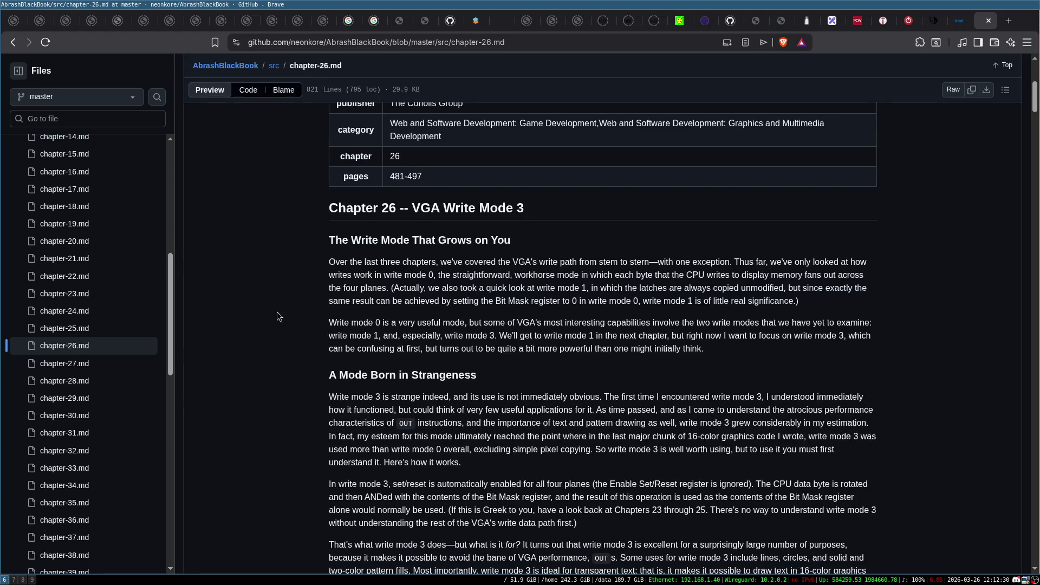
click(67, 366)
scroll(280, 351, down, 6)
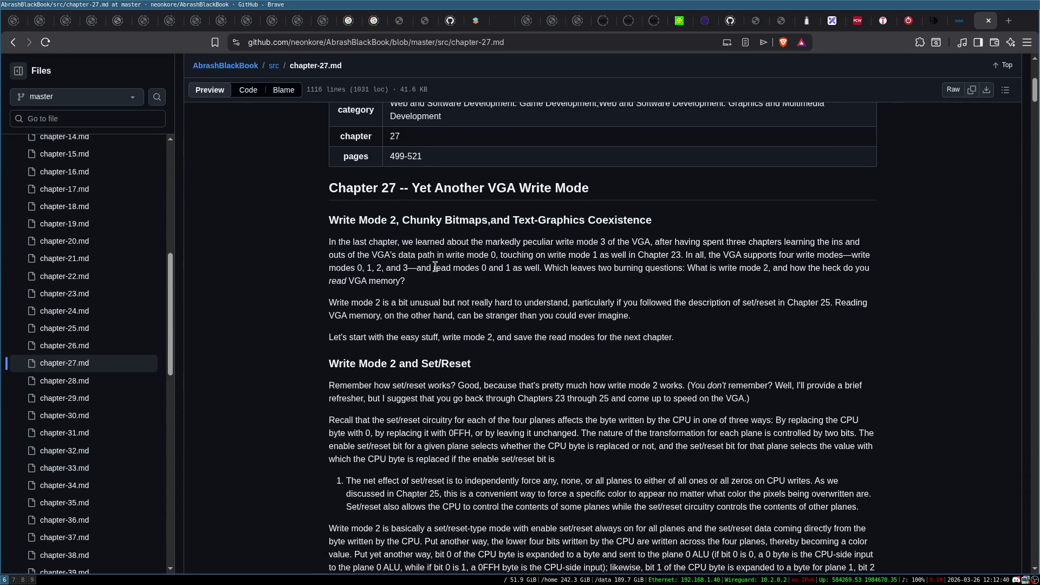
scroll(325, 314, down, 3)
scroll(378, 270, up, 3)
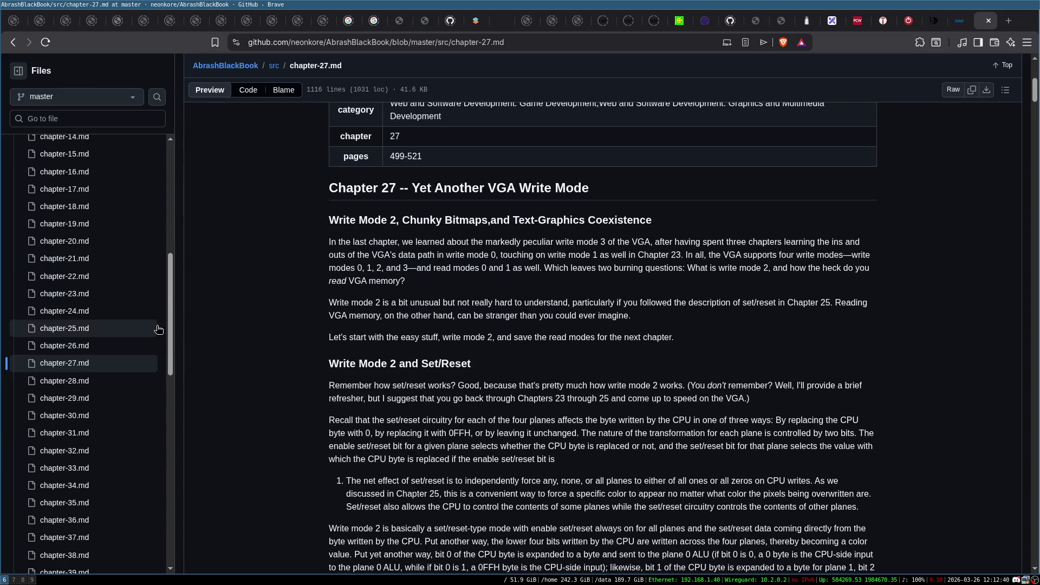
scroll(81, 325, down, 4)
Step: Skim chapters 28 and 30, then move on to chapter-31.md
click(85, 186)
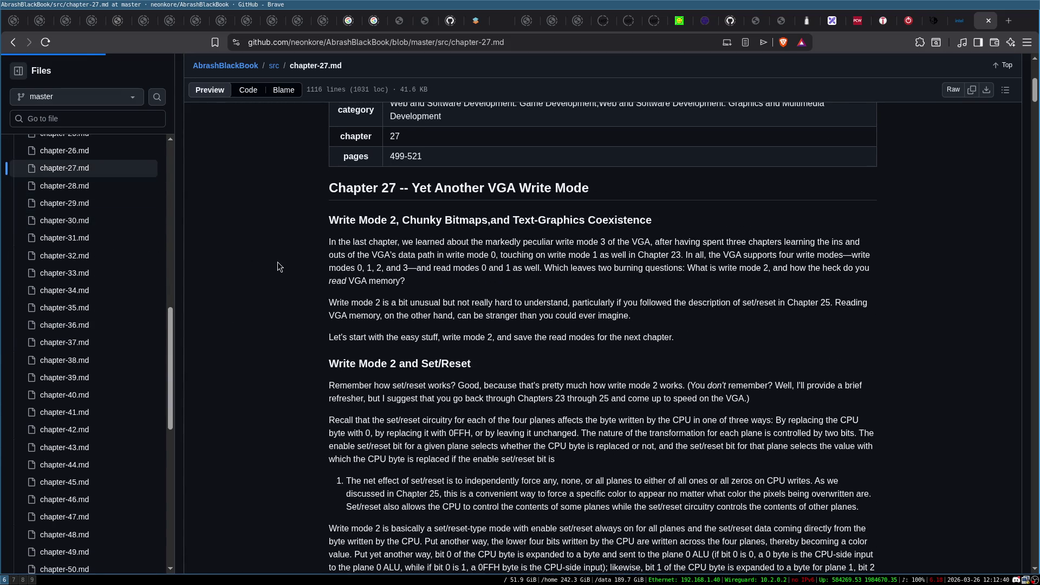
scroll(344, 362, down, 5)
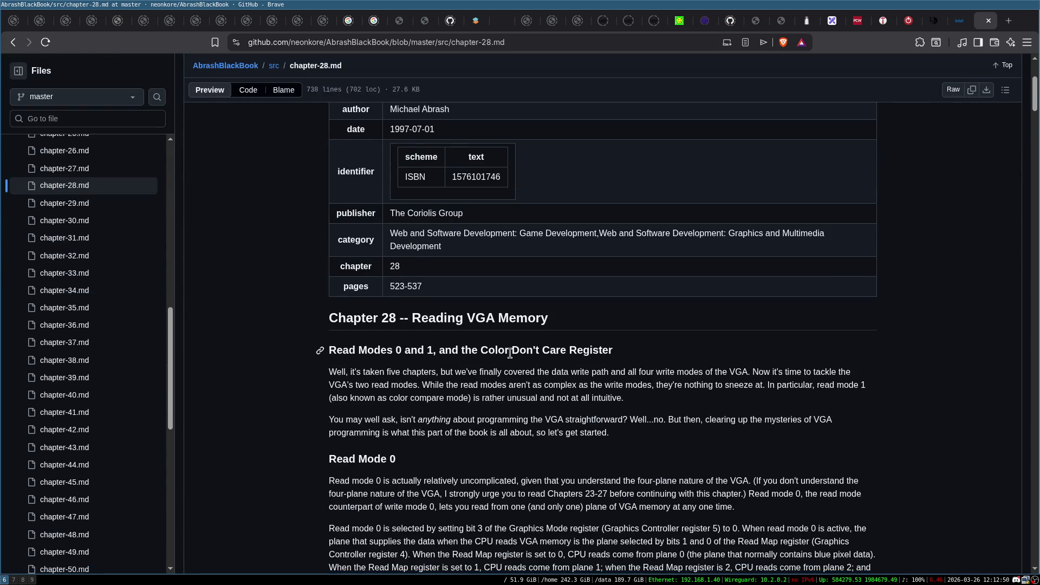
scroll(330, 350, down, 3)
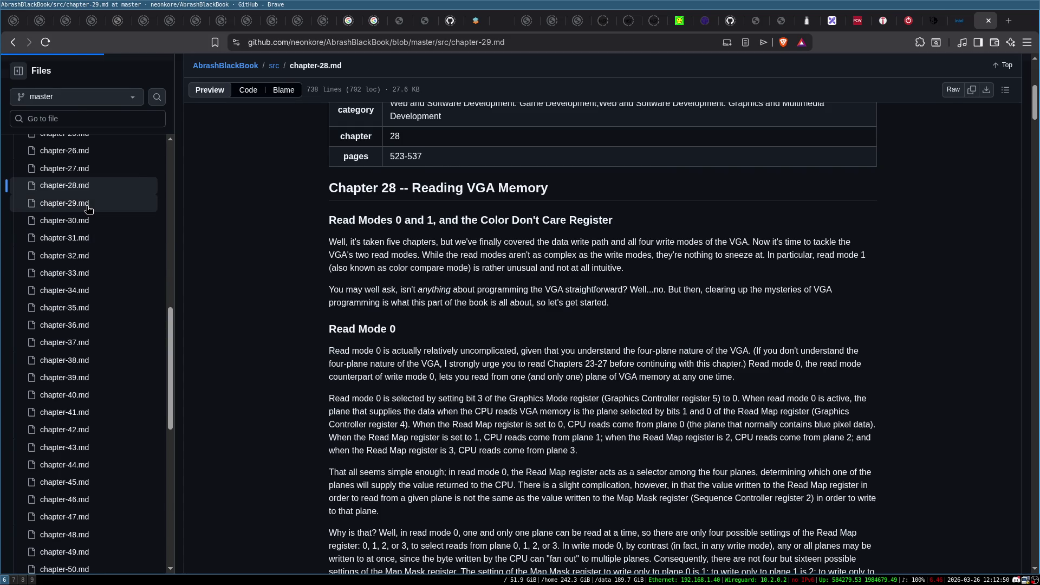
scroll(272, 363, down, 5)
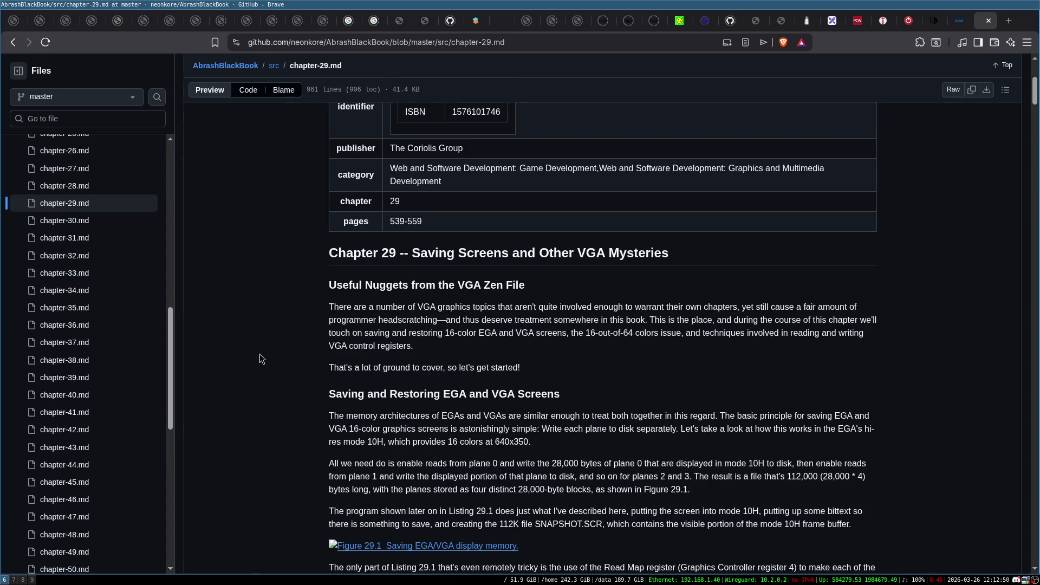
click(84, 221)
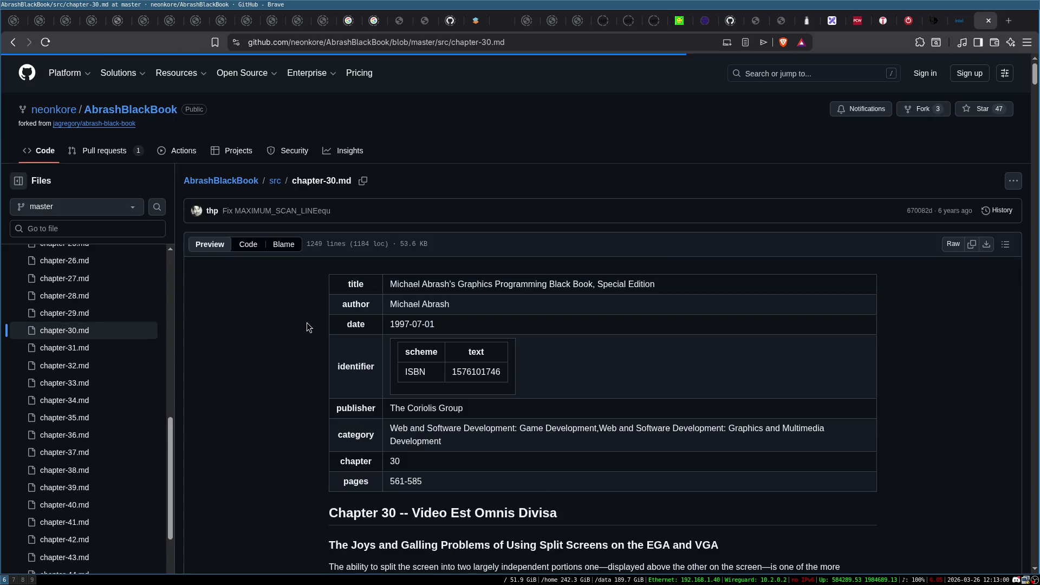
scroll(303, 344, down, 3)
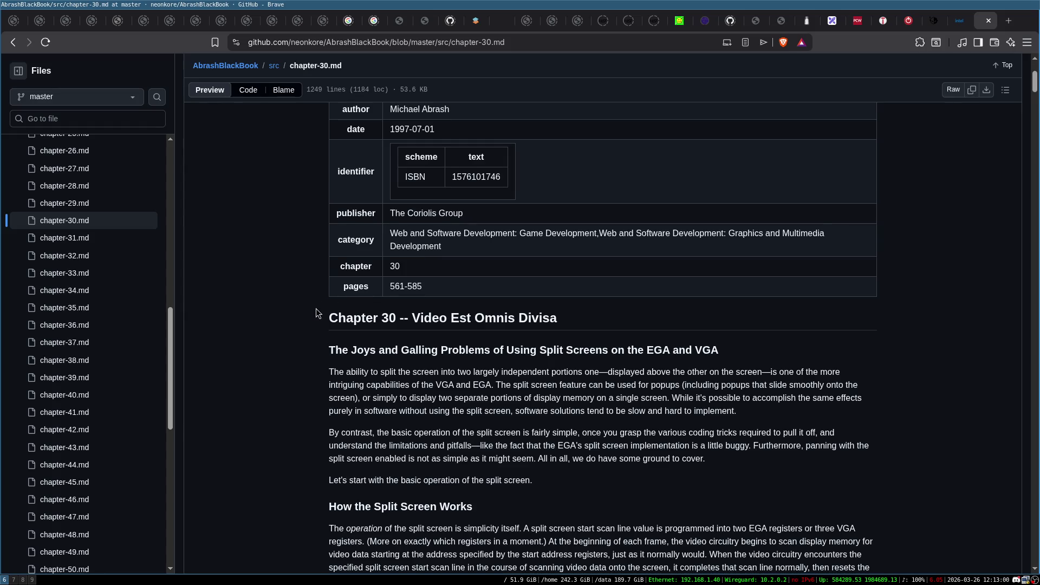
scroll(318, 313, down, 1)
click(69, 238)
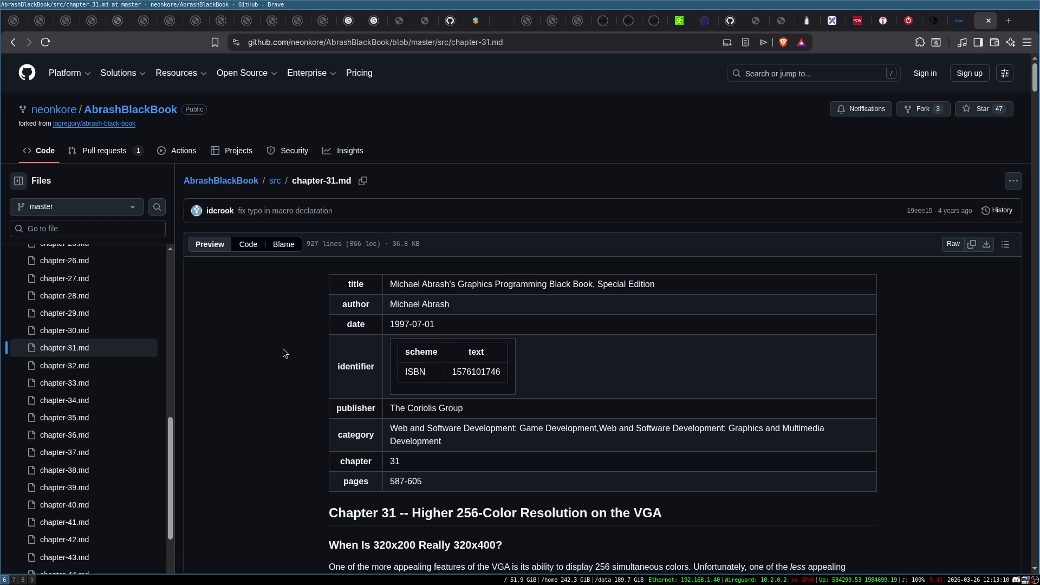
Step: Skim chapters 31, 32 and 33, scrolling down each page
scroll(281, 347, down, 3)
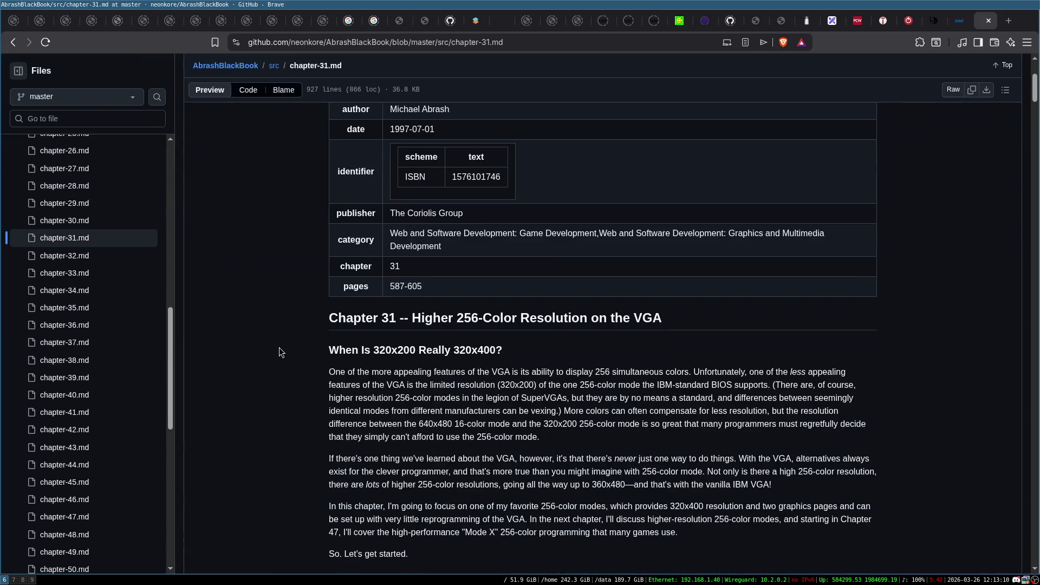
scroll(279, 346, down, 1)
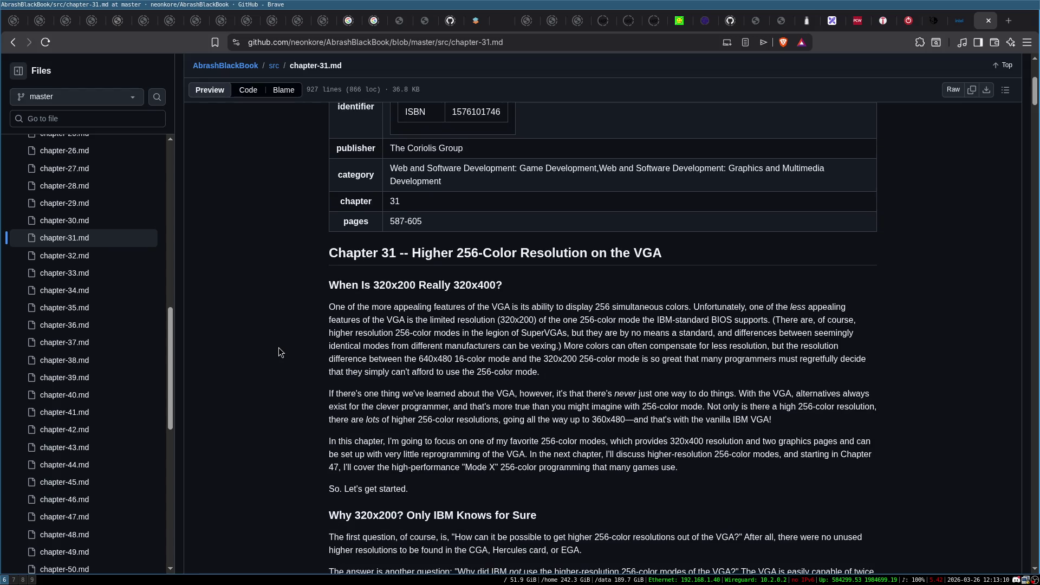
click(69, 256)
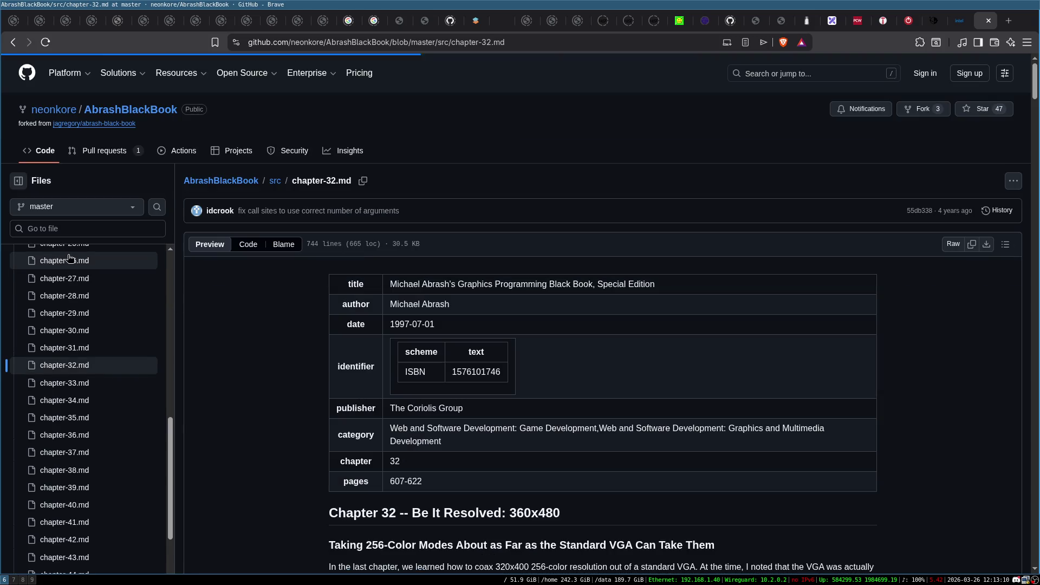
scroll(271, 348, down, 3)
scroll(270, 348, down, 2)
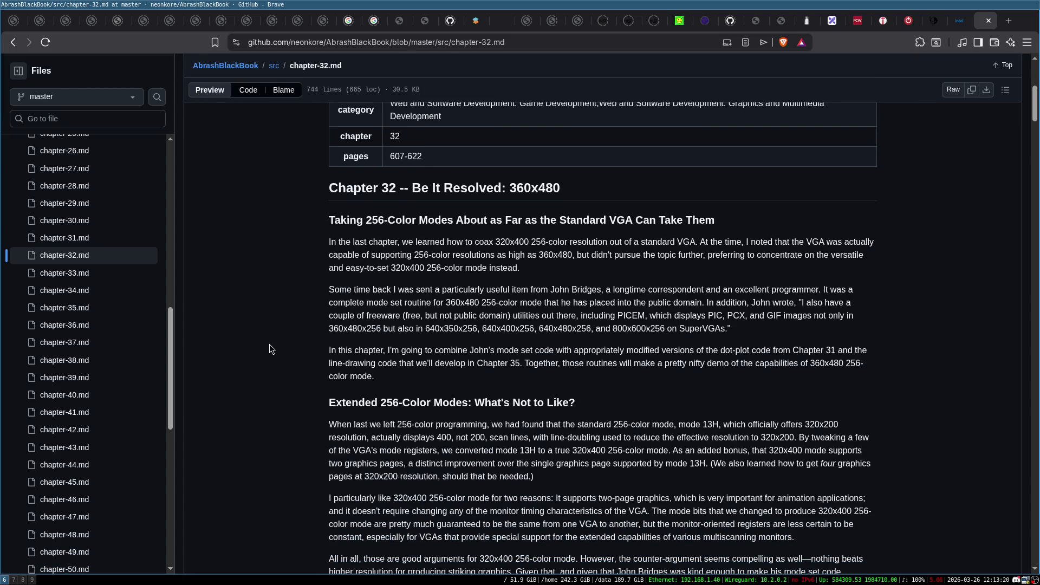
click(77, 276)
scroll(277, 303, down, 3)
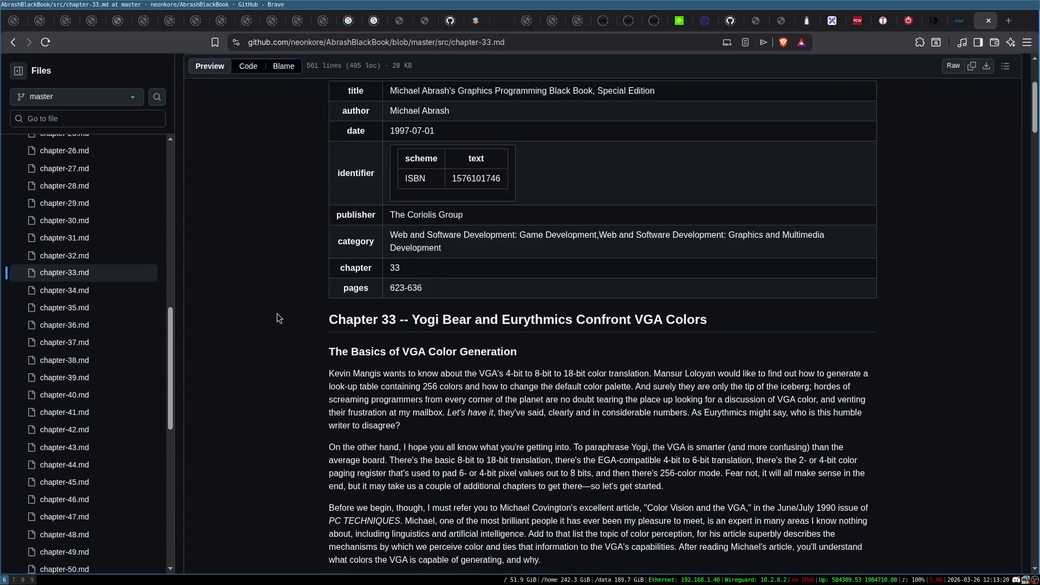
scroll(277, 318, down, 1)
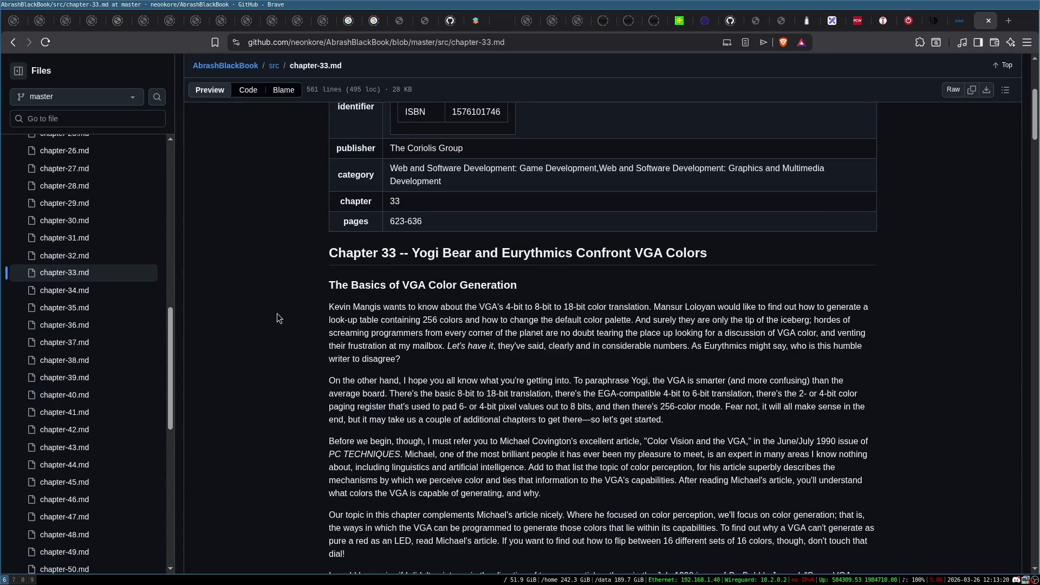
scroll(278, 318, down, 2)
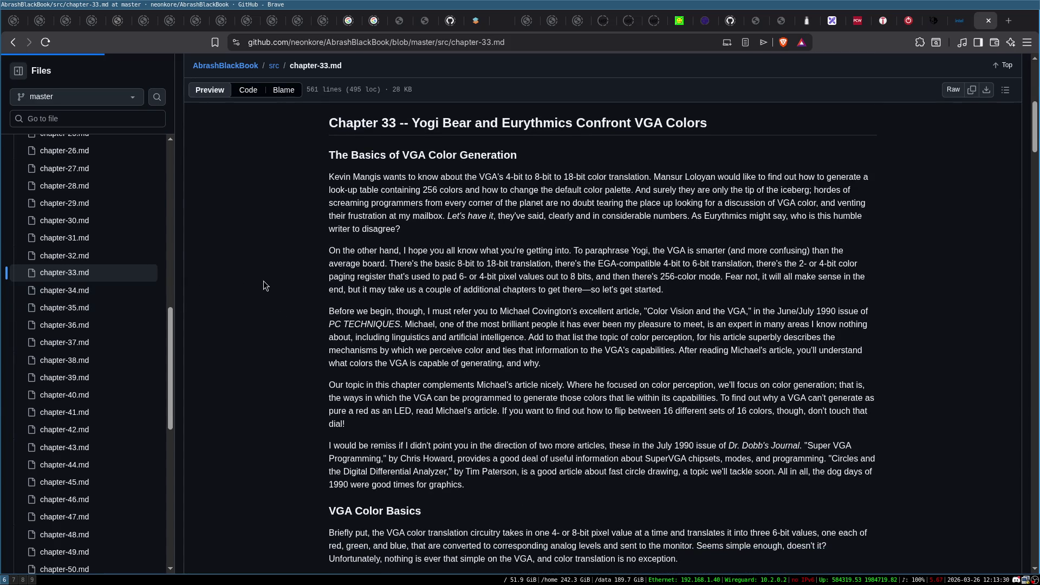
scroll(274, 360, down, 2)
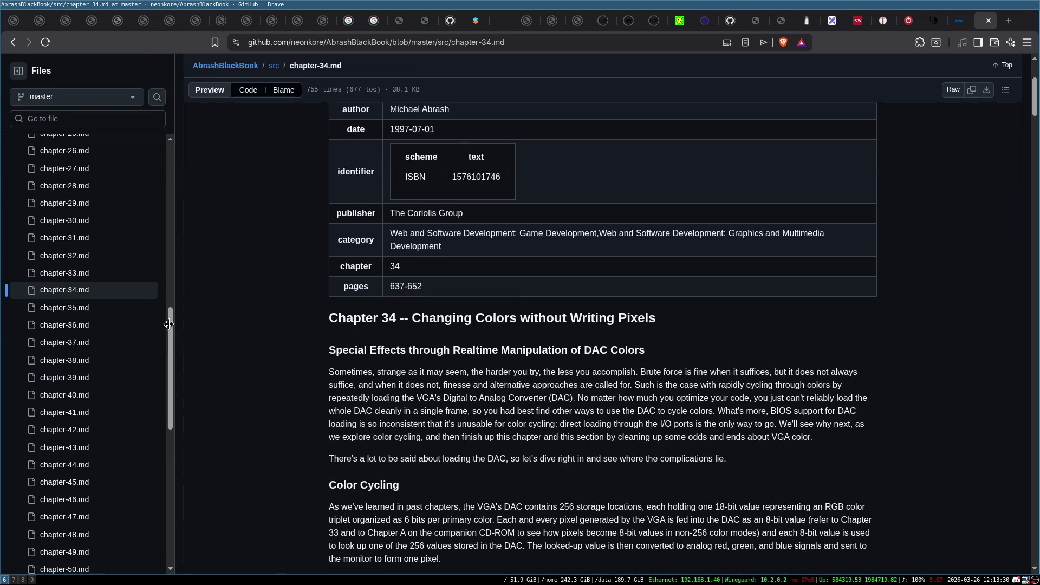
Step: Page through chapters 35, 36 and 37, ending on chapter-38.md
click(78, 308)
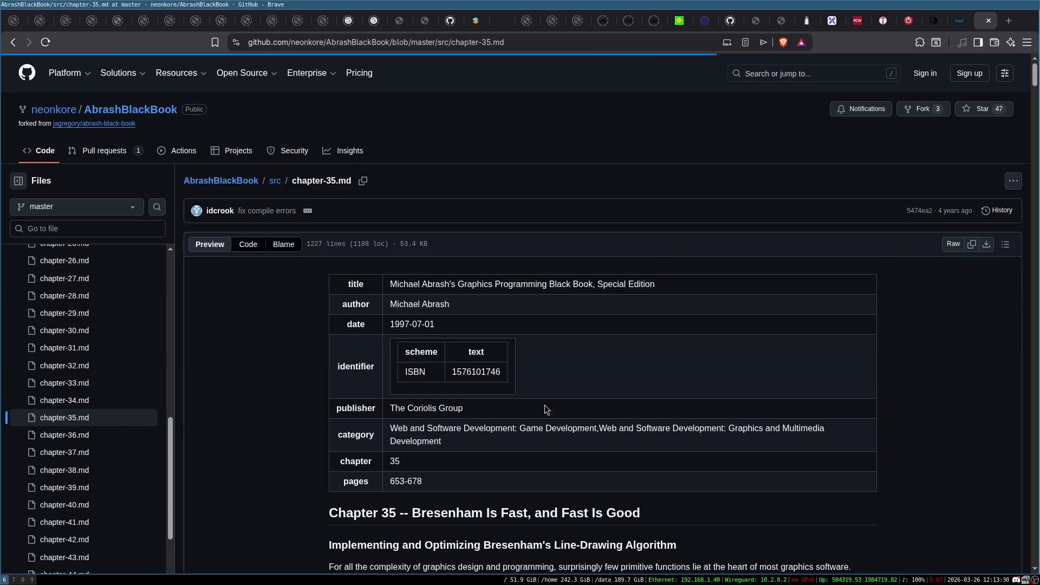
scroll(271, 356, down, 5)
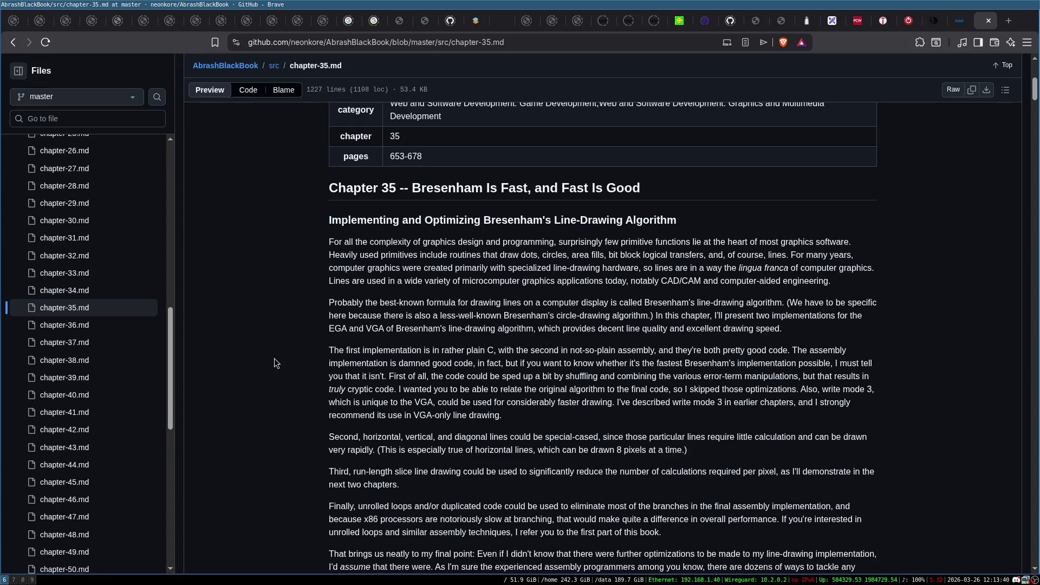
click(64, 325)
scroll(283, 336, down, 4)
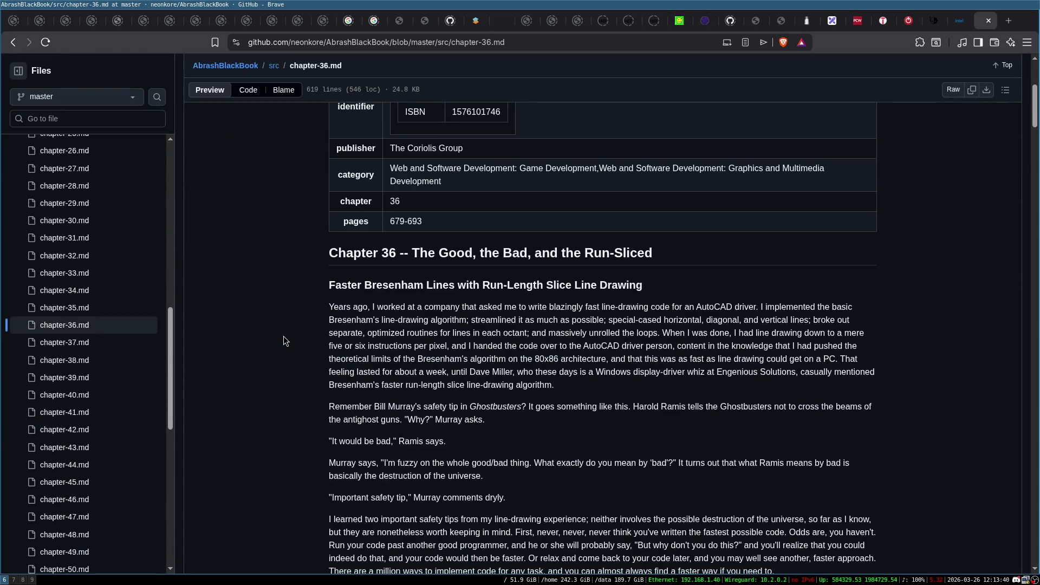
scroll(276, 314, down, 1)
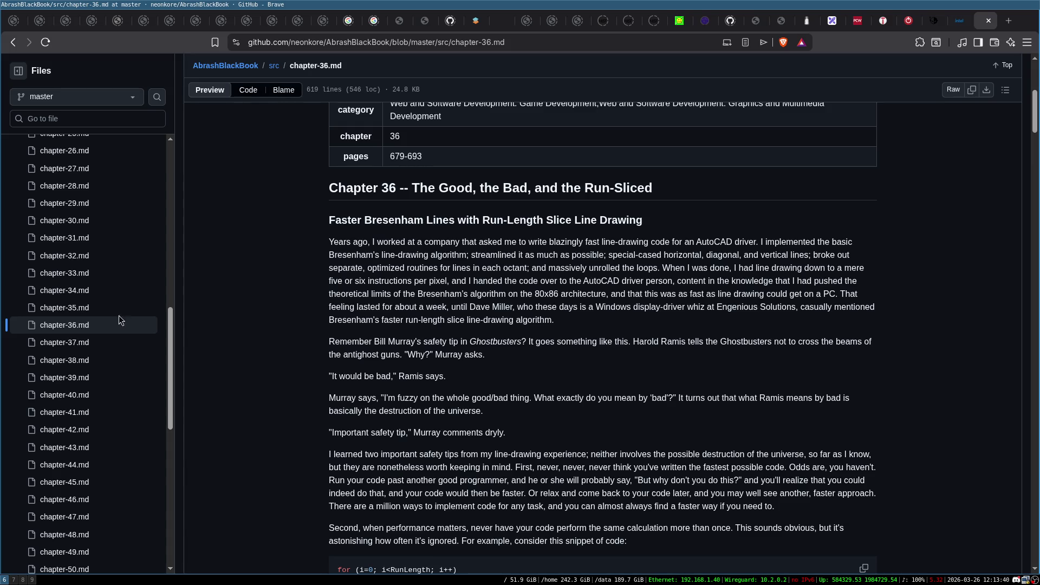
click(66, 345)
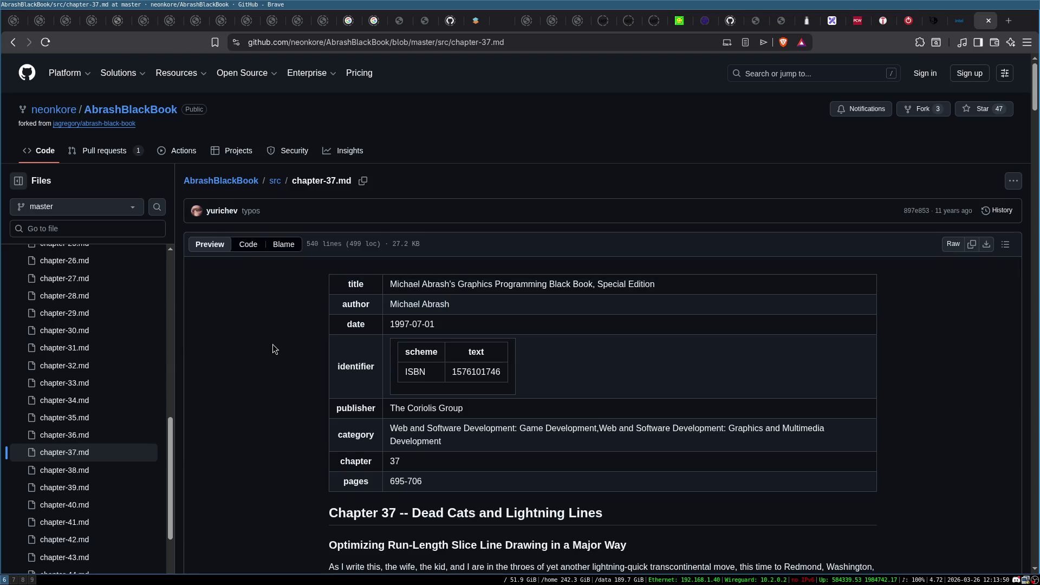
scroll(273, 348, down, 4)
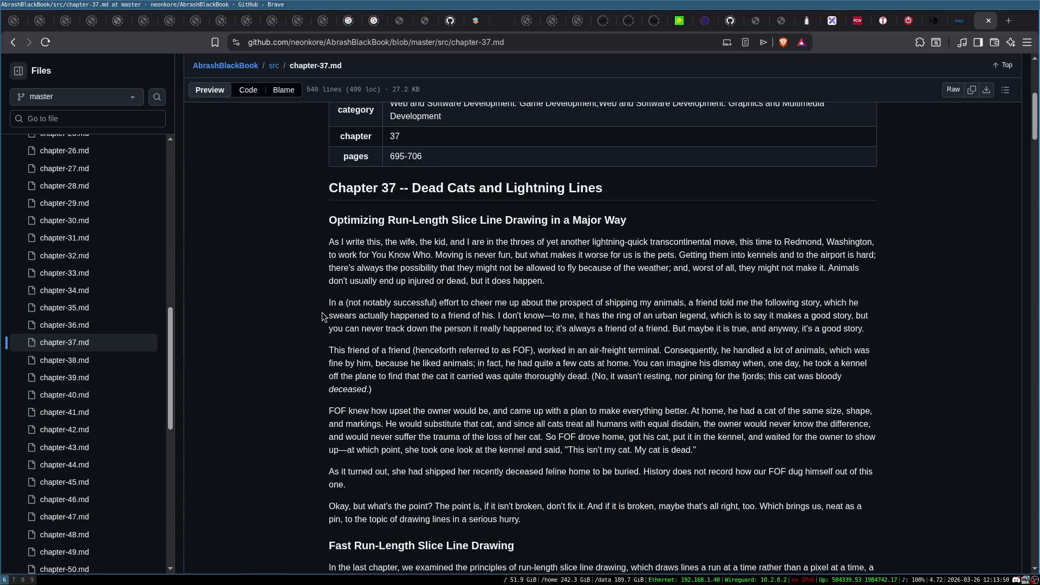
click(64, 359)
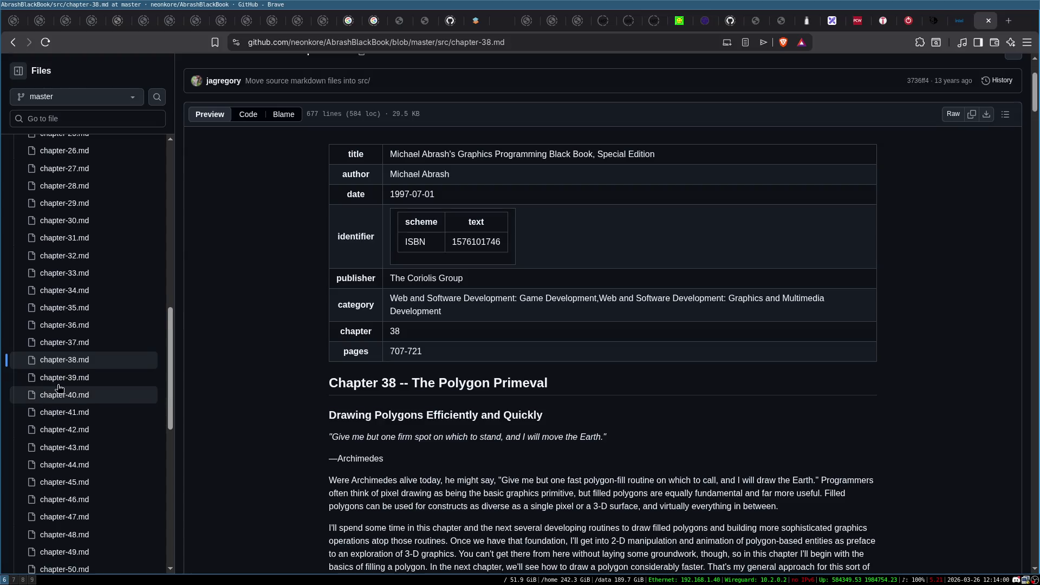
Step: Jump ahead in the book and skim chapters 61 and 65
scroll(102, 353, down, 10)
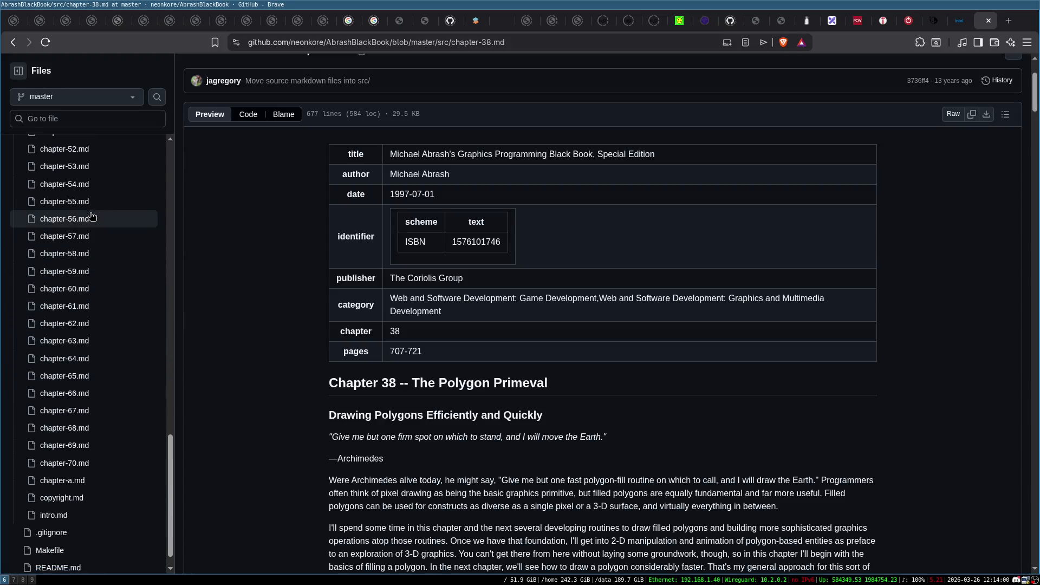
click(91, 201)
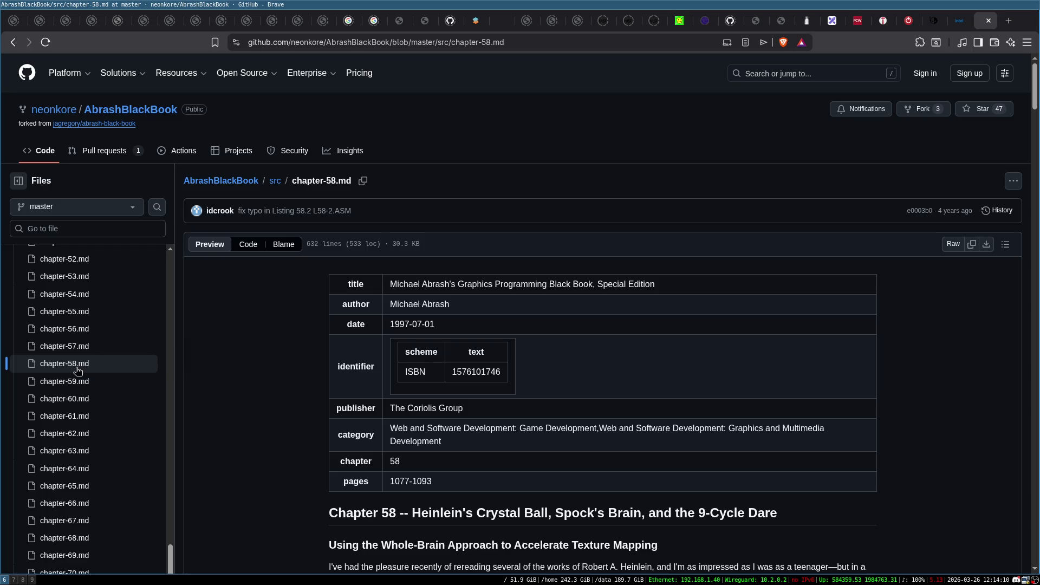
scroll(74, 394, down, 1)
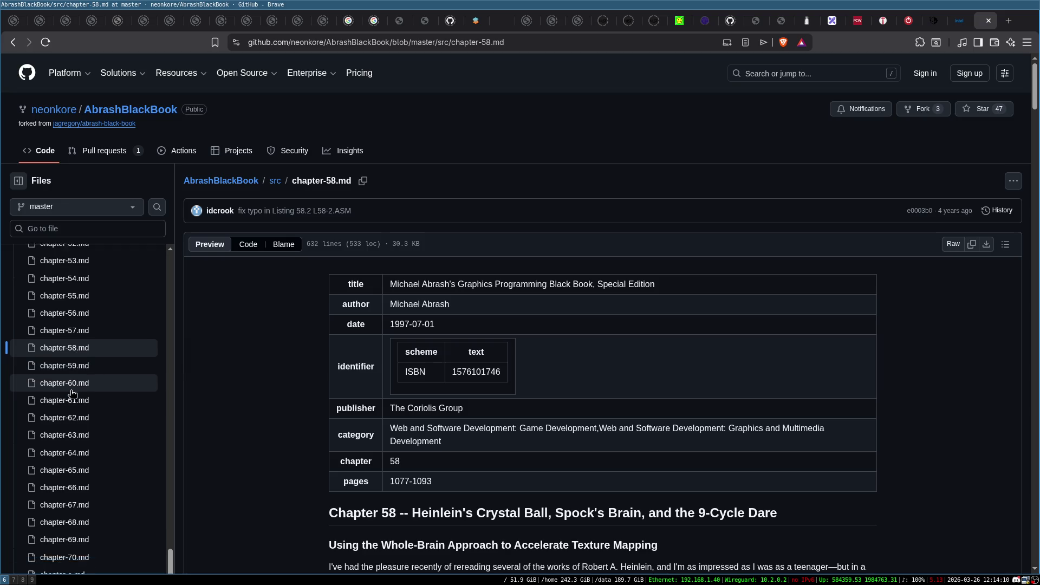
click(80, 401)
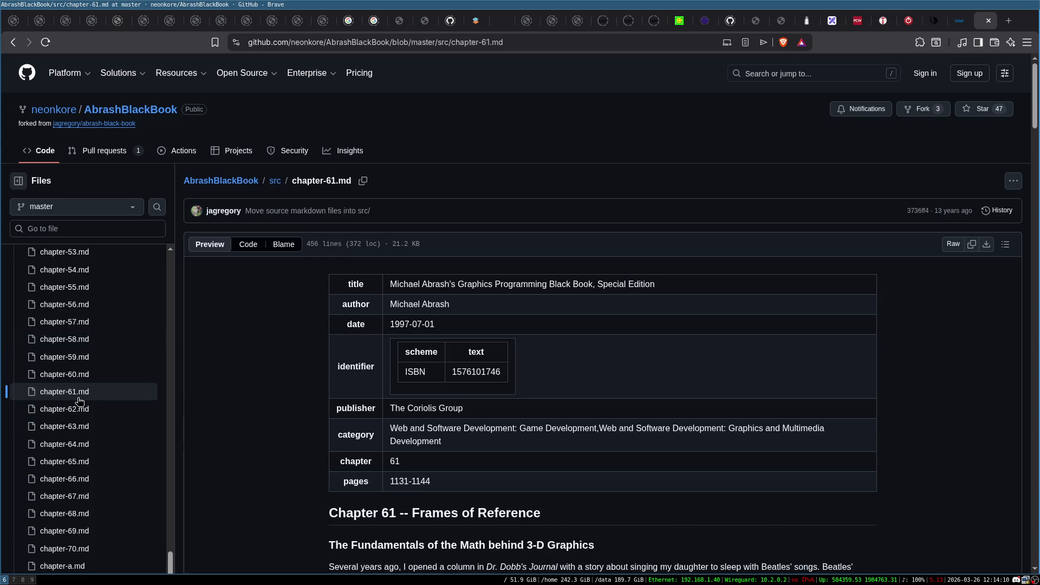
scroll(499, 360, down, 6)
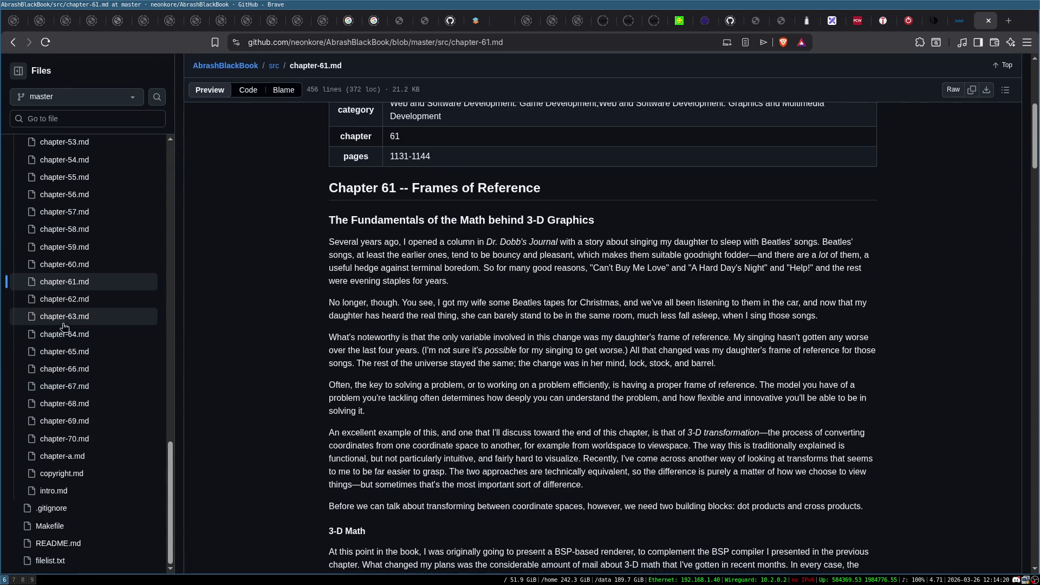
click(86, 352)
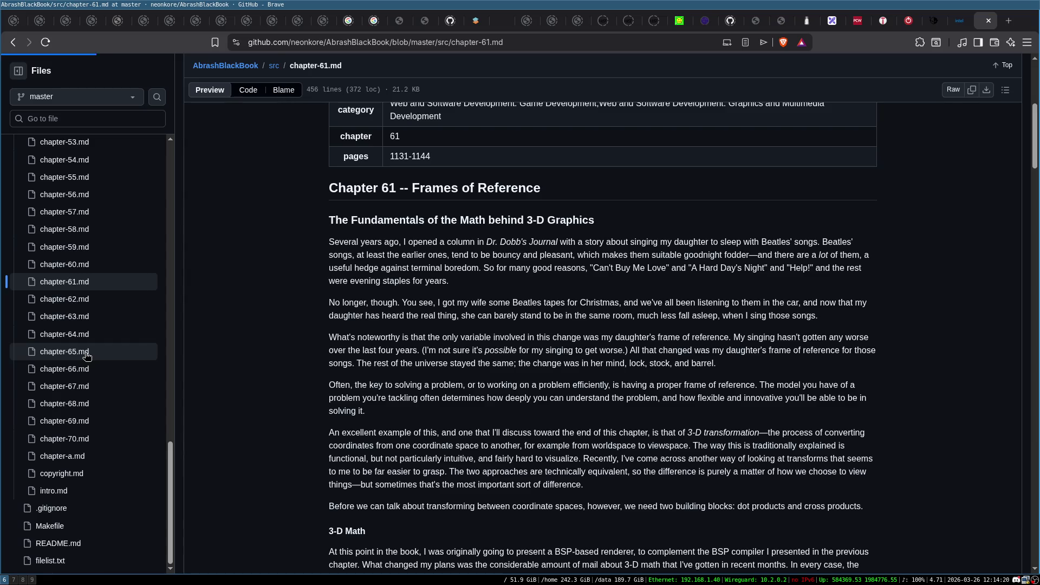
scroll(409, 372, down, 5)
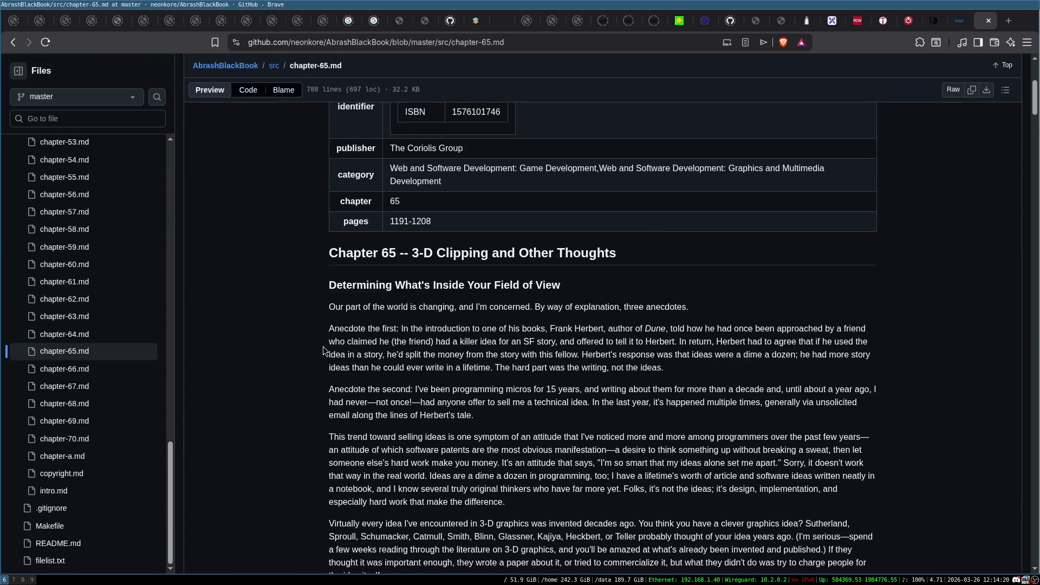
scroll(325, 355, down, 1)
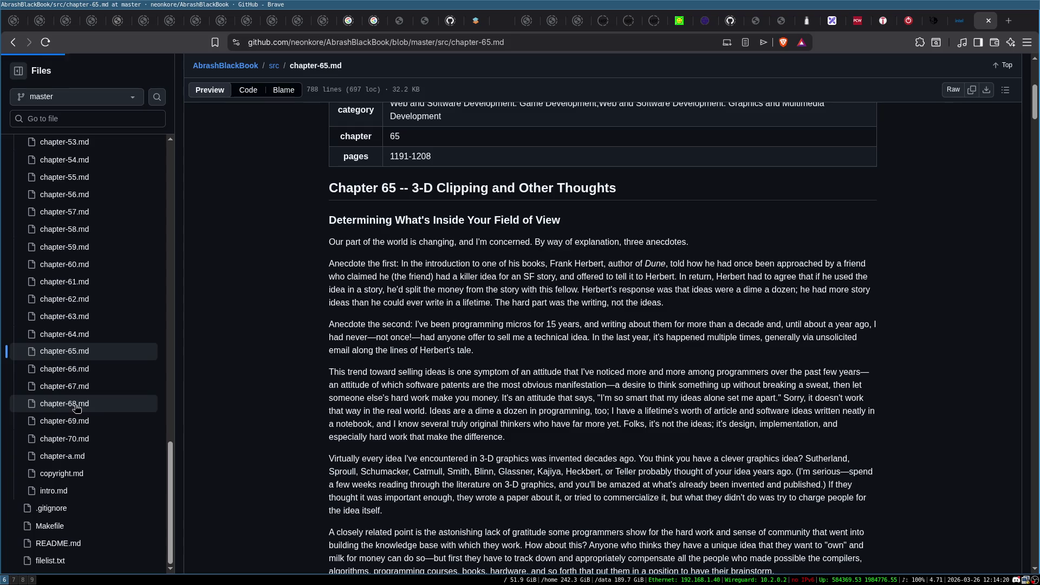
Step: Skim chapters 68 and 69, then scroll into chapter-70.md
click(71, 403)
scroll(325, 349, down, 6)
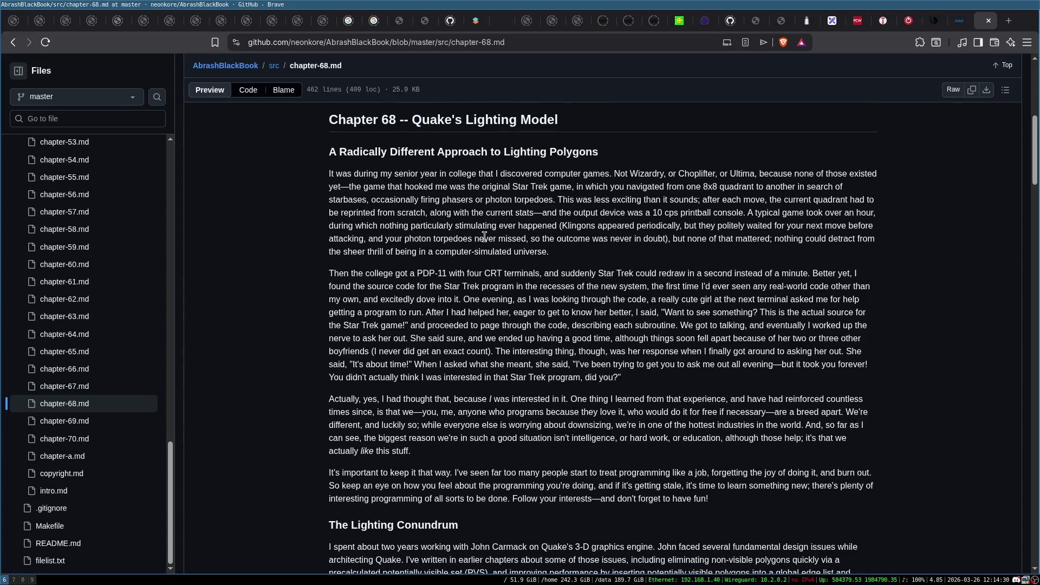
scroll(471, 246, down, 3)
scroll(459, 241, down, 6)
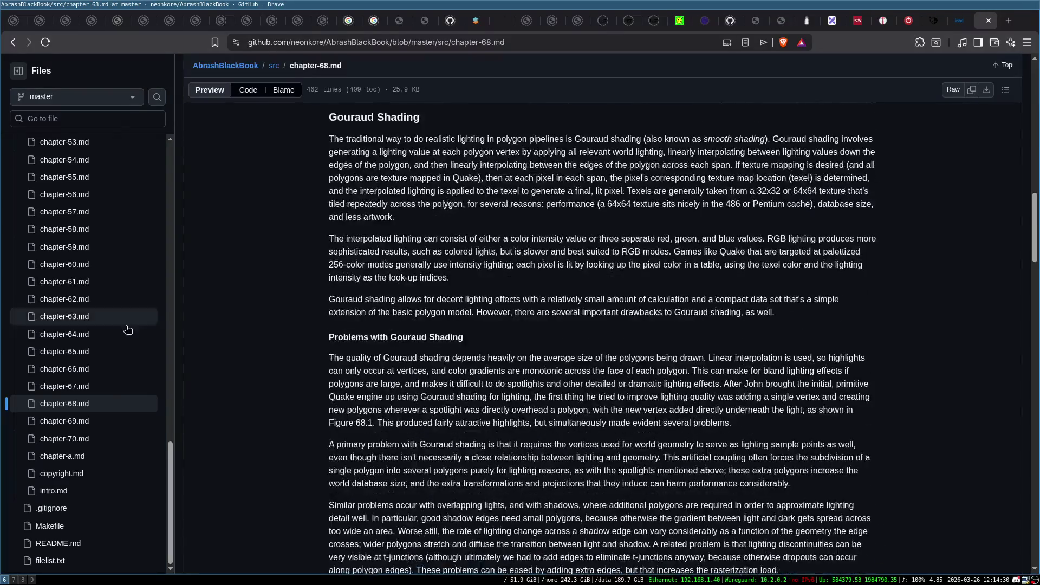
click(84, 422)
scroll(462, 278, down, 4)
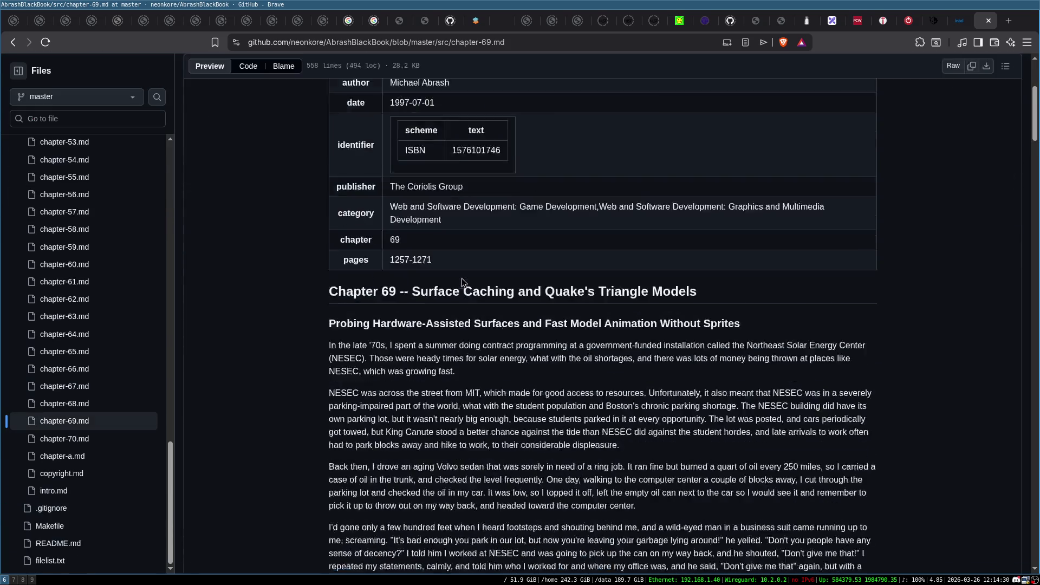
scroll(561, 359, down, 6)
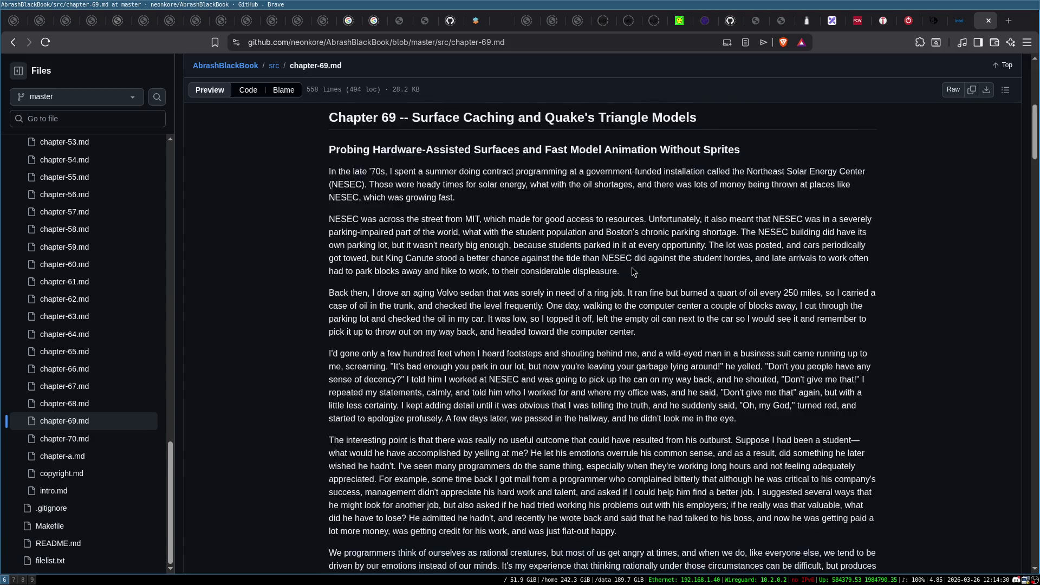
scroll(561, 359, down, 6)
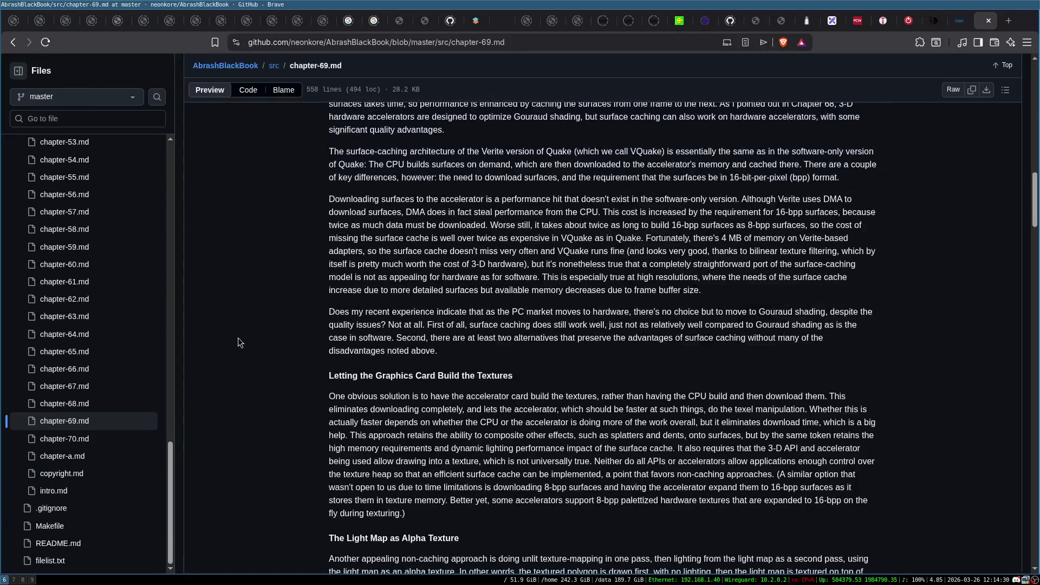
click(81, 446)
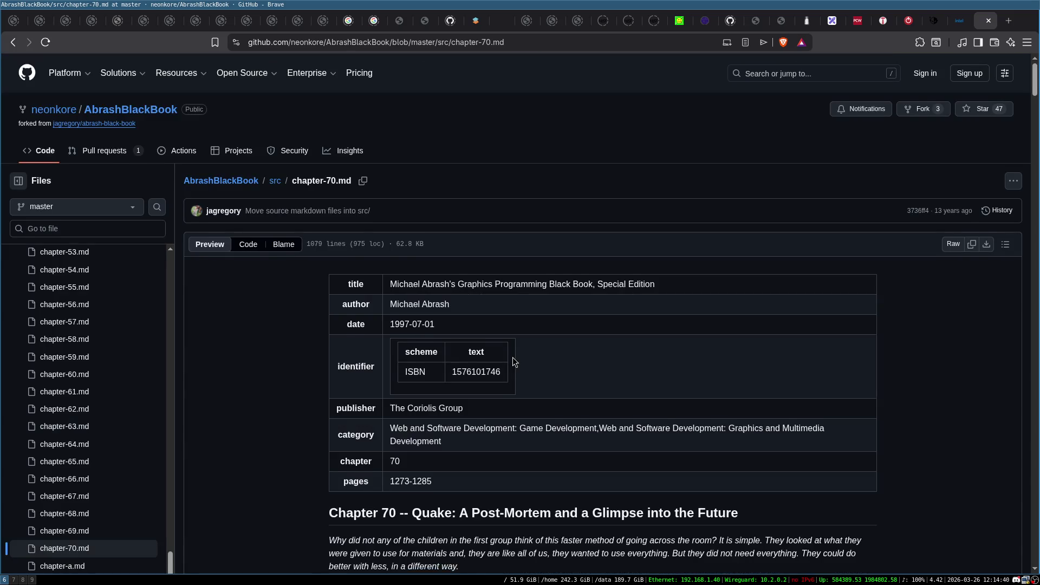
scroll(511, 360, down, 4)
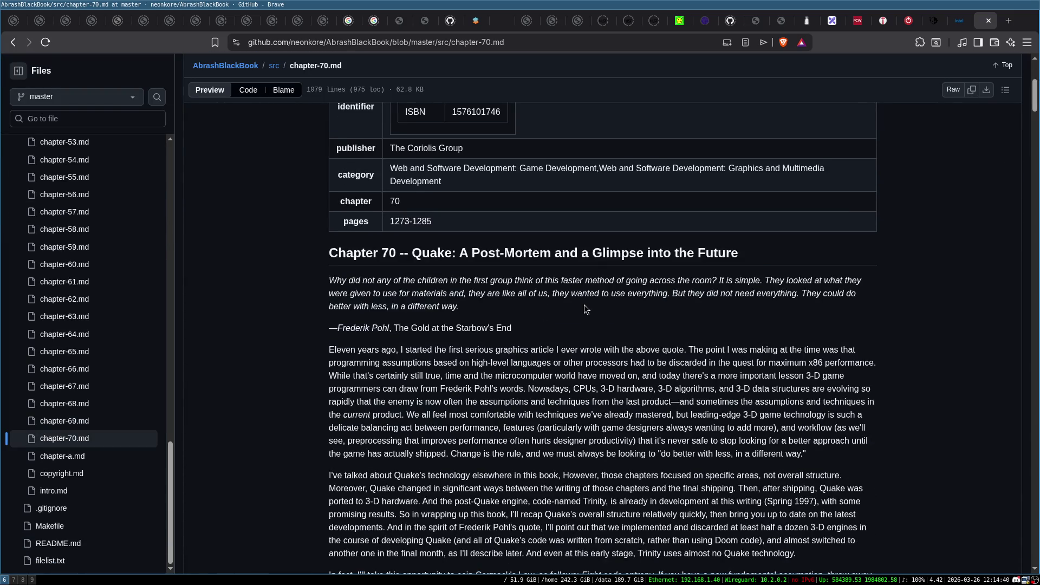
scroll(640, 294, down, 8)
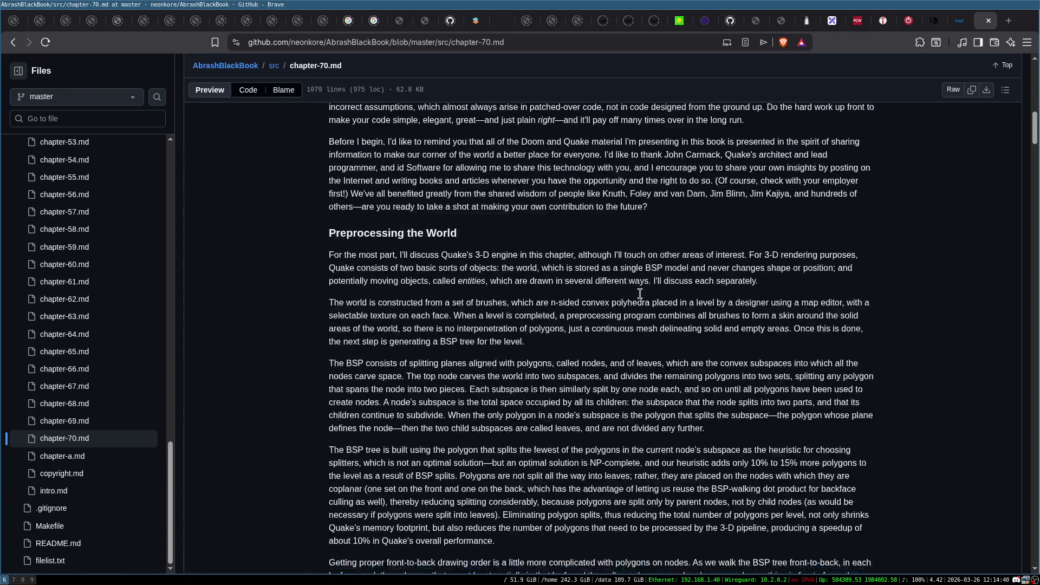
scroll(640, 294, down, 19)
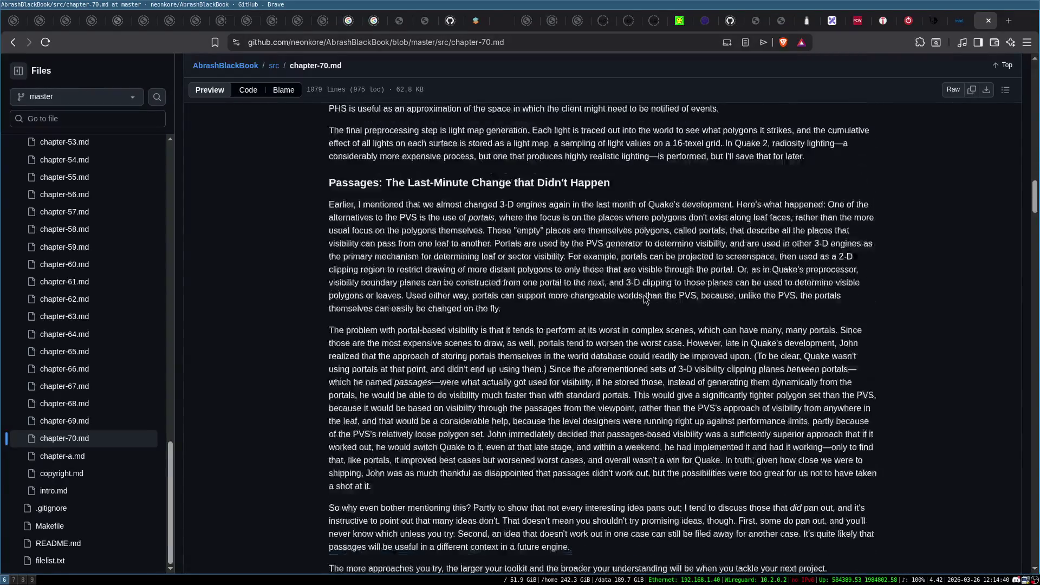
scroll(645, 299, down, 5)
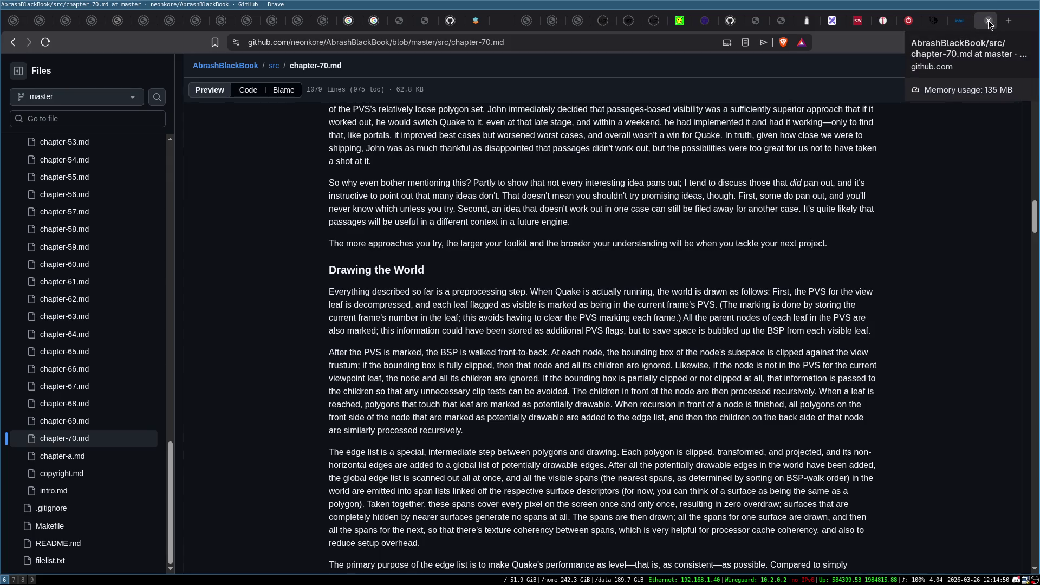
scroll(153, 336, down, 2)
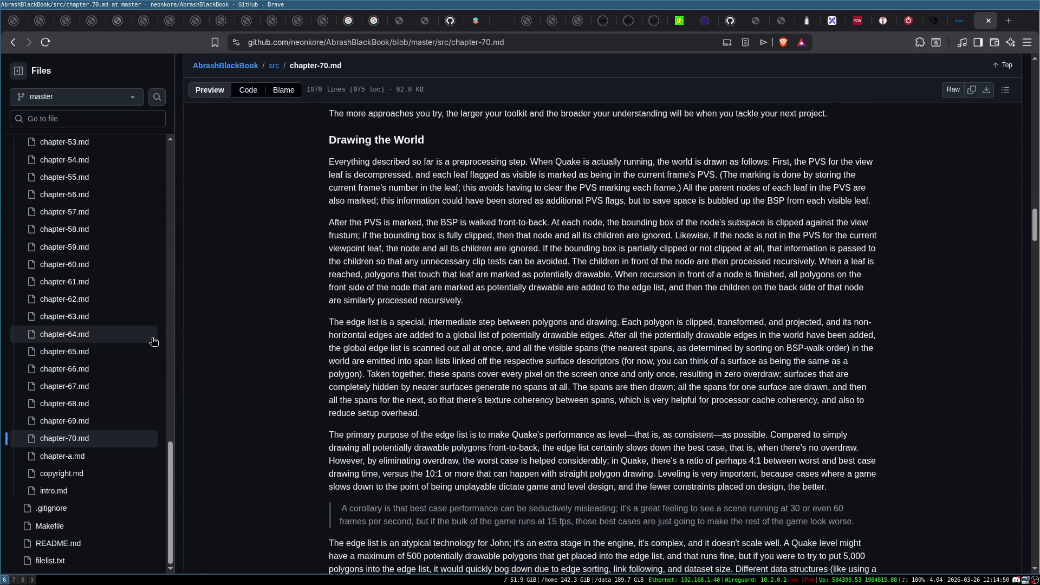
scroll(441, 333, down, 6)
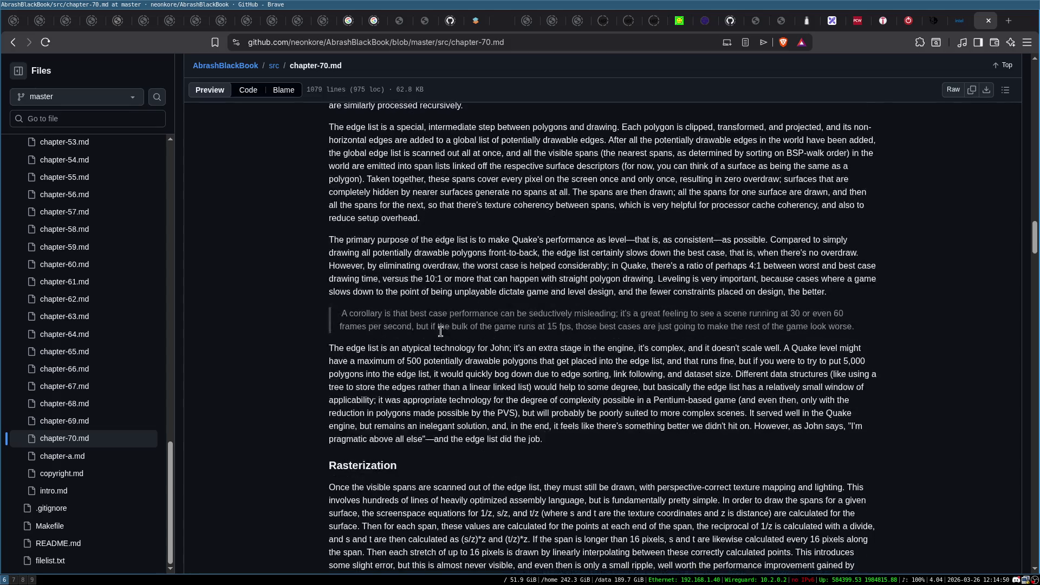
scroll(441, 332, down, 15)
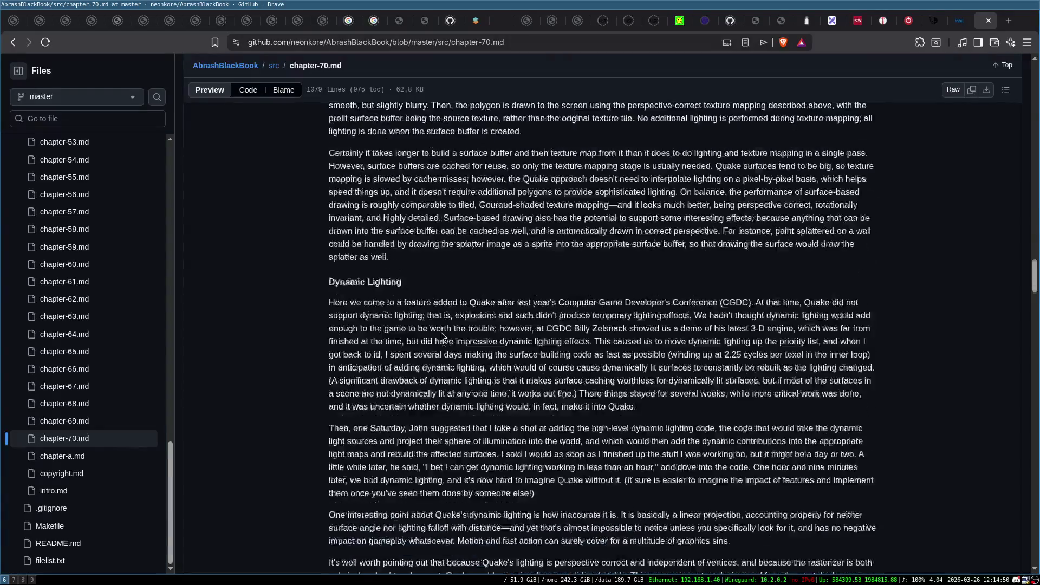
scroll(441, 336, down, 11)
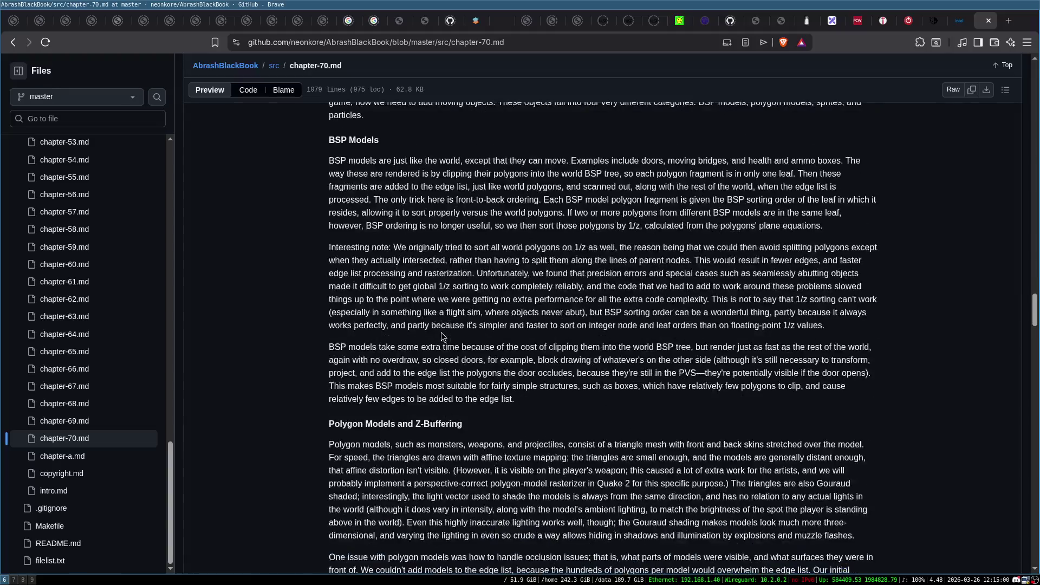
scroll(441, 332, up, 20)
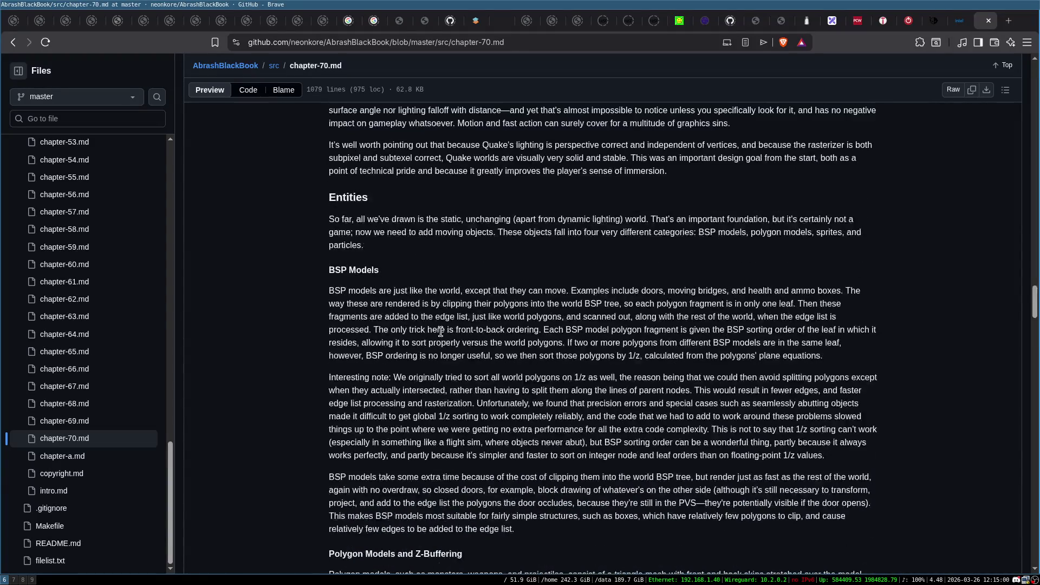
scroll(444, 304, up, 20)
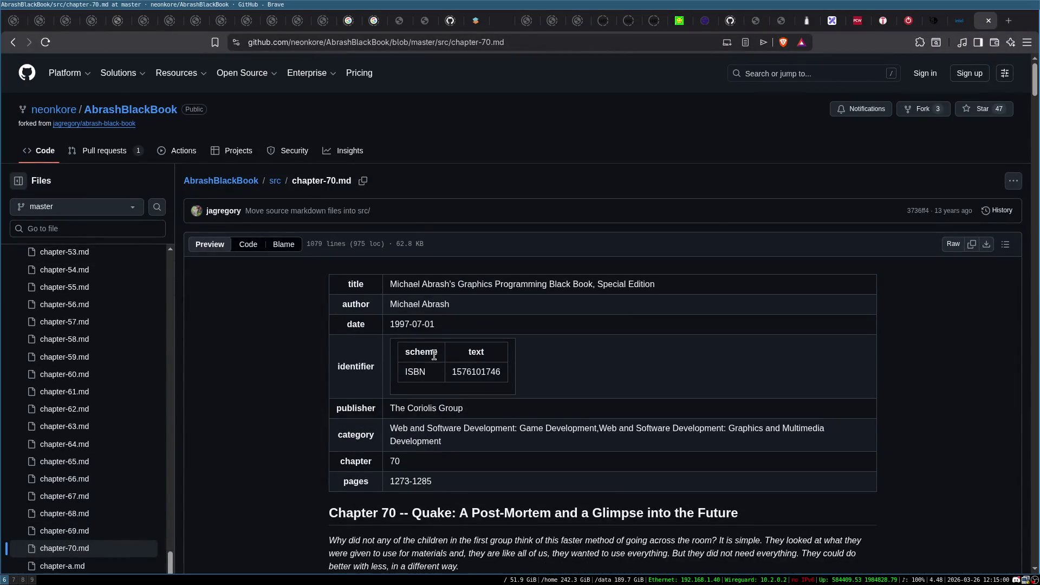
Step: Close the GitHub chapter, Intel article and wccftech article tabs
click(988, 21)
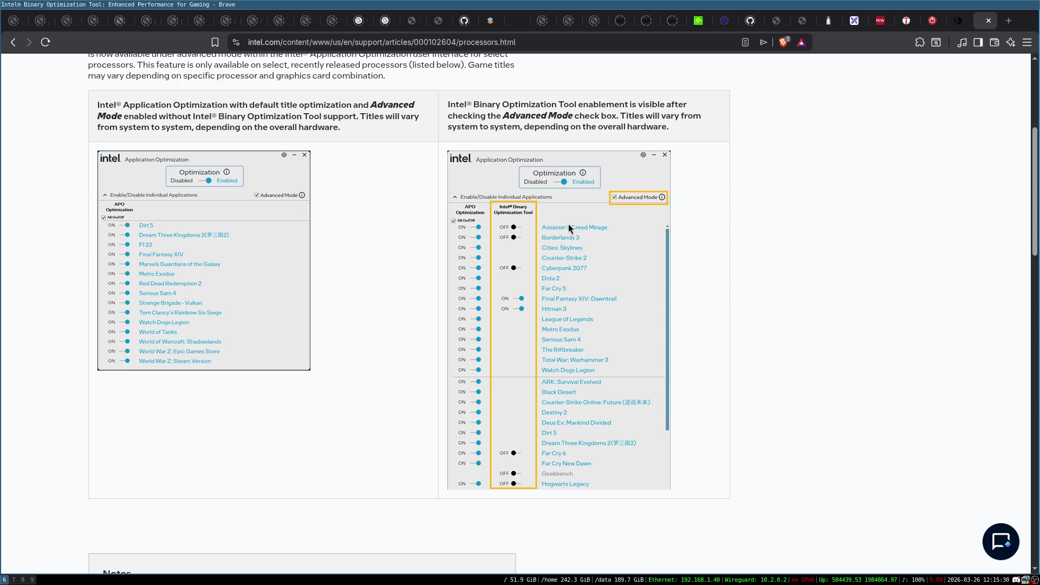
click(988, 21)
click(988, 21)
Step: Close the Tom's Hardware article tab and return to the Excalidraw whiteboard
click(988, 21)
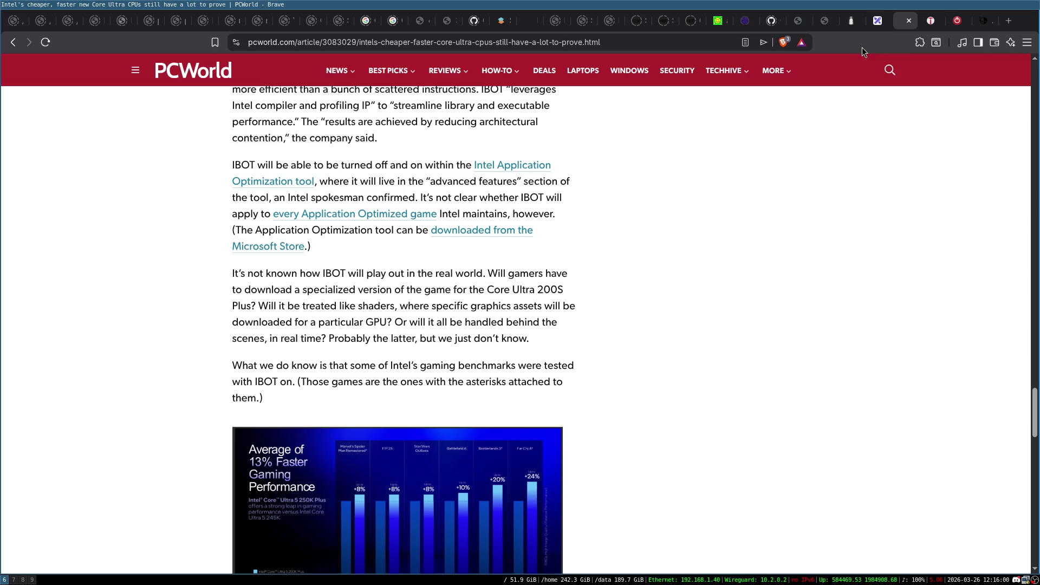
click(875, 28)
Step: Draw a tall rectangle and a smaller box labelled IBOT to its right
click(449, 75)
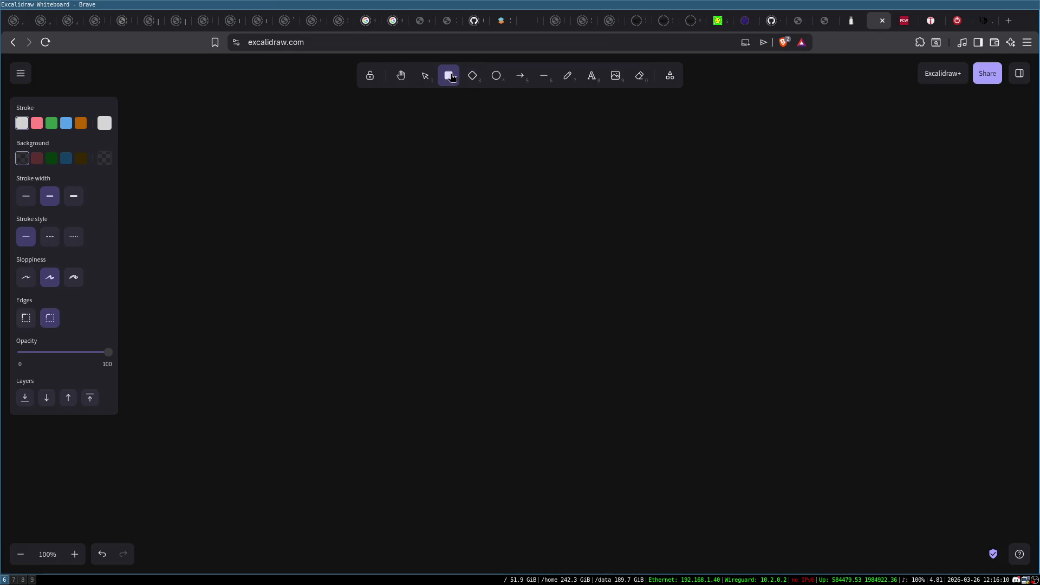
drag(310, 251, 319, 438)
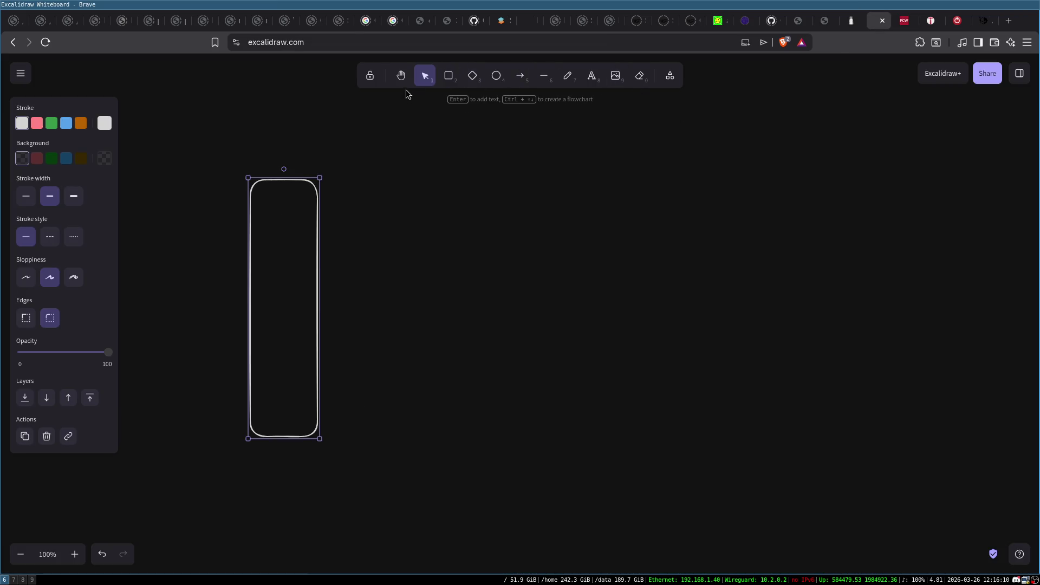
click(449, 75)
drag(413, 260, 479, 390)
double_click(441, 313)
text(IBOT)
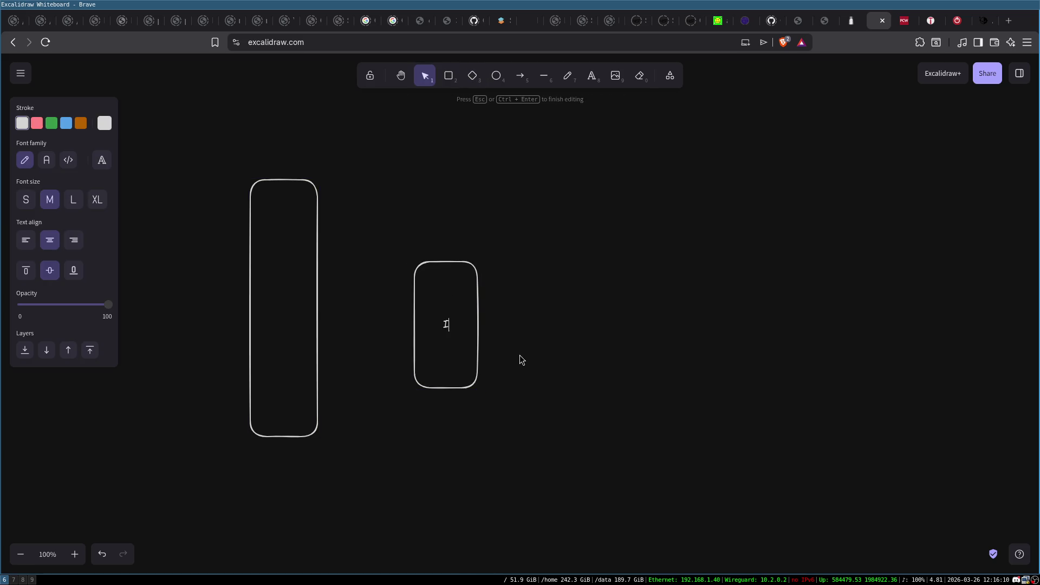
click(471, 230)
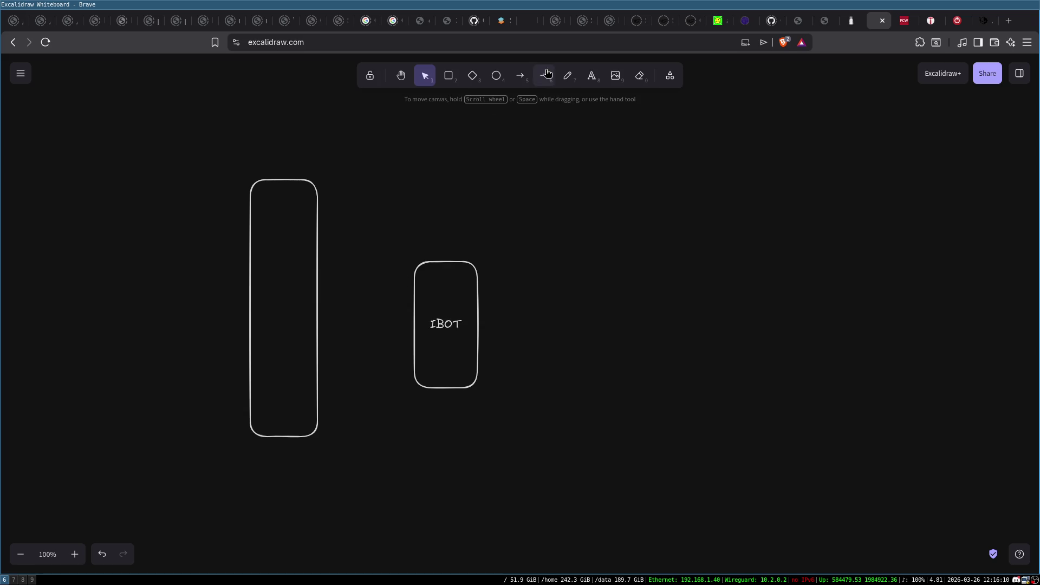
Step: Add a Profile ellipse above-right of IBOT with an arrow pointing down to IBOT
click(496, 75)
drag(489, 157, 585, 223)
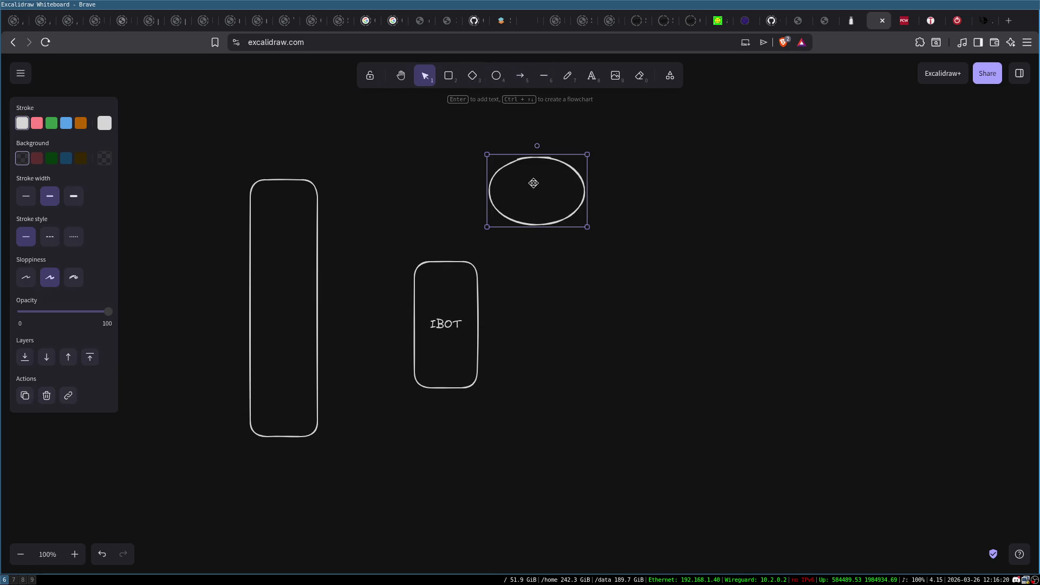
double_click(537, 190)
text(rofile)
click(601, 227)
drag(559, 160, 556, 135)
click(520, 76)
drag(503, 173, 446, 270)
click(288, 226)
Step: Move the tall box to the upper left and shift Profile, arrow and IBOT right
click(278, 181)
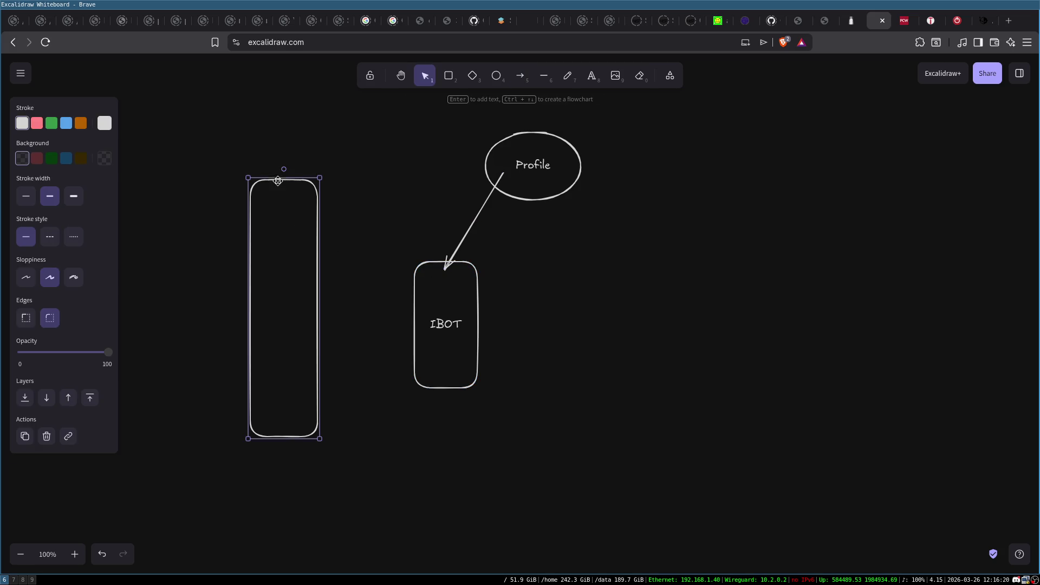
key(ctrl+x)
key(ctrl+v)
drag(278, 181, 208, 201)
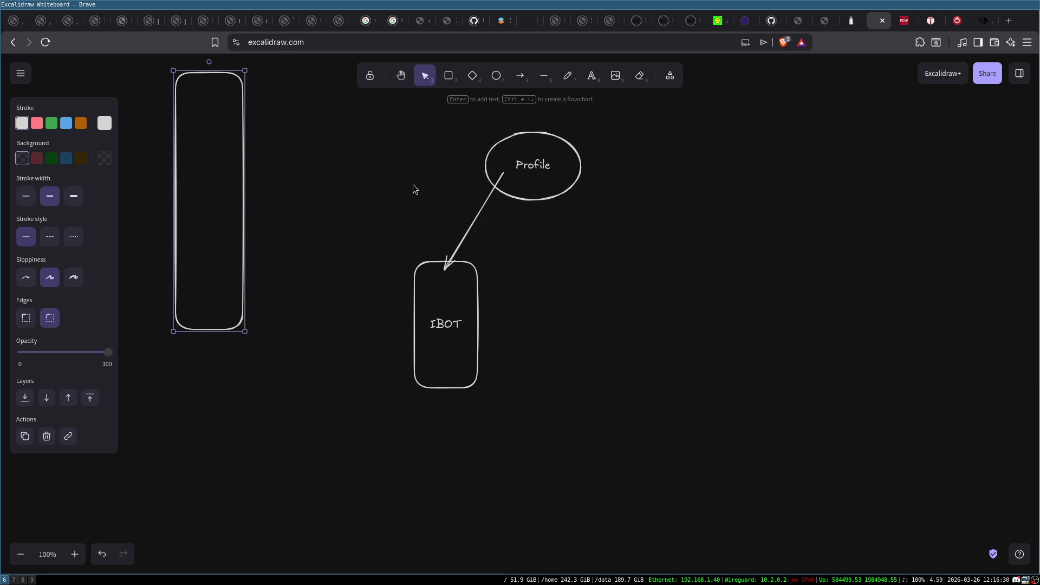
drag(416, 128, 648, 417)
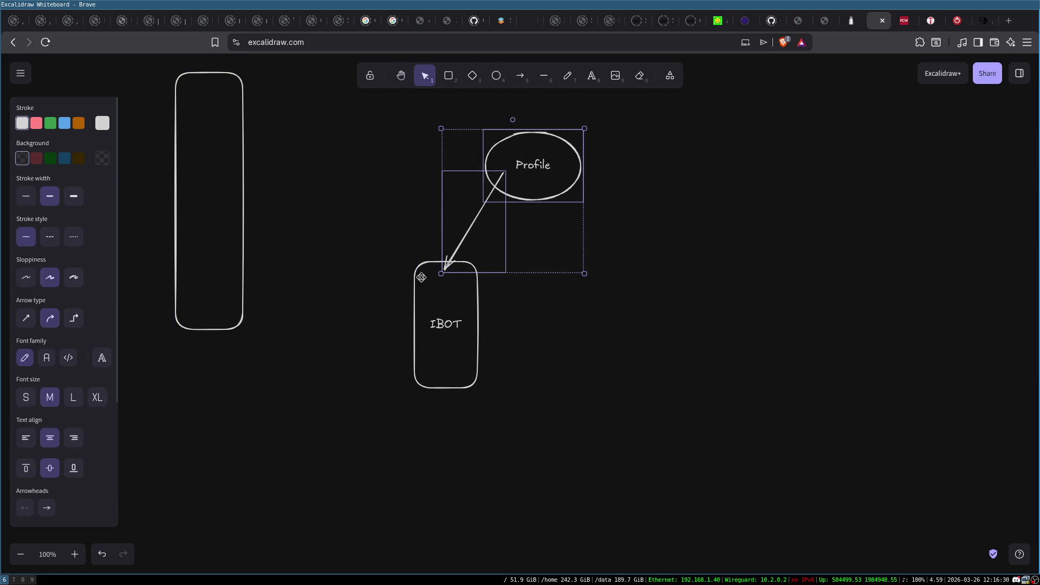
click(379, 113)
mouse_move(364, 112)
mouse_down()
mouse_move(414, 162)
mouse_move(625, 462)
mouse_up()
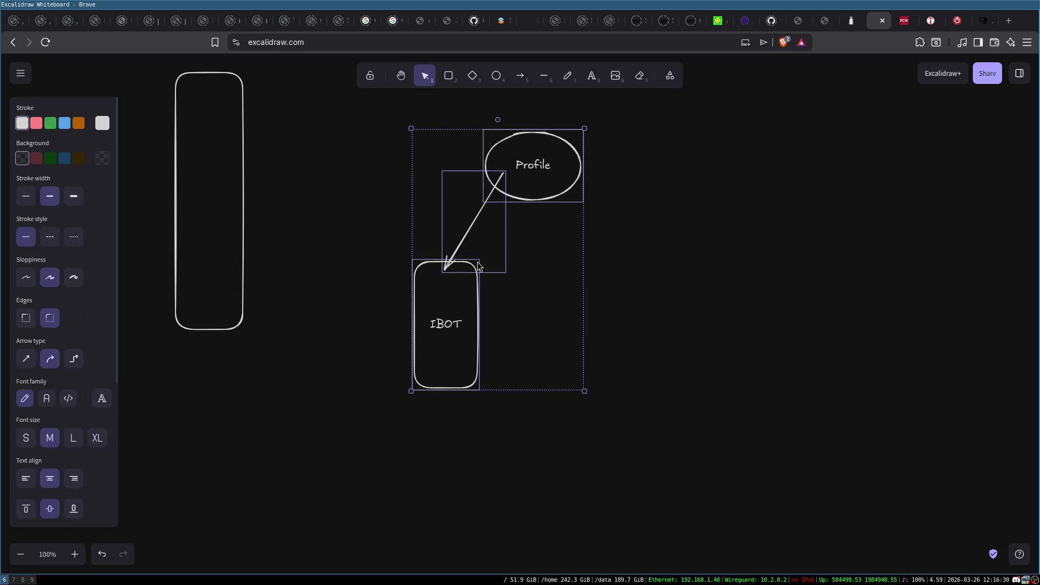
mouse_move(533, 177)
mouse_down()
mouse_move(838, 287)
mouse_move(873, 286)
mouse_up()
Step: Move the Profile ellipse left so it sits up-left of IBOT
double_click(879, 276)
click(880, 241)
click(879, 249)
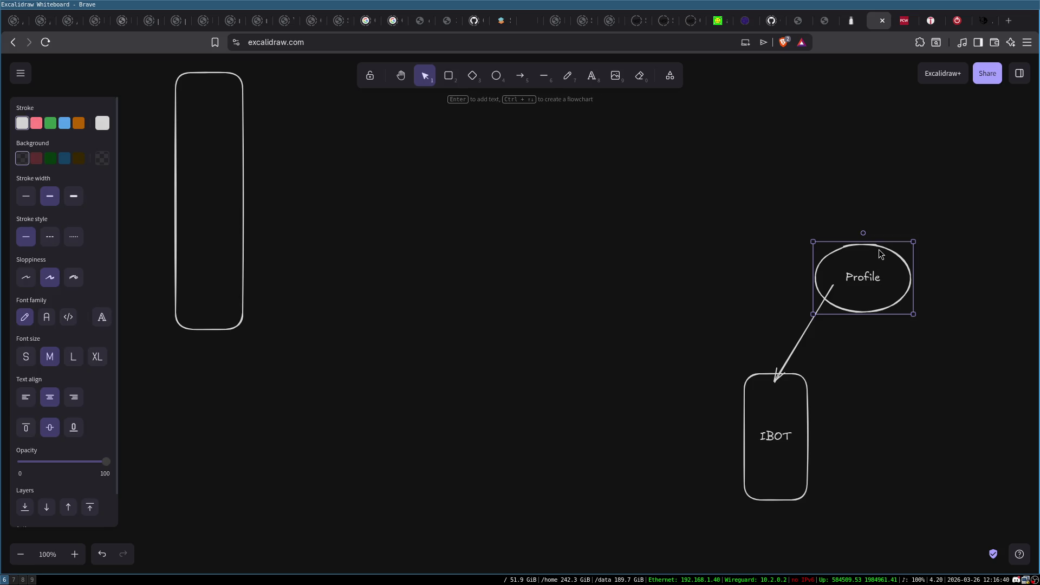
mouse_move(878, 249)
mouse_down()
mouse_move(879, 287)
mouse_move(873, 249)
mouse_move(644, 257)
mouse_move(571, 247)
mouse_up()
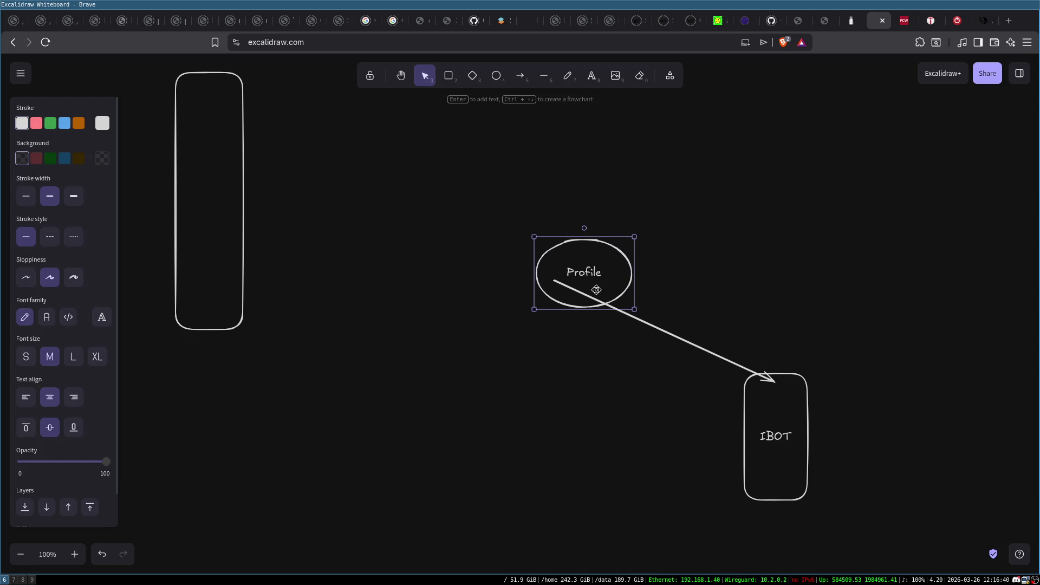
Step: Label the tall rectangle App and shorten it from bottom and top
double_click(204, 171)
text(App)
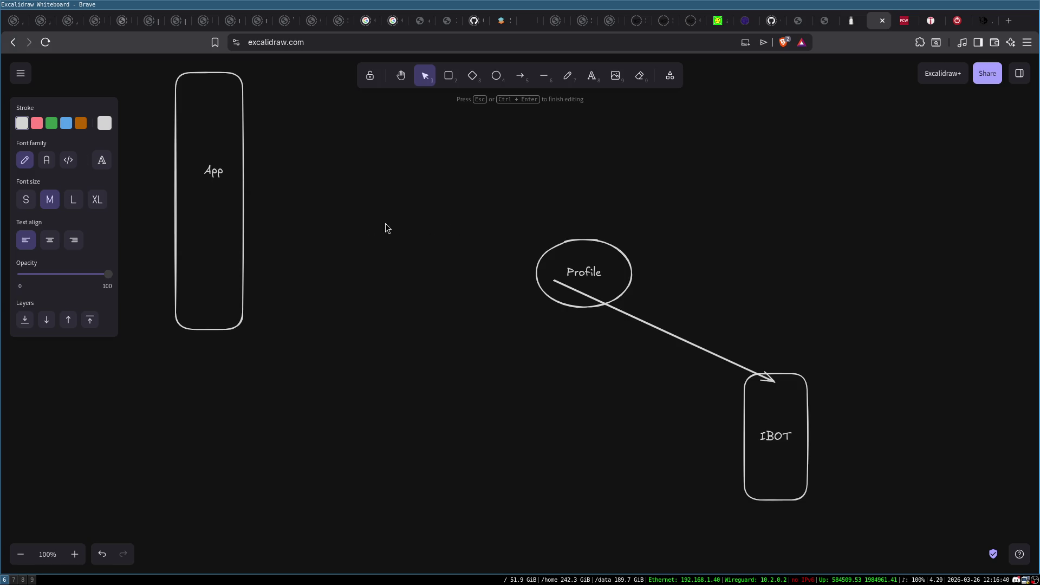
click(209, 351)
click(209, 331)
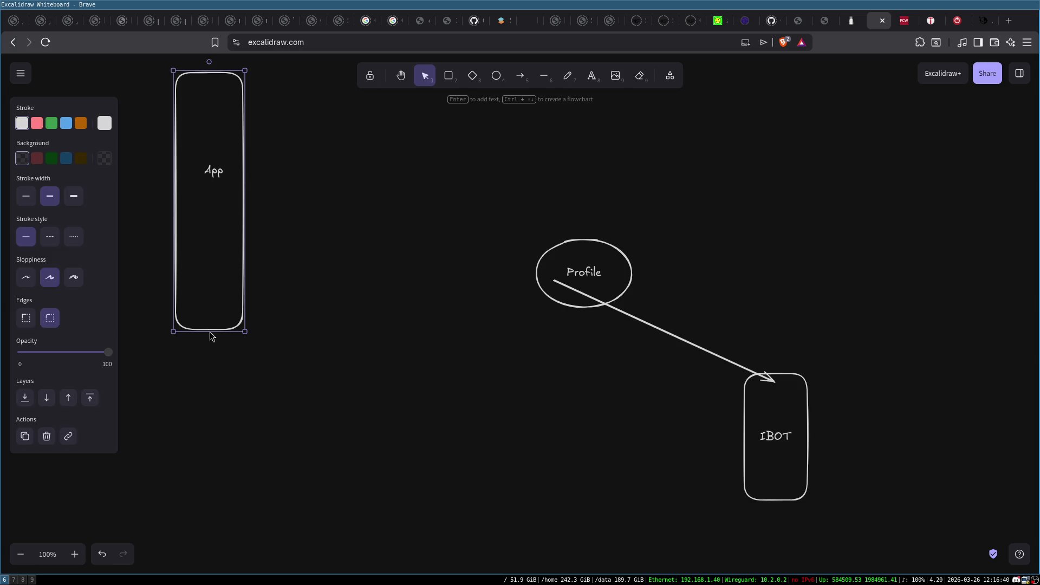
drag(208, 329, 209, 200)
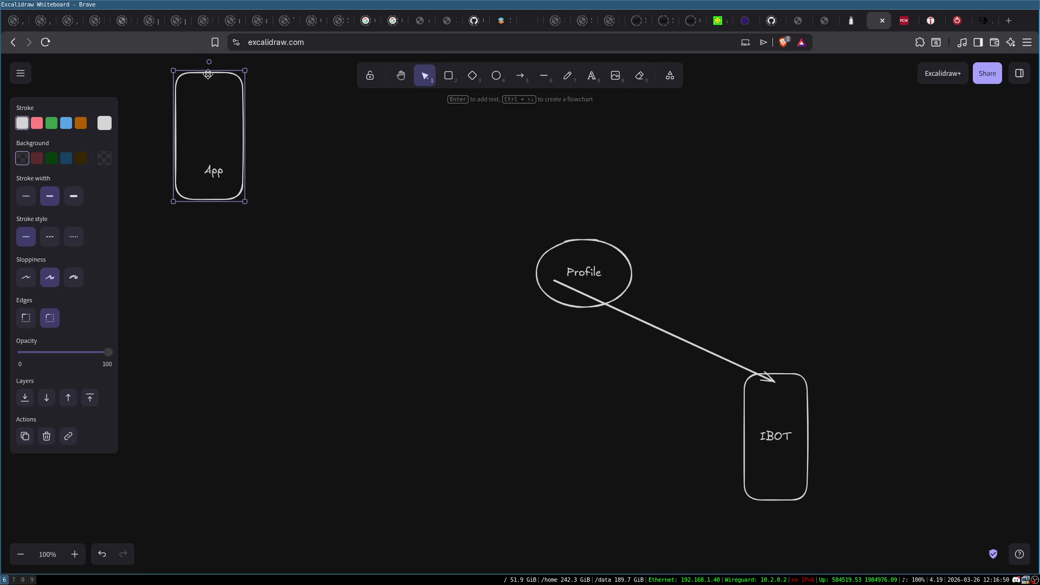
mouse_move(208, 71)
mouse_down()
mouse_move(209, 145)
mouse_move(227, 156)
mouse_up()
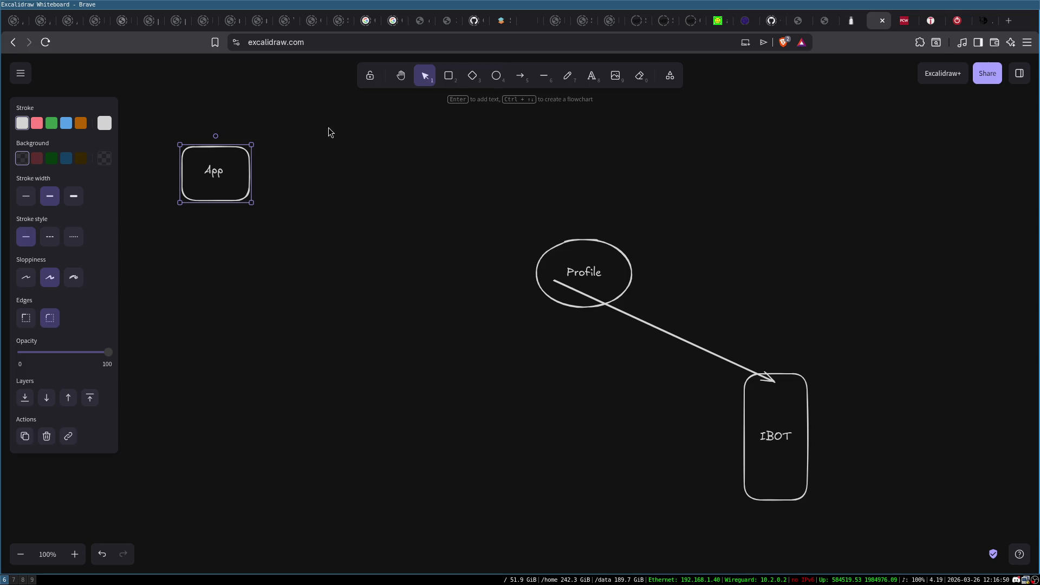
click(453, 81)
Step: Draw a box right of App, label it Profiler, and resize it beside App
mouse_move(276, 108)
mouse_down()
mouse_move(330, 234)
mouse_move(314, 308)
mouse_up()
double_click(292, 207)
text(Profil)
key(ctrl+BackSpace)
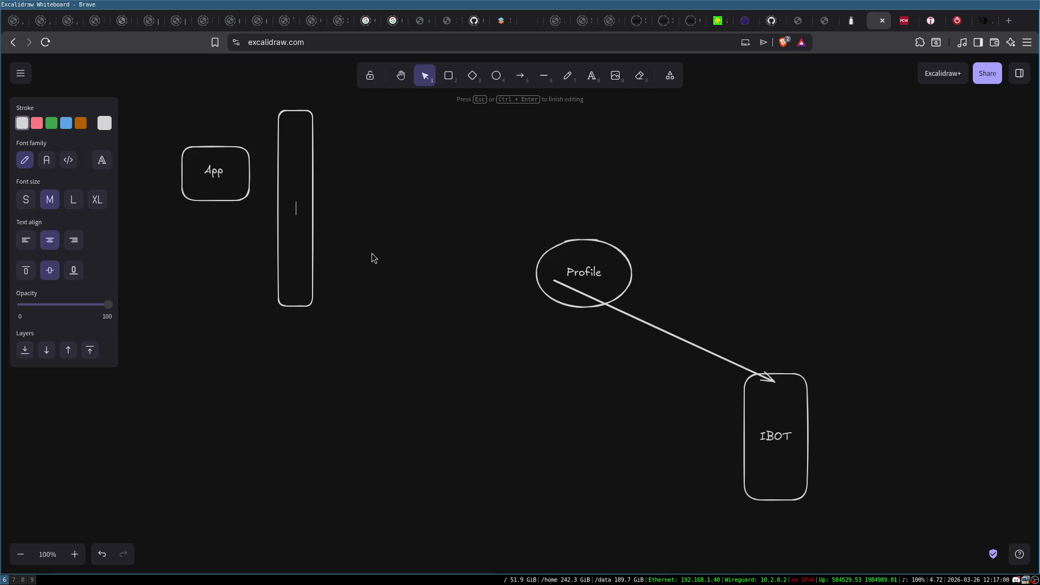
key(Escape)
drag(313, 187, 406, 185)
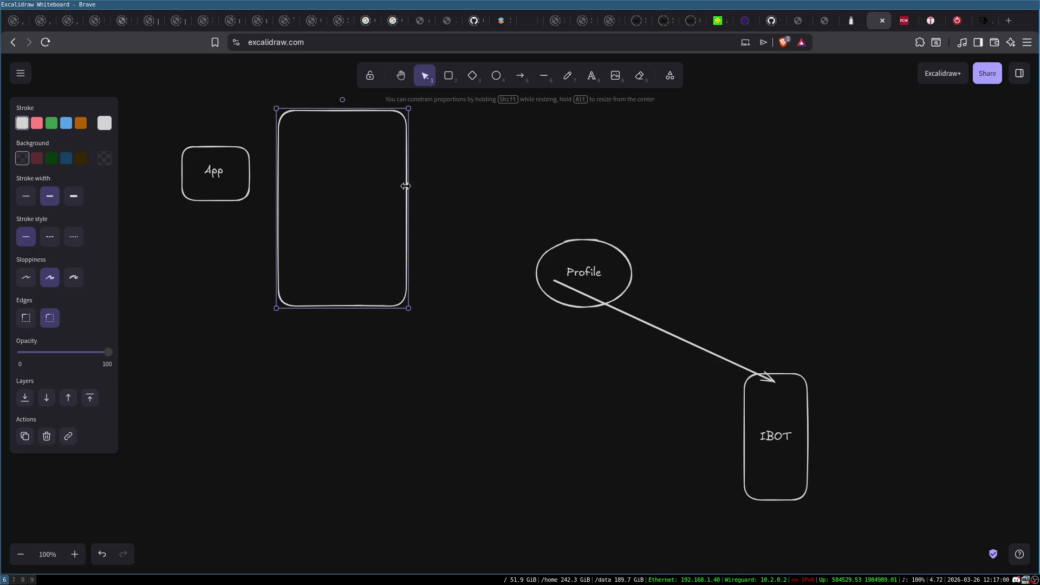
double_click(348, 200)
text(Profiler)
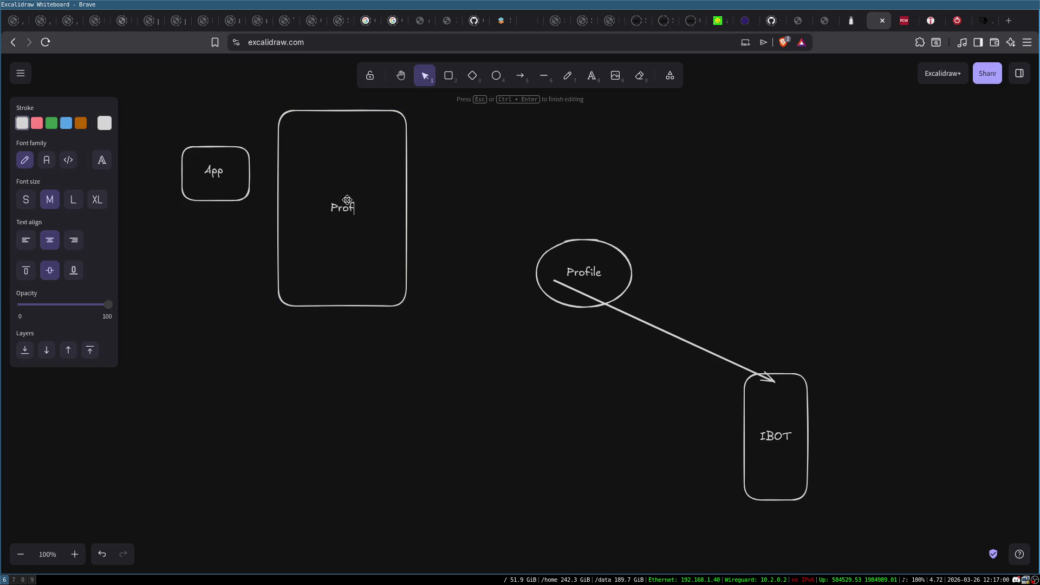
click(443, 180)
click(348, 268)
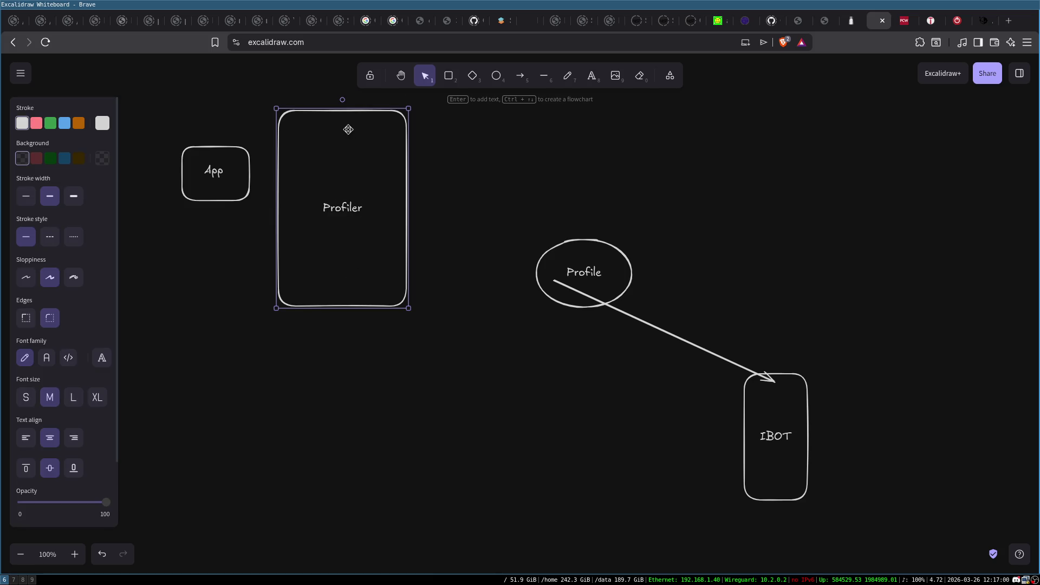
mouse_move(352, 109)
mouse_down()
mouse_move(348, 200)
mouse_move(339, 145)
mouse_up()
Step: Add arrows App→Profiler and Profiler→Profile, then shift App and Profiler left
click(520, 76)
drag(231, 168, 279, 170)
click(520, 76)
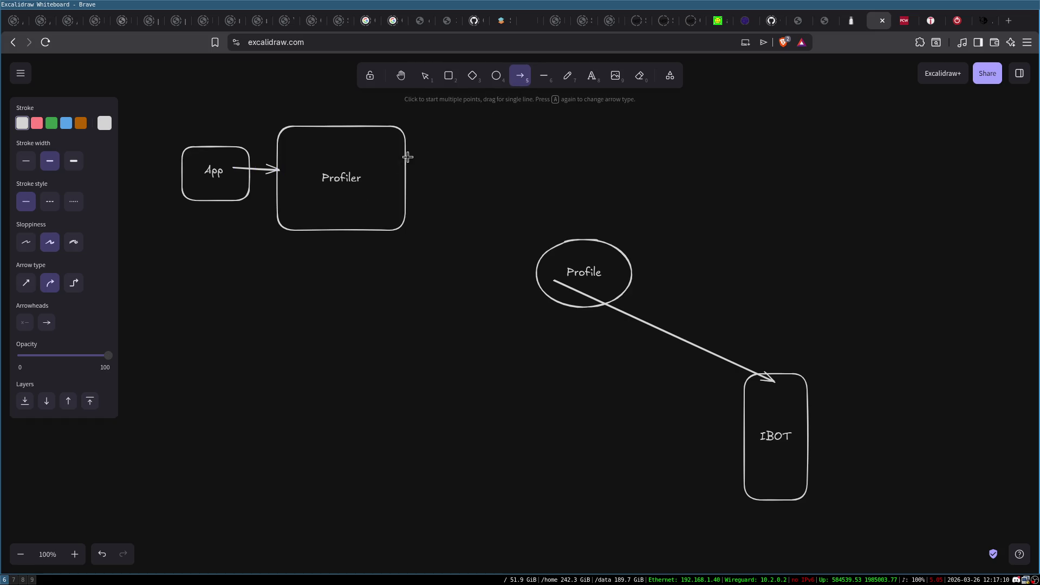
drag(390, 169, 555, 254)
click(379, 219)
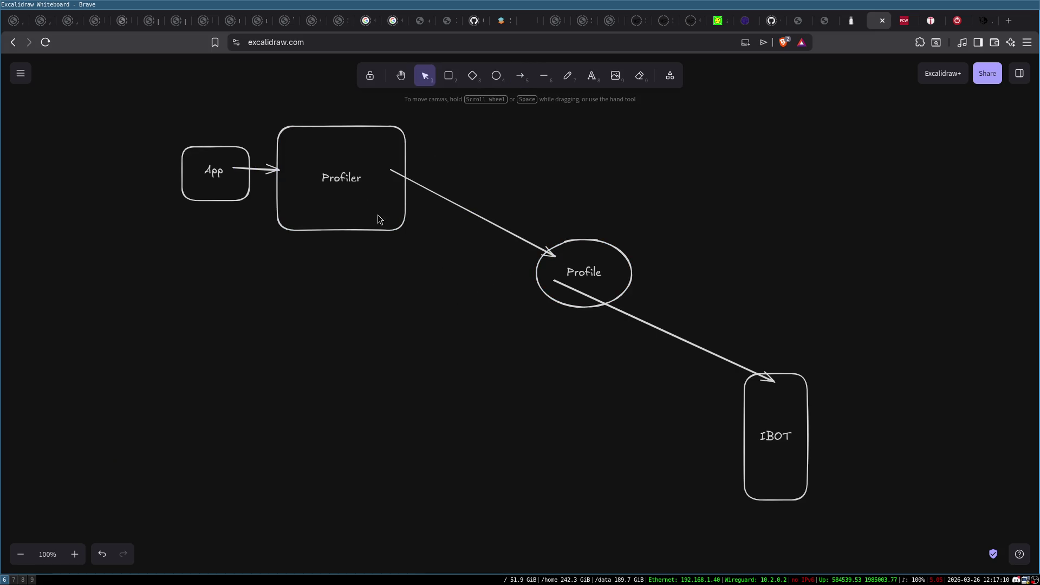
drag(150, 99, 441, 287)
mouse_move(371, 200)
mouse_down()
mouse_move(290, 202)
mouse_move(315, 200)
mouse_up()
click(352, 315)
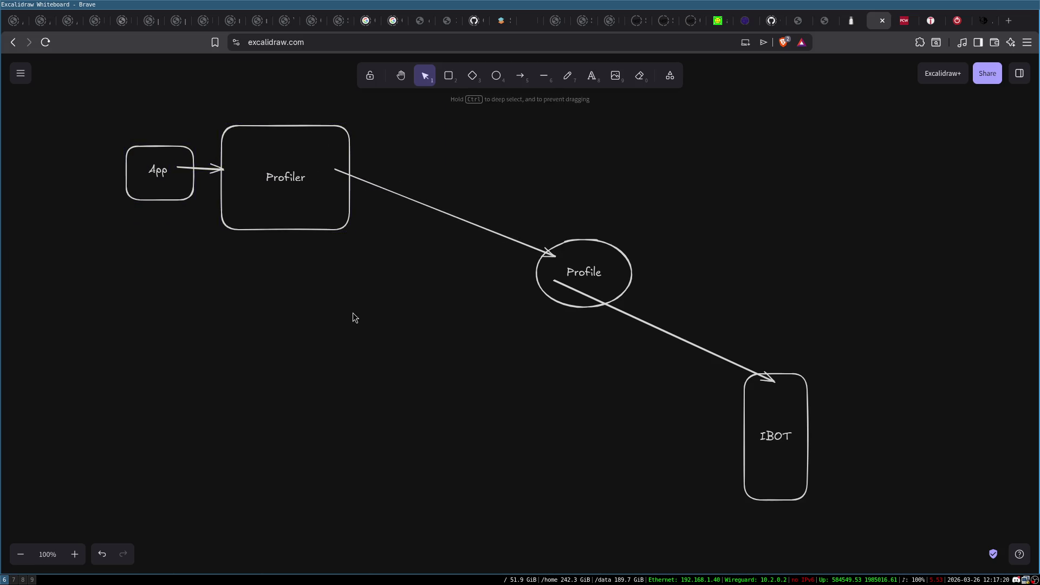
click(447, 76)
Step: Draw a tall rectangle labelled 'x86 system / +HWC / +Sensors' and nudge it right and down
mouse_move(368, 104)
mouse_down()
mouse_move(406, 135)
mouse_move(453, 410)
mouse_move(441, 417)
mouse_up()
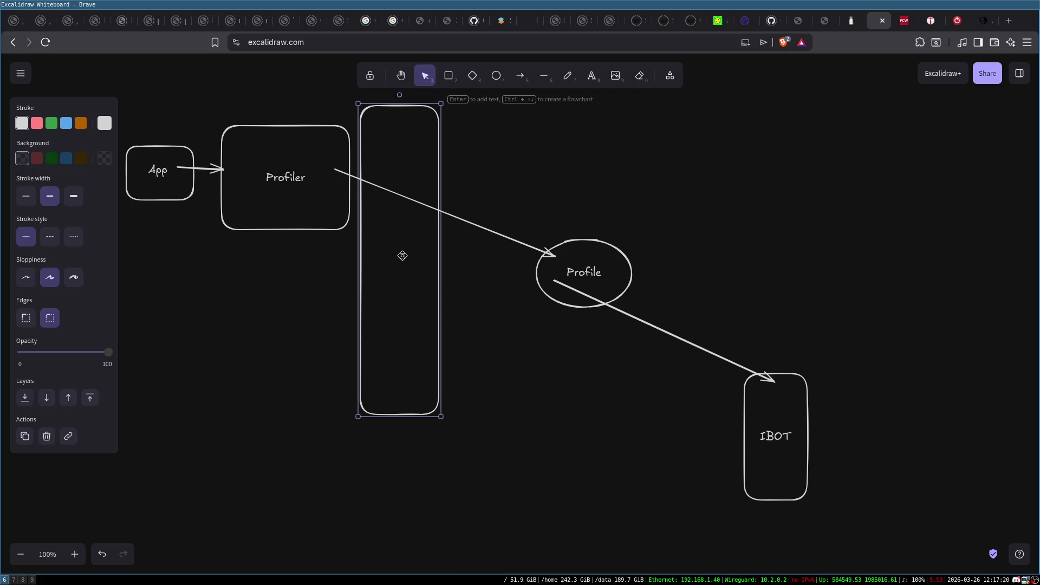
double_click(402, 256)
text(86)
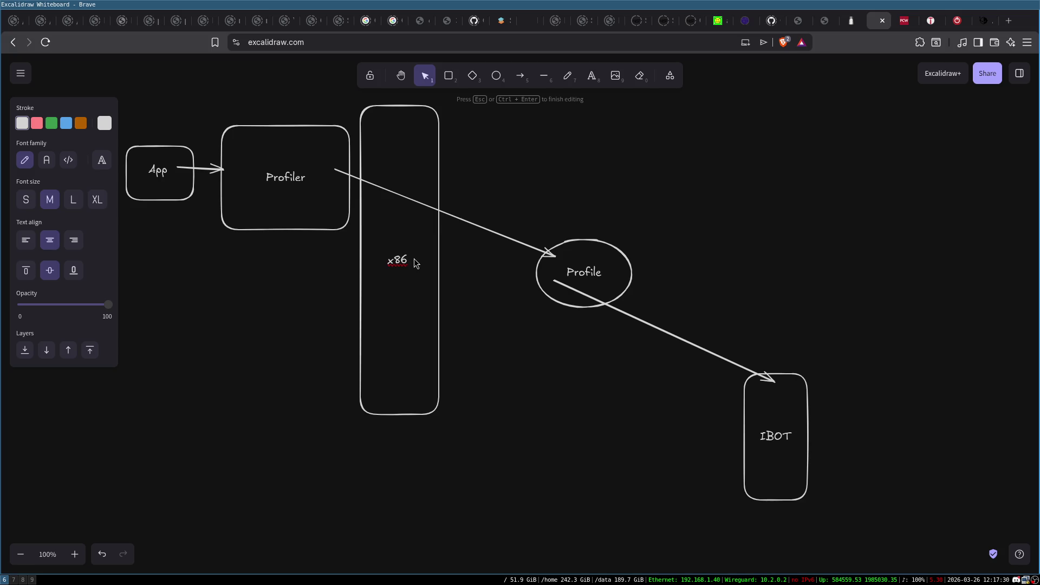
text( system)
key(Return)
key(Return)
key(Return)
text(HWC)
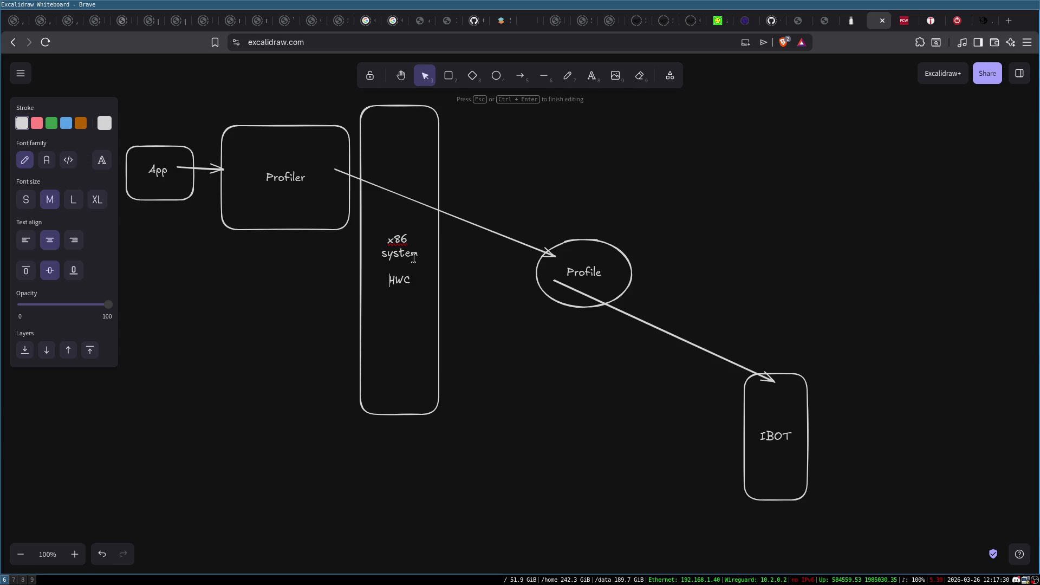
text(+)
key(Return)
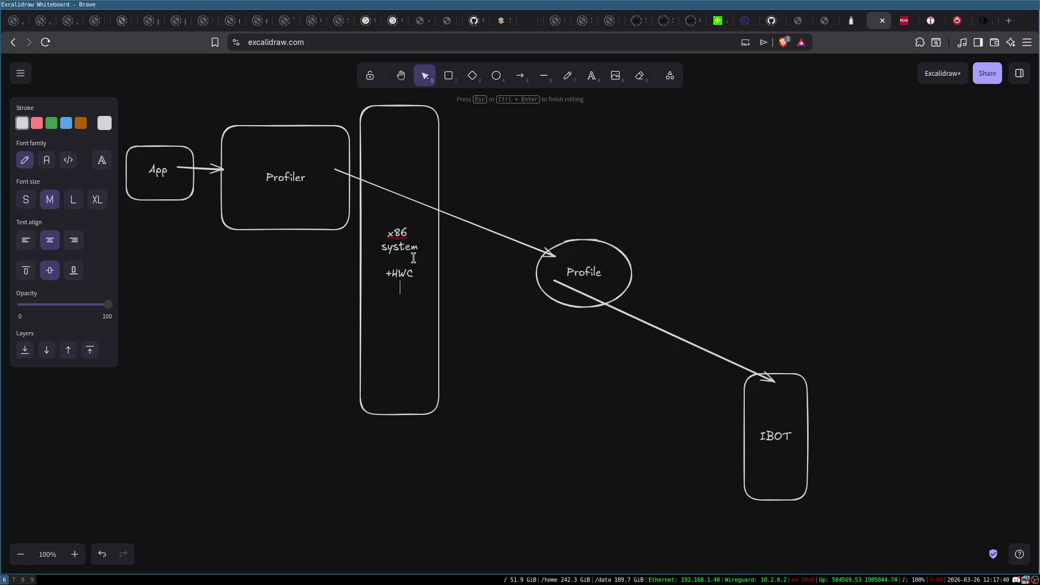
text(+Sensors)
click(456, 277)
drag(432, 141, 460, 155)
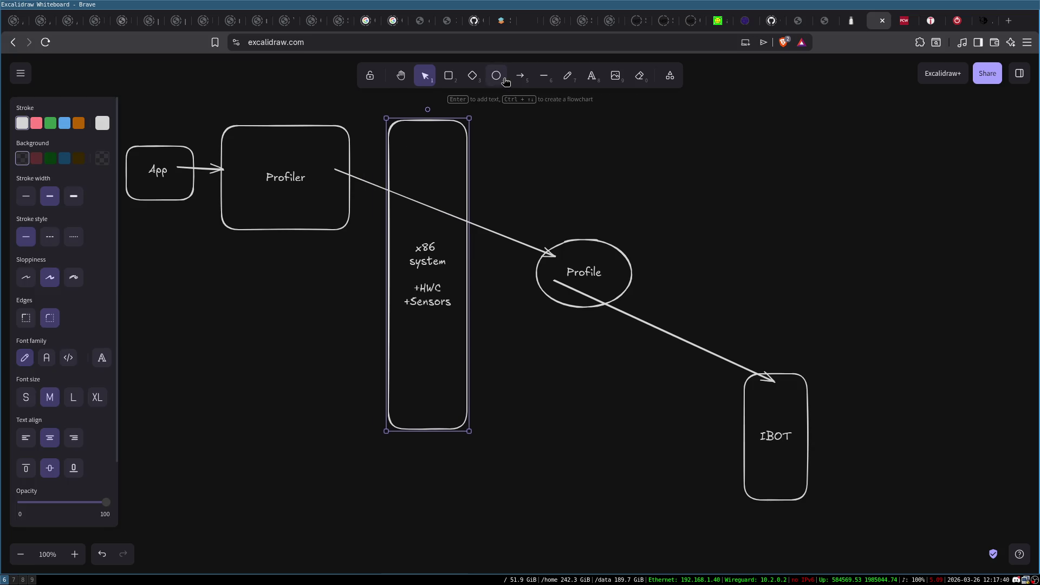
Step: Add a 'Static Analyzer' box positioned just under Profiler
click(448, 75)
drag(221, 267, 277, 308)
drag(331, 361, 343, 383)
double_click(280, 331)
text(Sta)
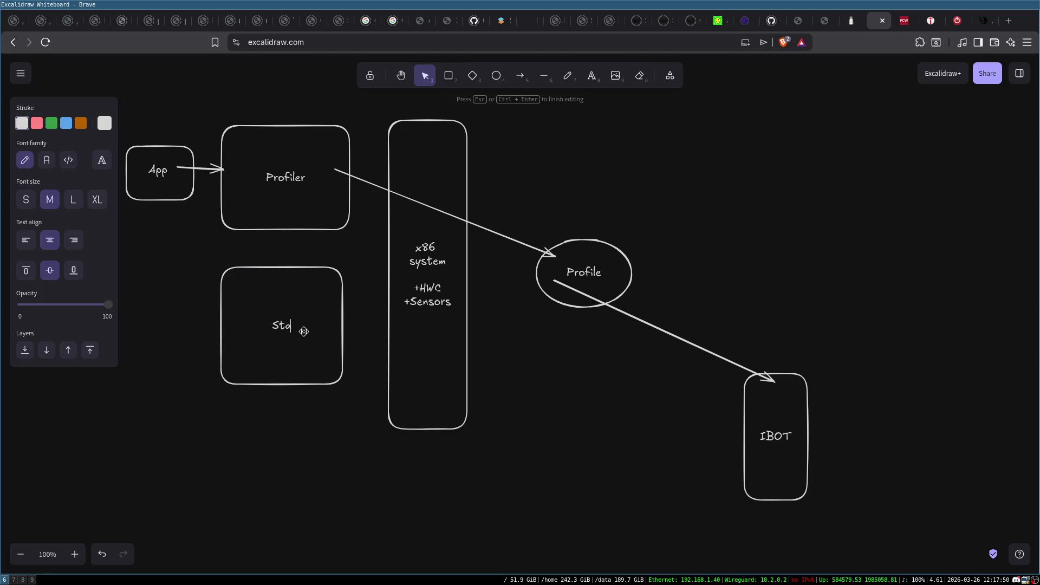
text(tic Analyzer)
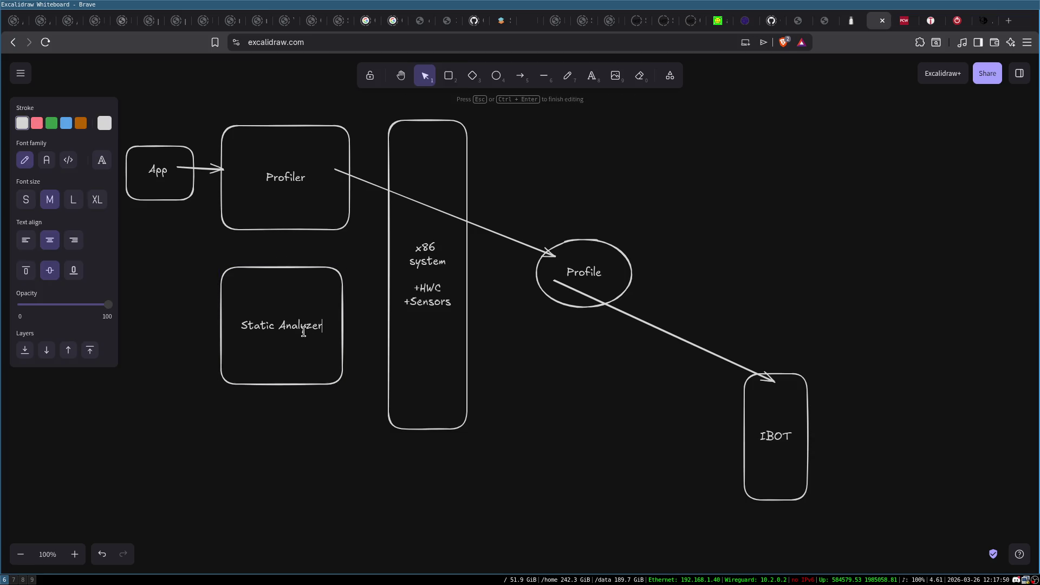
click(274, 239)
drag(280, 268, 212, 242)
Step: Shift the whole diagram right, then move the App box and its label further left
mouse_move(121, 110)
mouse_down()
mouse_move(575, 413)
mouse_move(812, 509)
mouse_up()
mouse_move(447, 185)
mouse_down()
mouse_move(601, 214)
mouse_move(561, 196)
mouse_up()
click(296, 204)
click(274, 190)
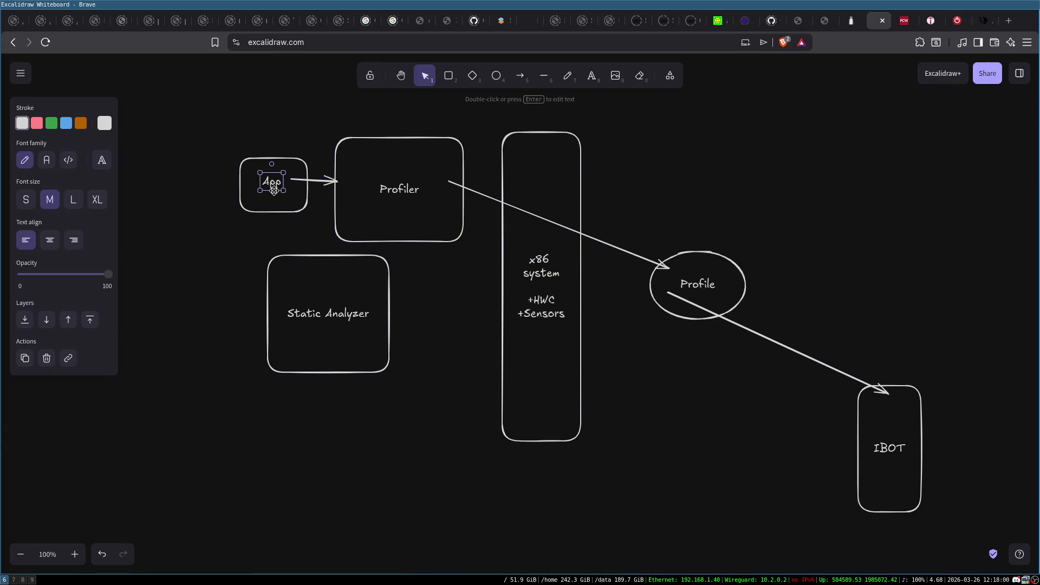
click(297, 204)
drag(300, 211, 221, 208)
click(271, 182)
drag(271, 183, 208, 198)
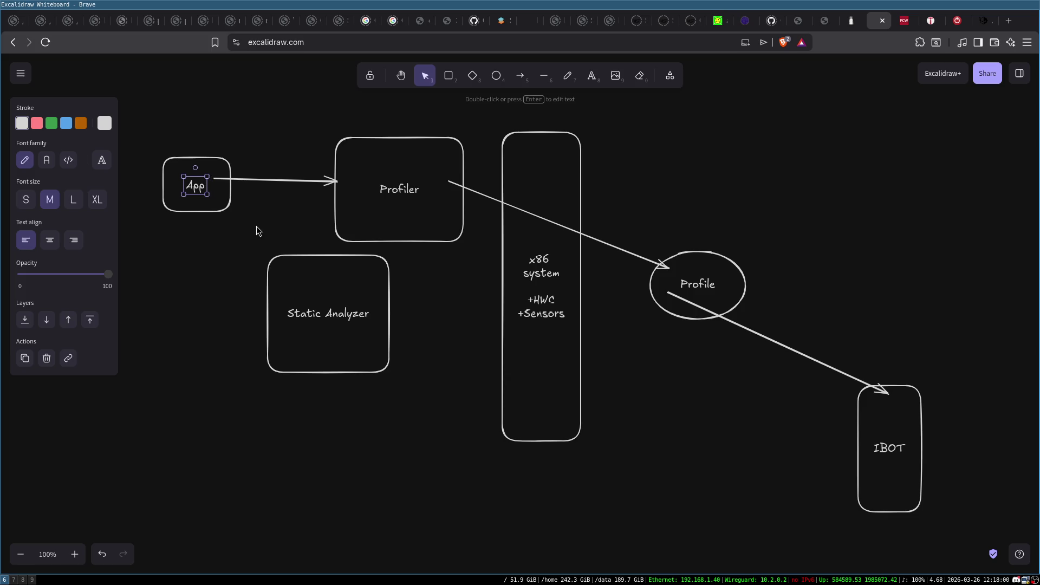
click(255, 226)
Step: Search the web for 'intel sde' in a new browser tab
key(ctrl+t)
text(intel sde)
key(Return)
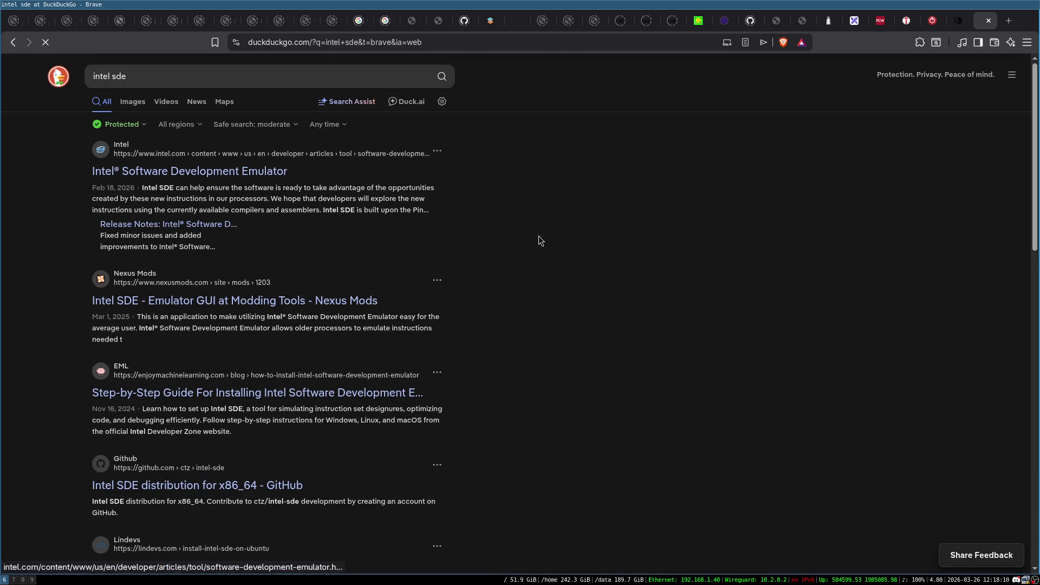
Step: Open Intel's Software Development Emulator page and read through its overview
key(Return)
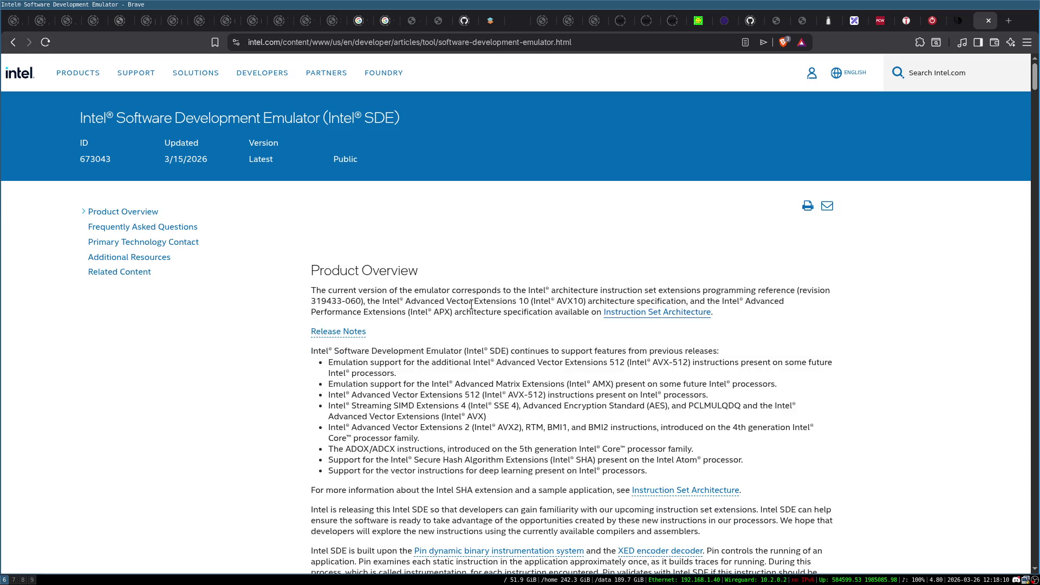
scroll(314, 341, down, 2)
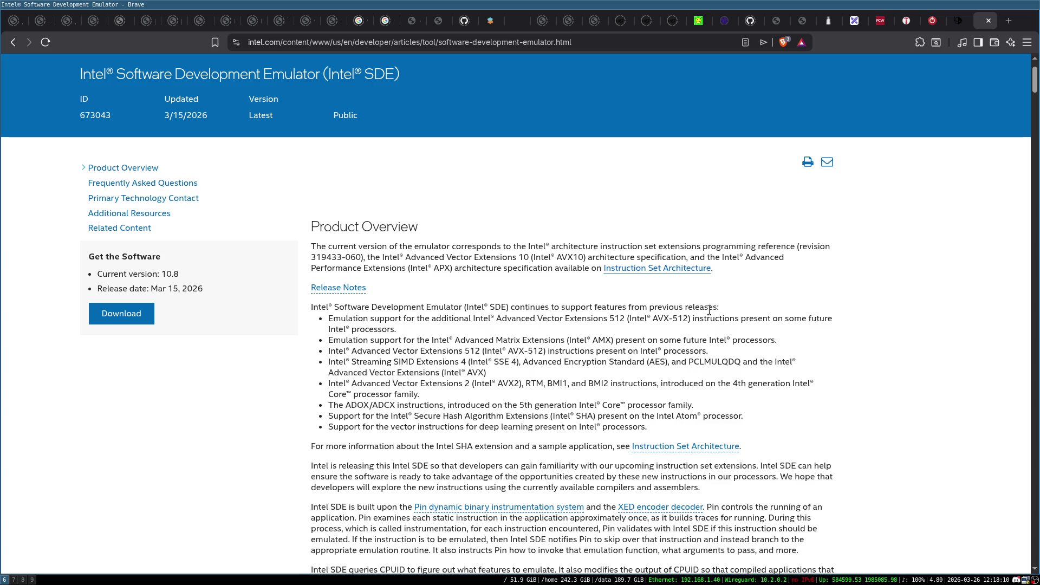
scroll(477, 367, down, 10)
scroll(476, 369, up, 10)
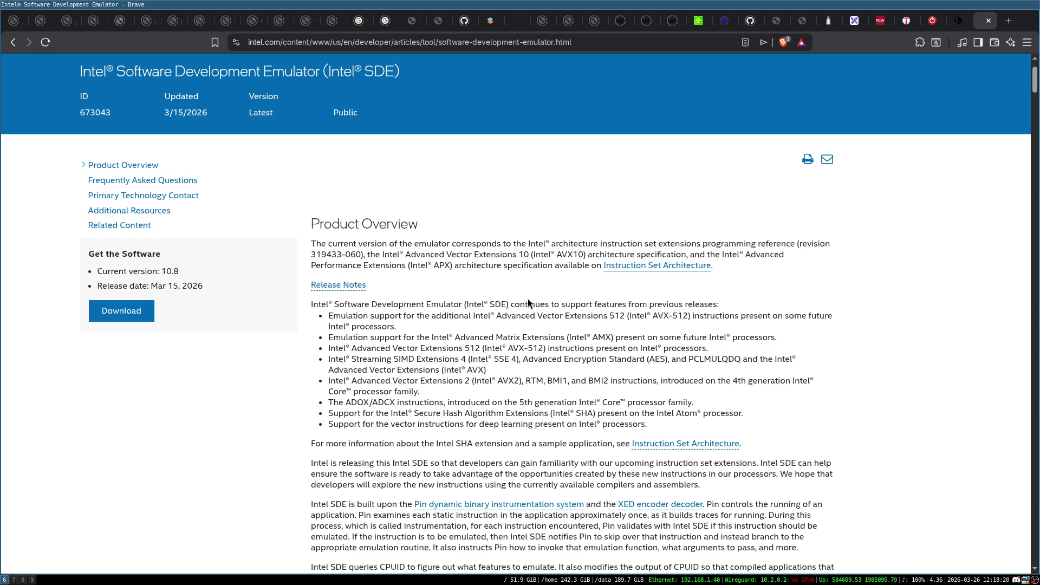
scroll(575, 276, down, 10)
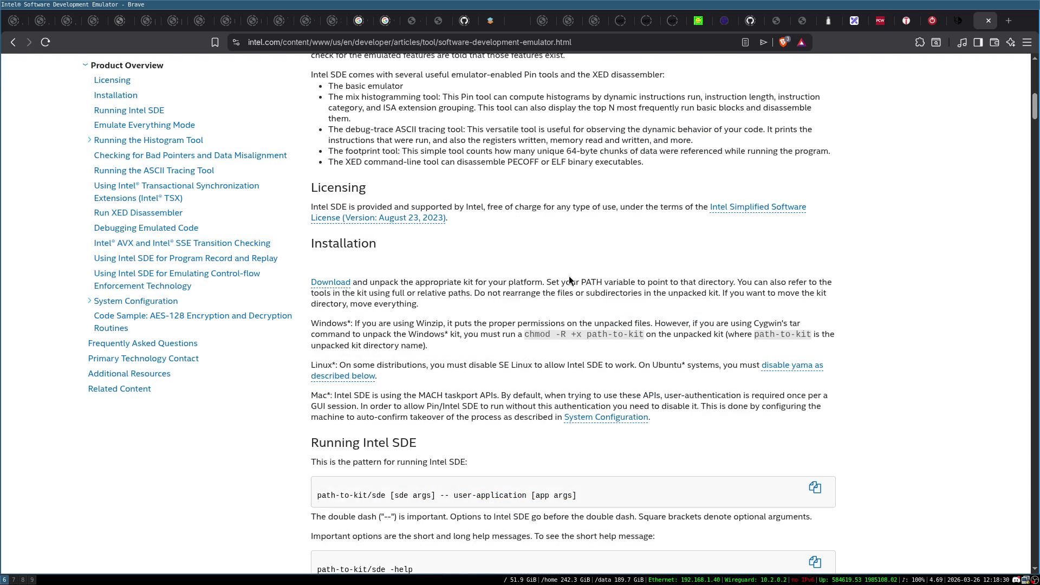
scroll(463, 267, down, 15)
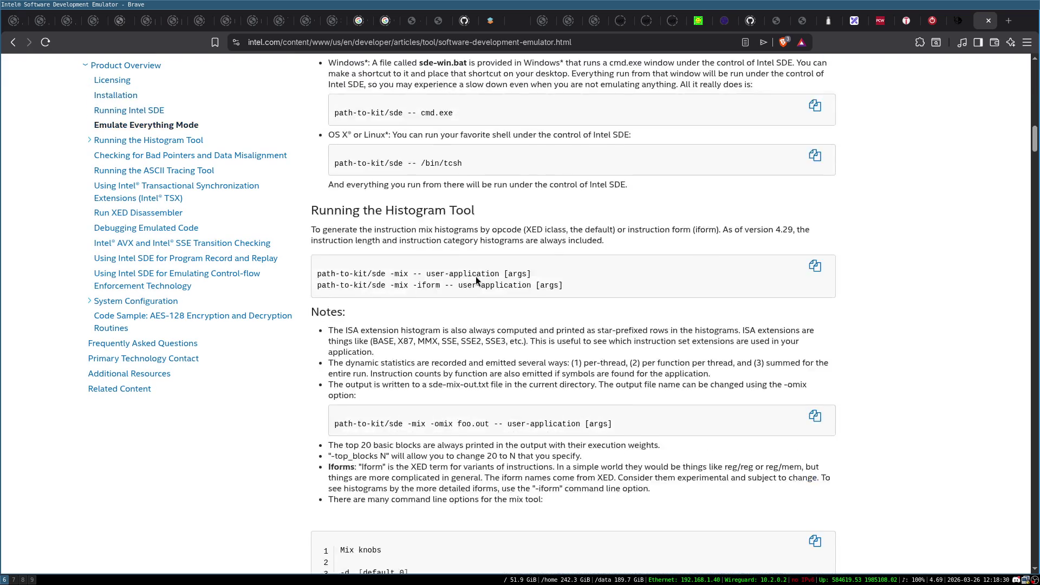
scroll(523, 330, up, 18)
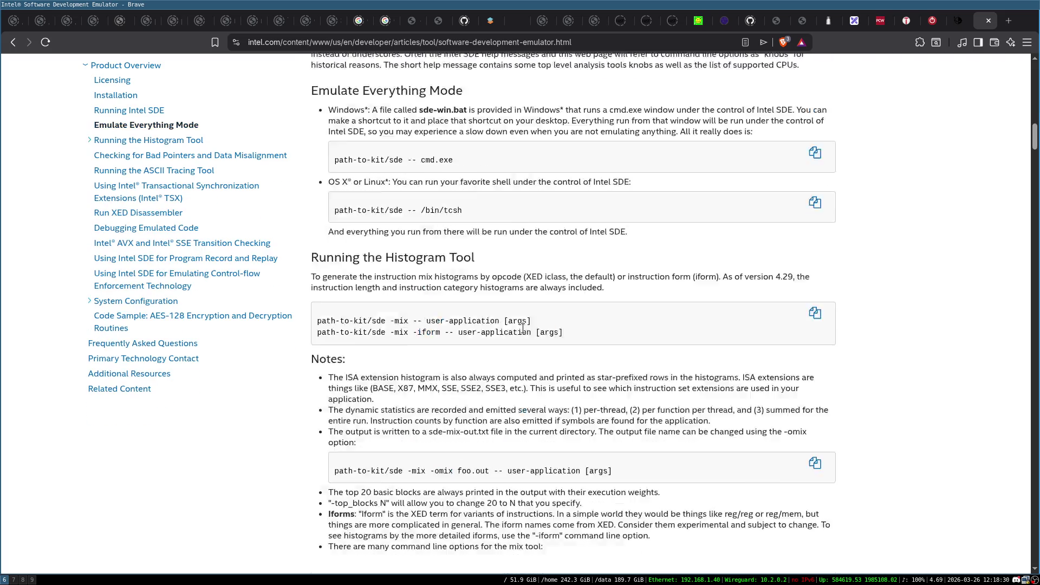
scroll(523, 327, up, 10)
scroll(520, 333, down, 9)
scroll(442, 265, up, 4)
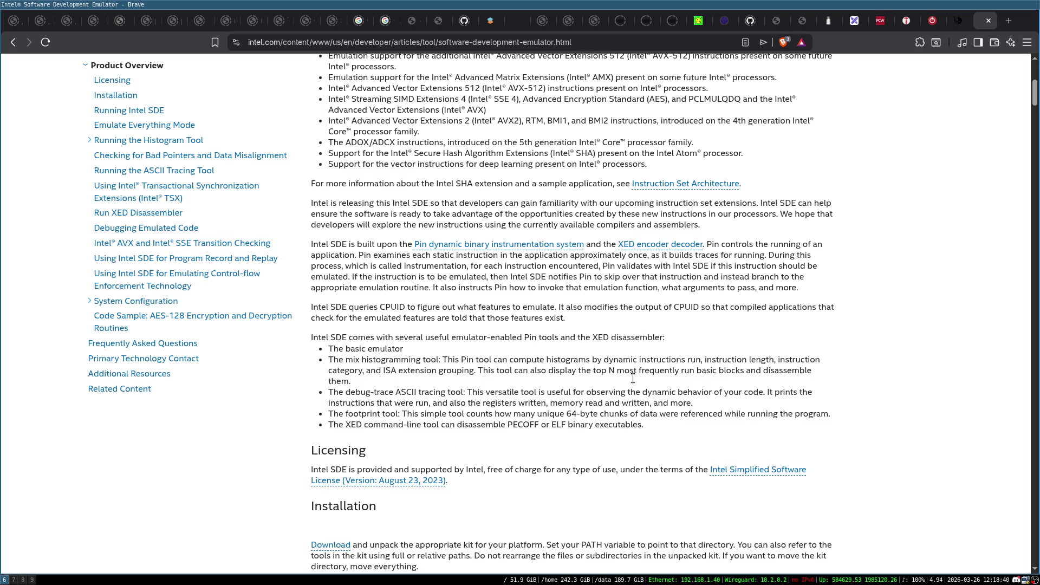
scroll(422, 297, up, 3)
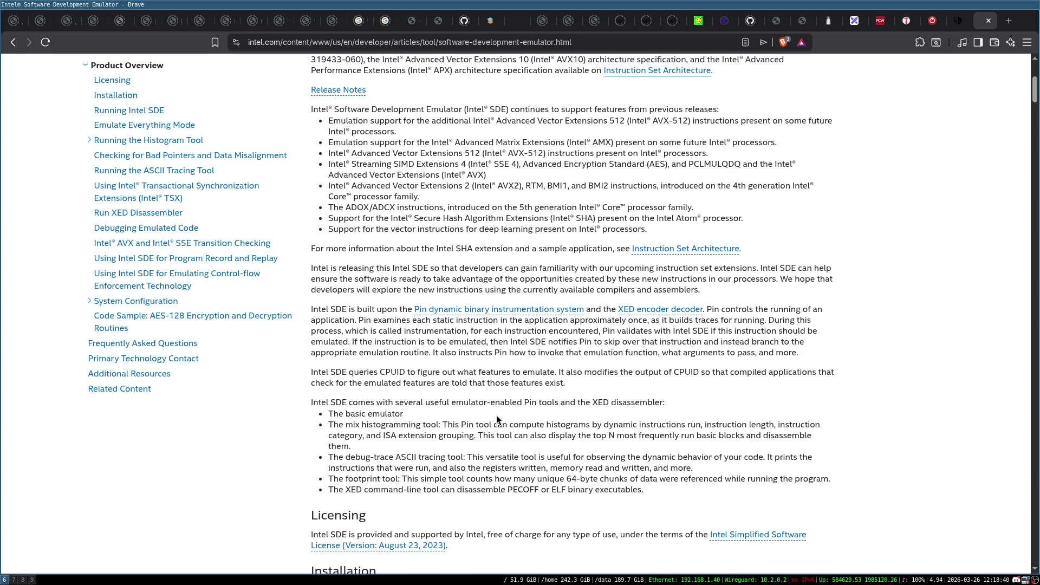
scroll(507, 412, up, 5)
scroll(454, 285, down, 1)
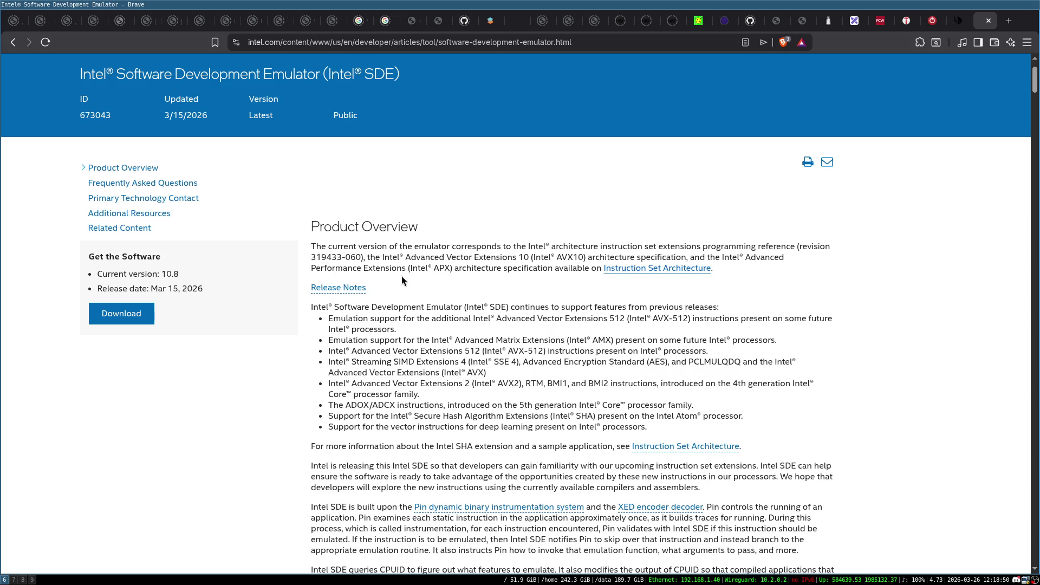
scroll(412, 271, down, 8)
Step: Dismiss the chat notification and open the 'Pin dynamic binary instrumentation system' link in a new tab
scroll(468, 325, up, 5)
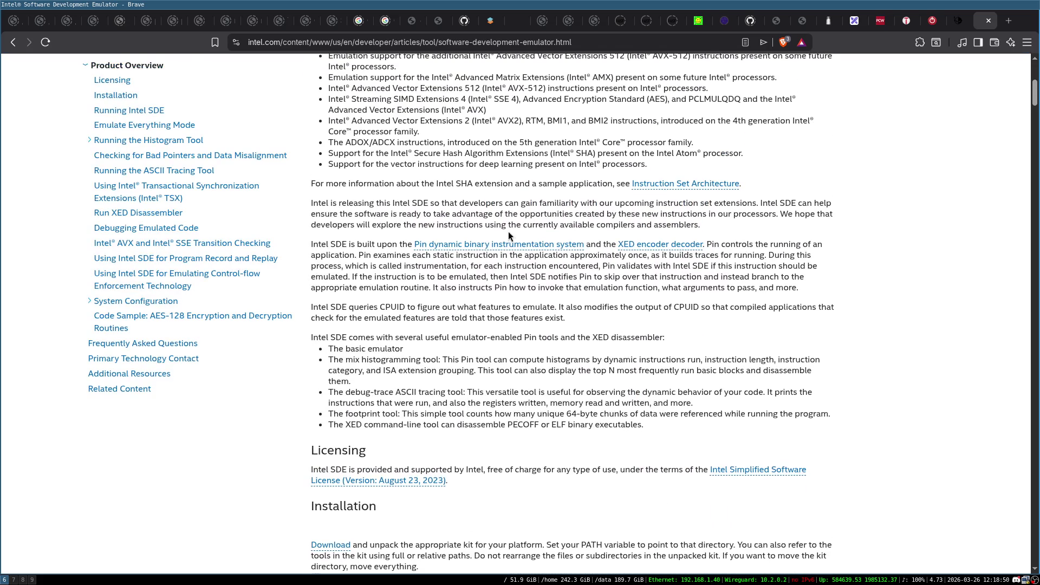
scroll(532, 285, up, 1)
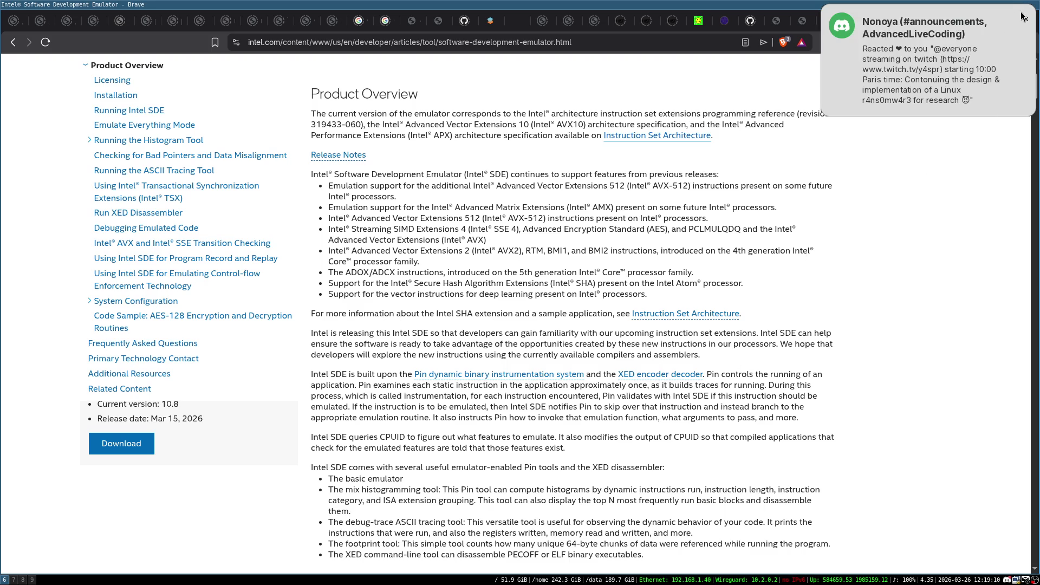
click(1014, 27)
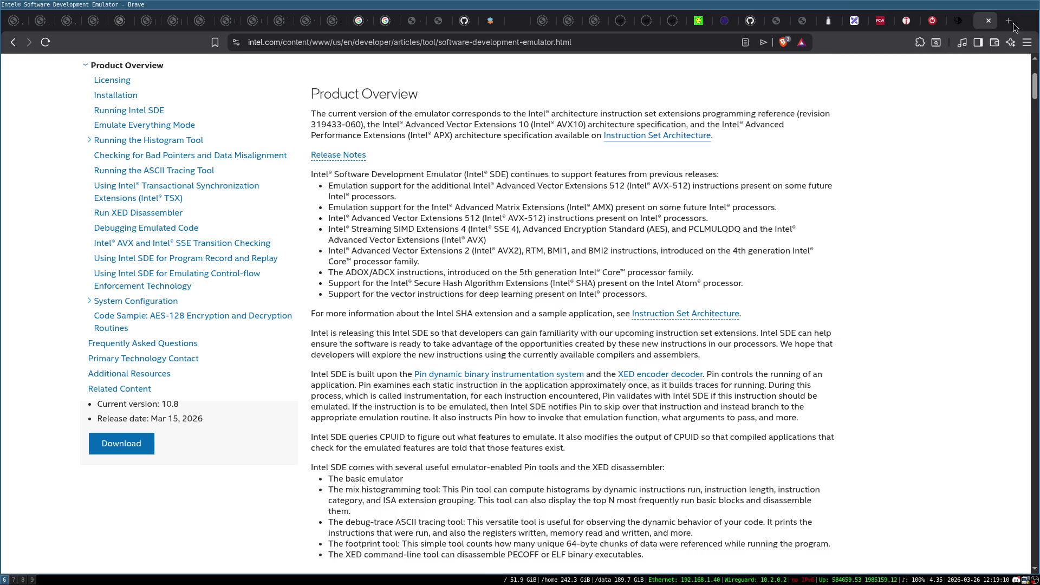
middle_click(452, 377)
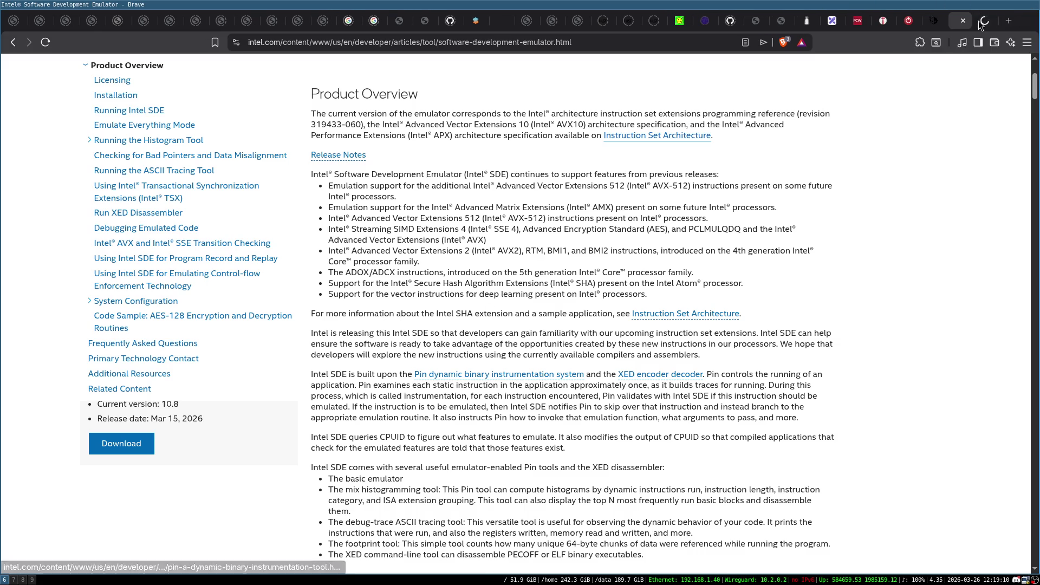
Step: On the Pin page's Tutorials list, cancel the CGO 2010 slides download and open the CGO 2013 PDF
click(968, 27)
scroll(522, 225, down, 4)
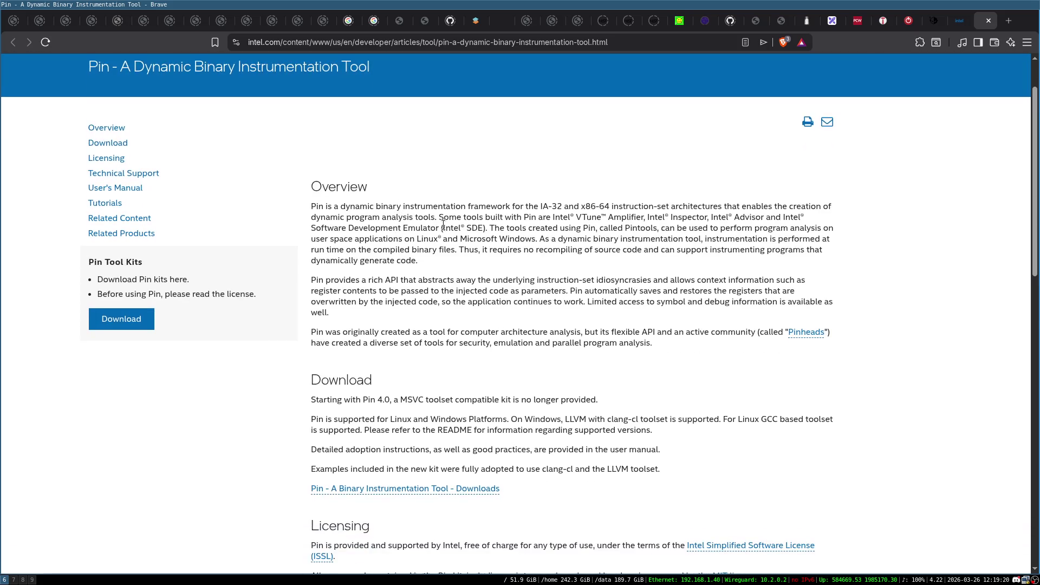
scroll(605, 246, down, 2)
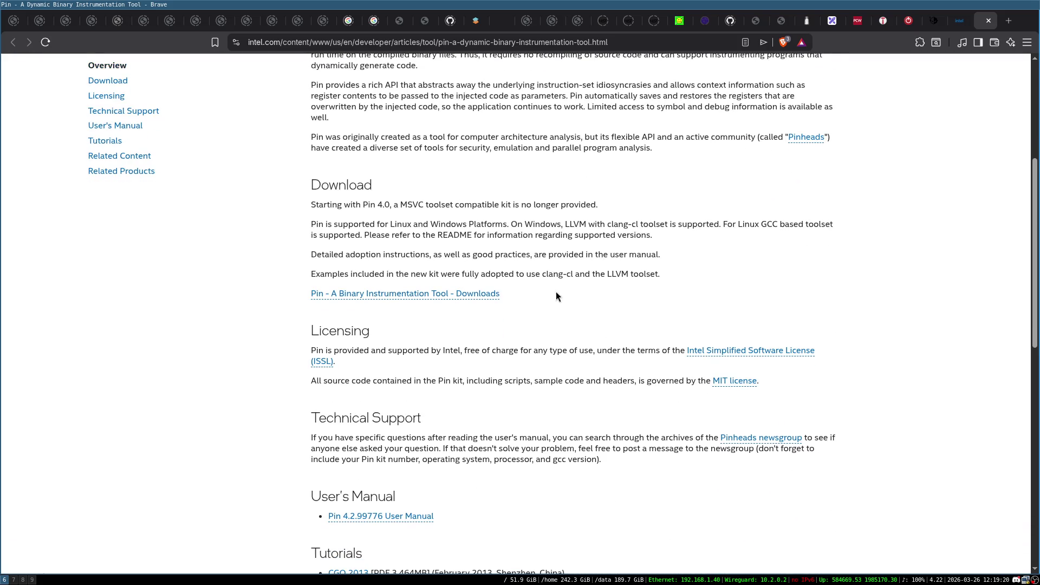
scroll(676, 286, down, 5)
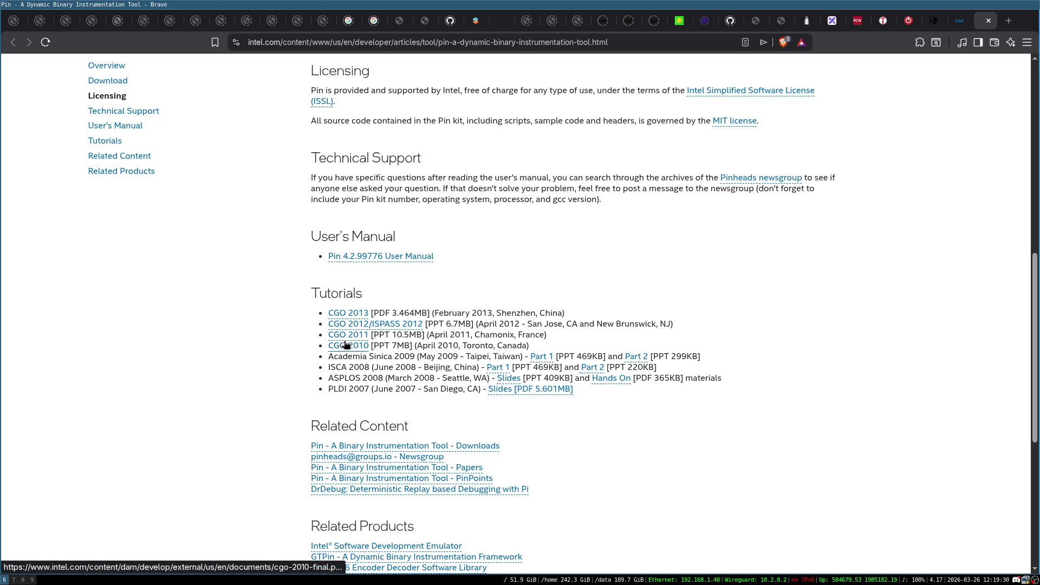
click(348, 347)
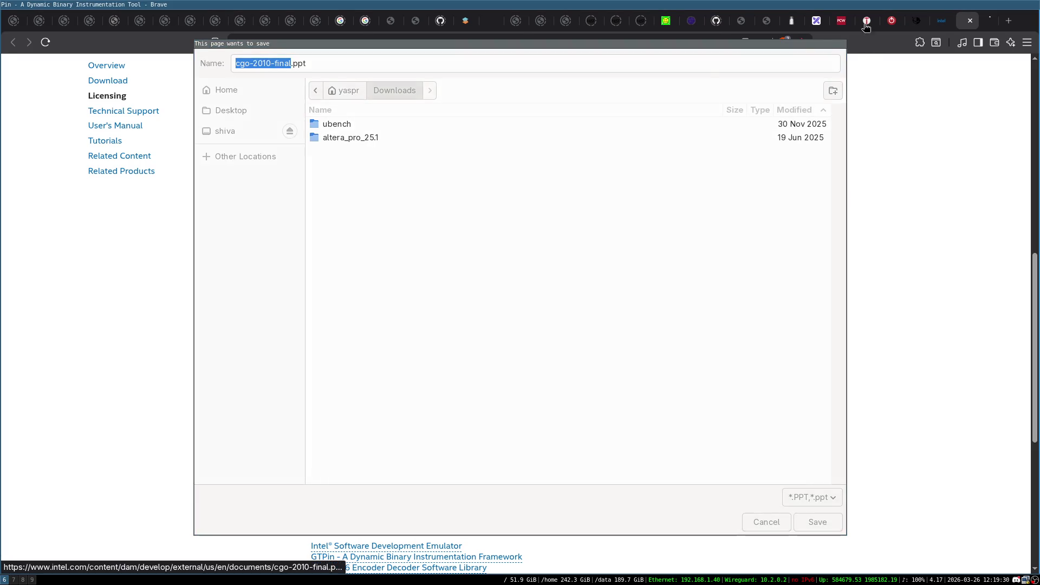
key(Escape)
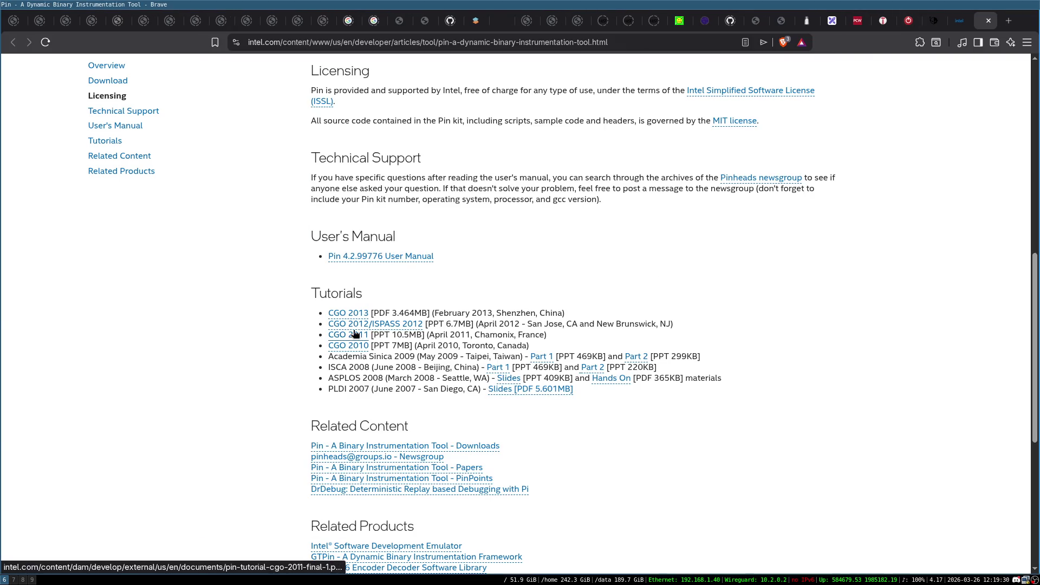
click(355, 314)
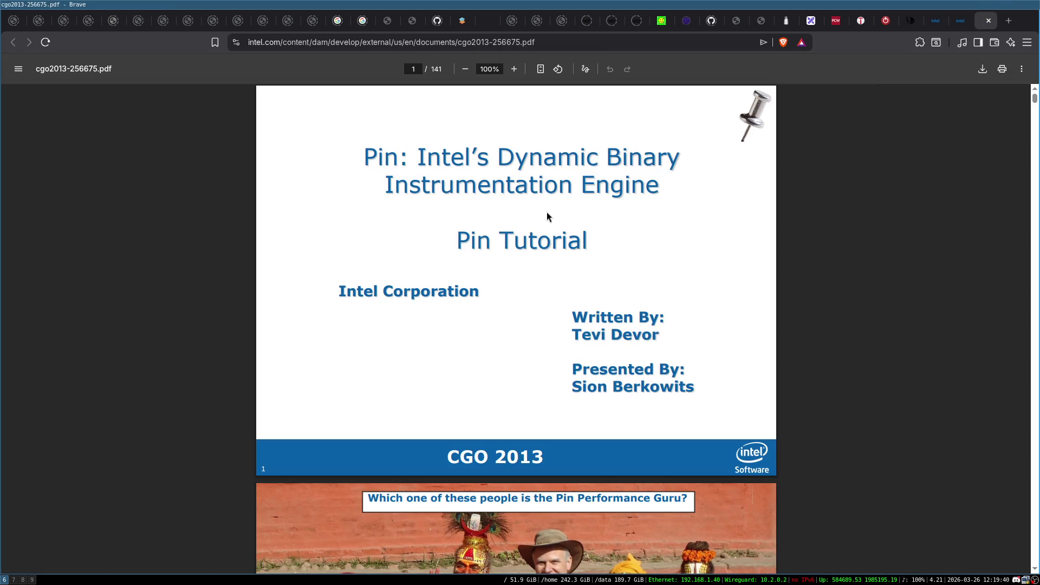
Step: Read the CGO 2013 Pin tutorial PDF through slide 9, 'Dynamic binary instrumentation', then close it
scroll(674, 173, down, 7)
scroll(676, 174, down, 20)
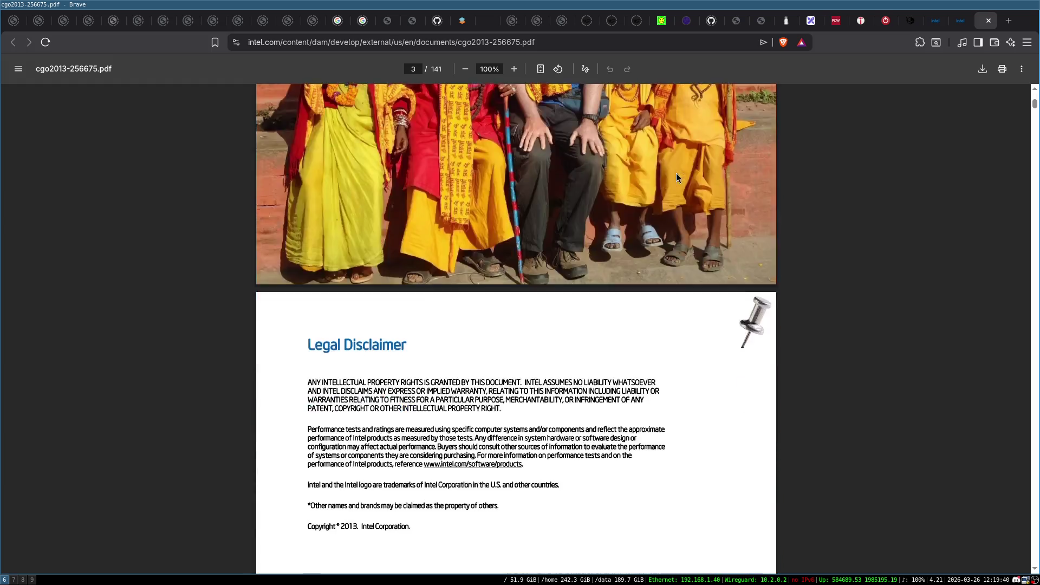
scroll(676, 173, down, 10)
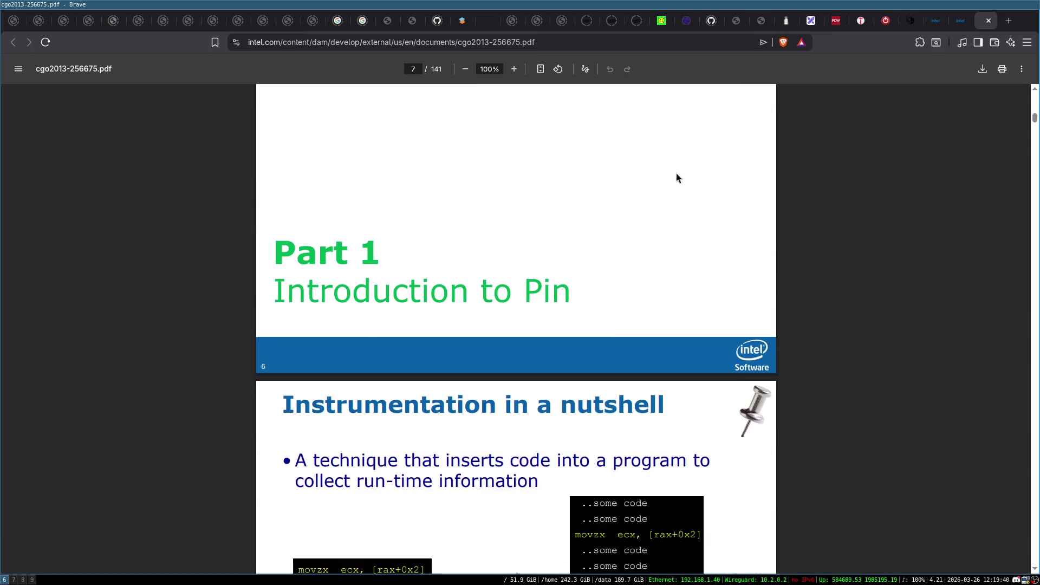
scroll(481, 204, up, 1)
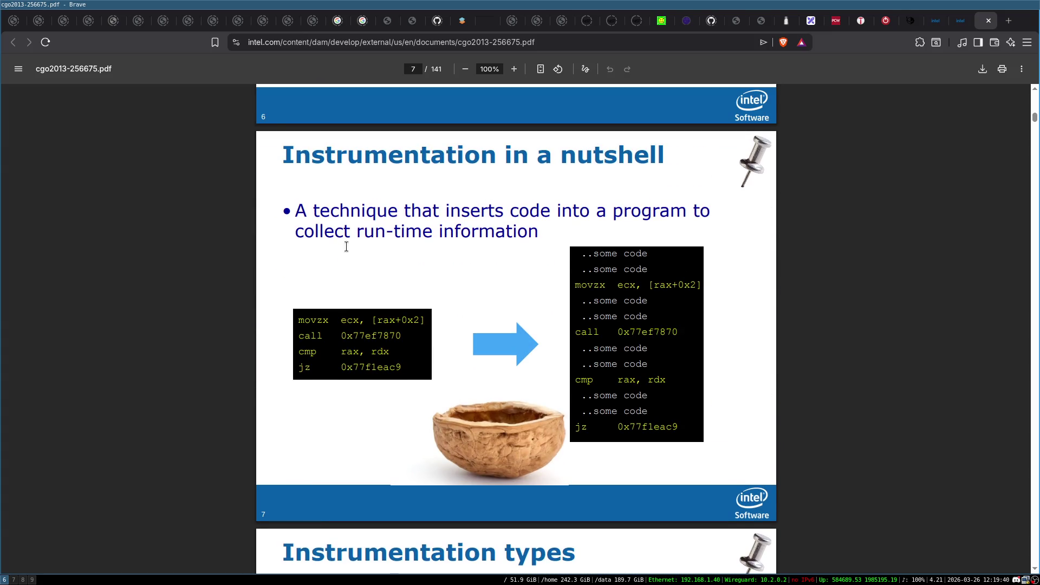
scroll(476, 217, down, 7)
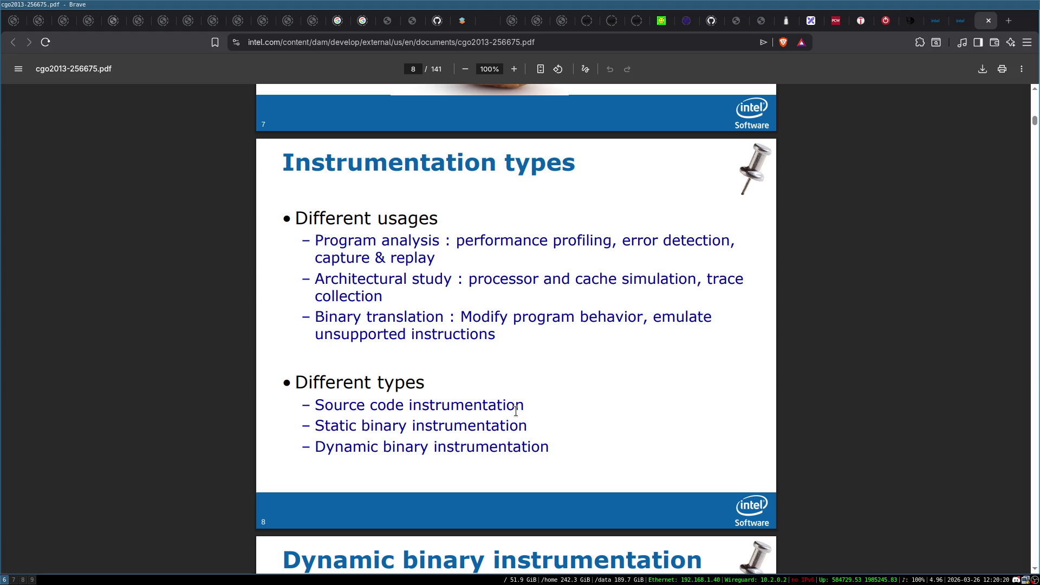
scroll(533, 371, down, 6)
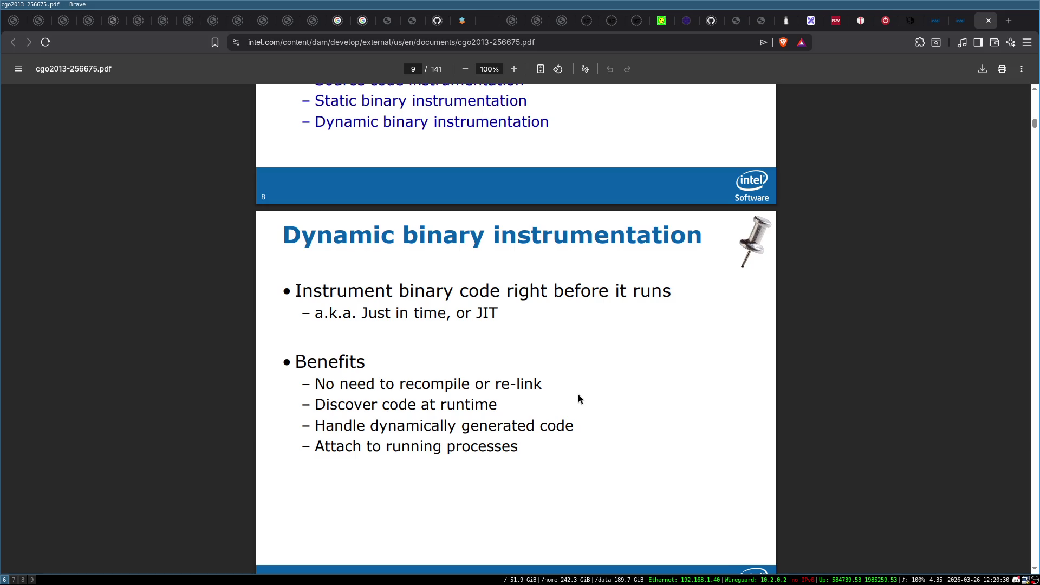
click(991, 21)
Step: Finish skimming the Intel Pin page and switch to workspace 7 showing yorgan_sessions.c in Emacs
scroll(648, 264, up, 5)
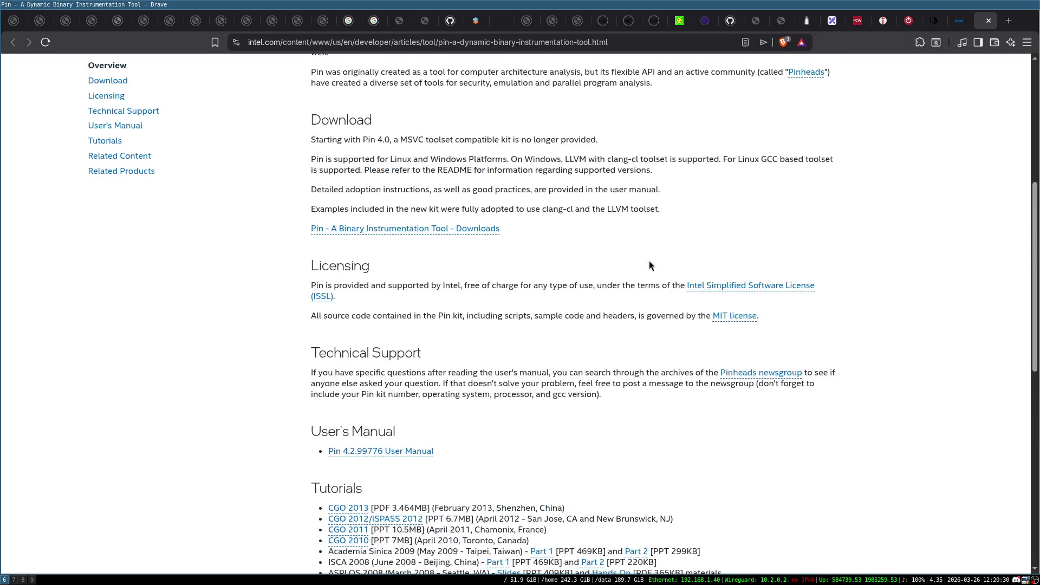
scroll(597, 303, up, 4)
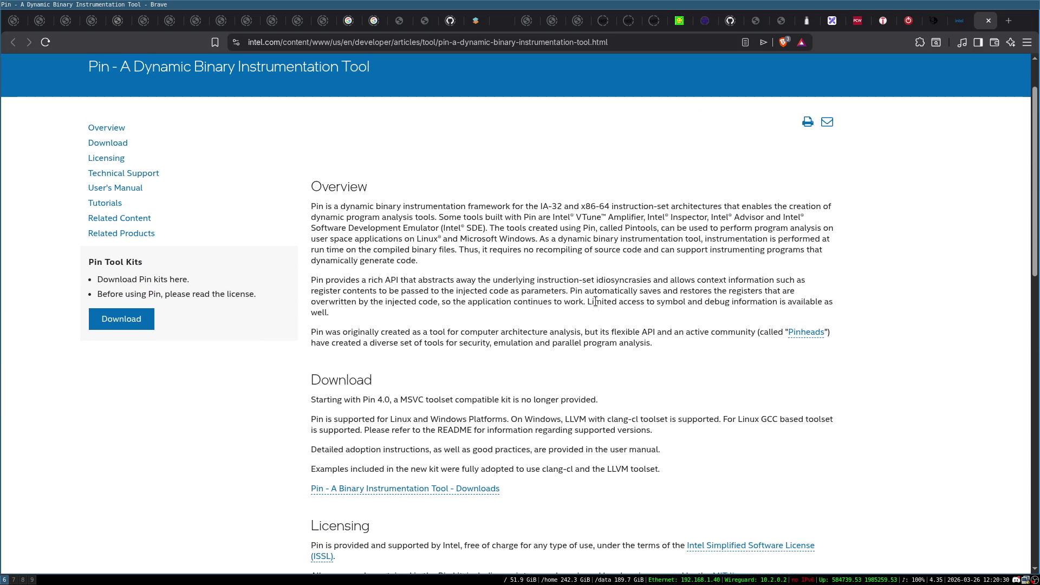
scroll(596, 334, down, 4)
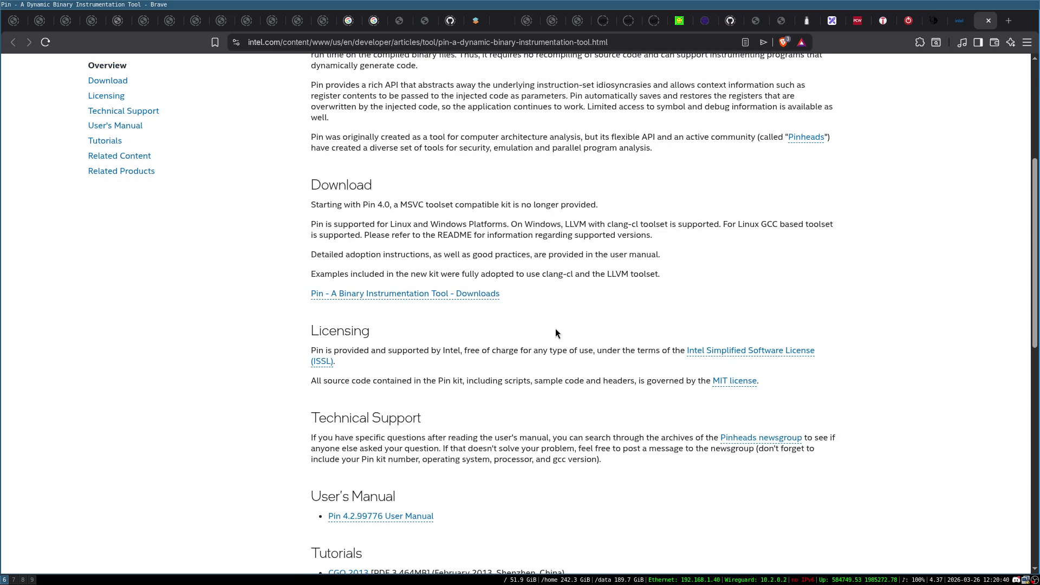
scroll(557, 333, down, 10)
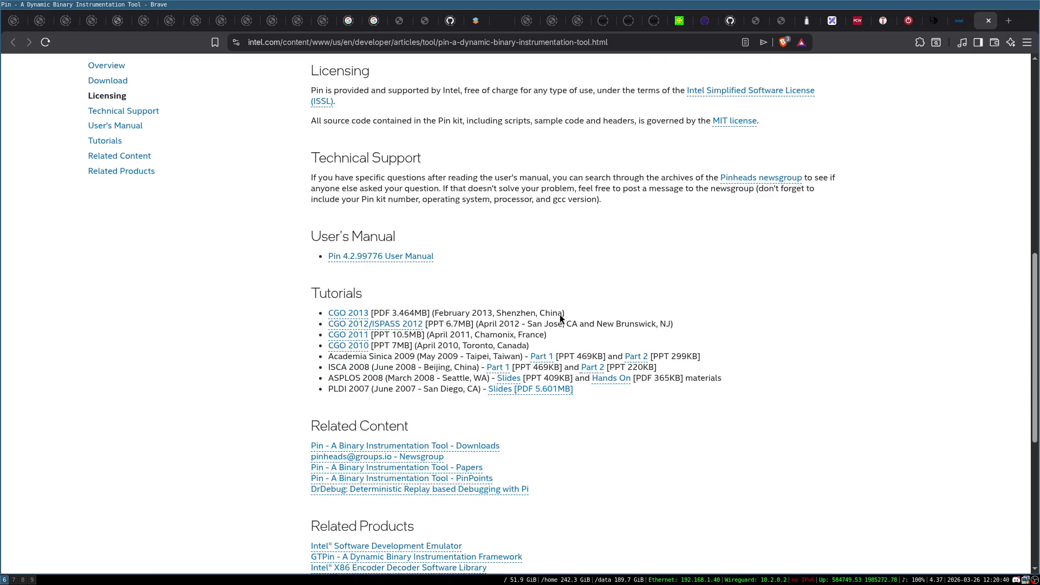
scroll(287, 287, up, 2)
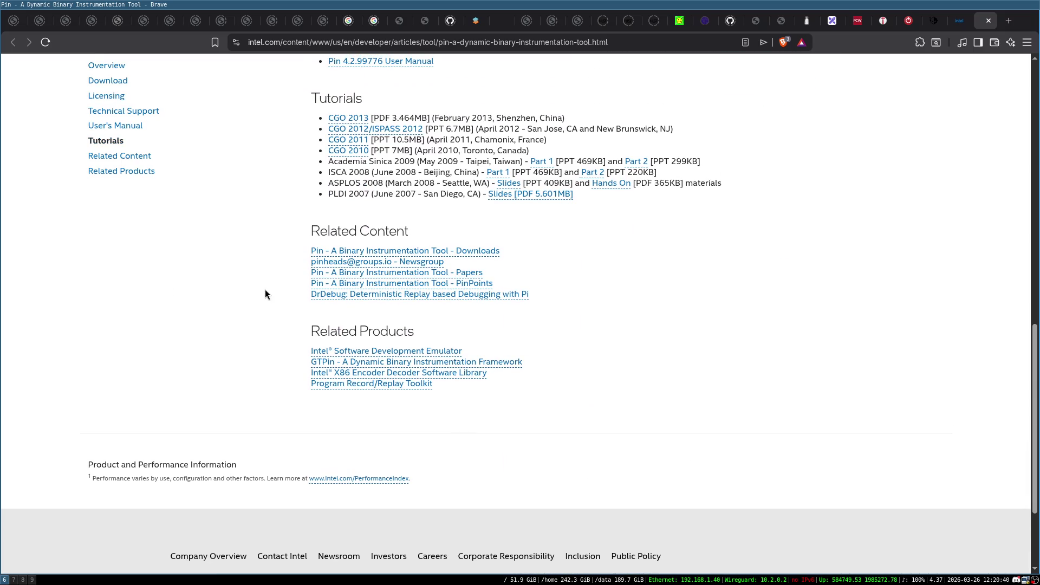
scroll(265, 289, up, 2)
scroll(748, 334, up, 5)
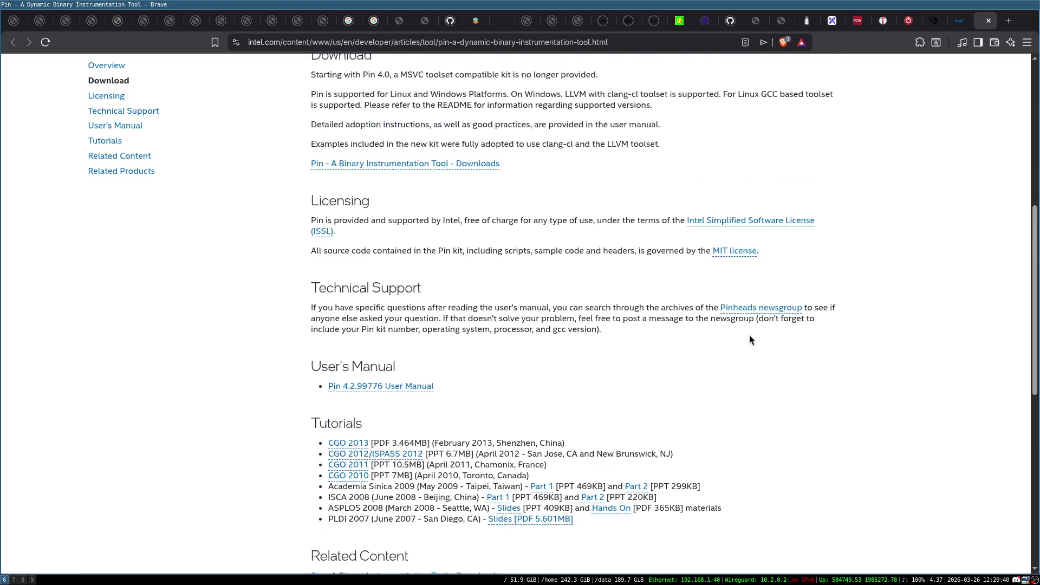
scroll(493, 317, up, 3)
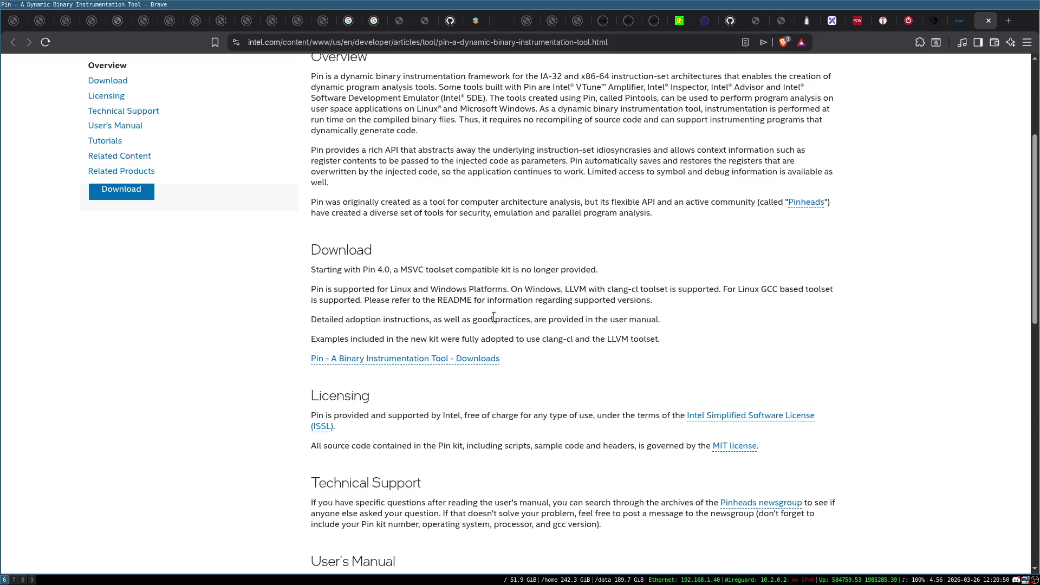
key(super+7)
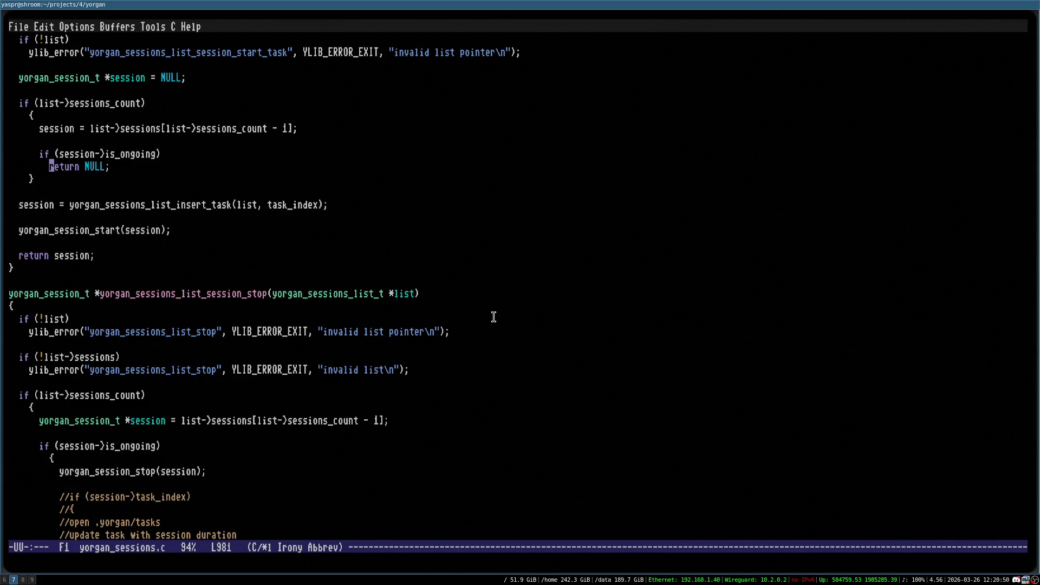
Step: Open a terminal on workspace 8 and change into the project's stream1/lockpicker/src folder
key(super+8)
key(super+9)
key(super+8)
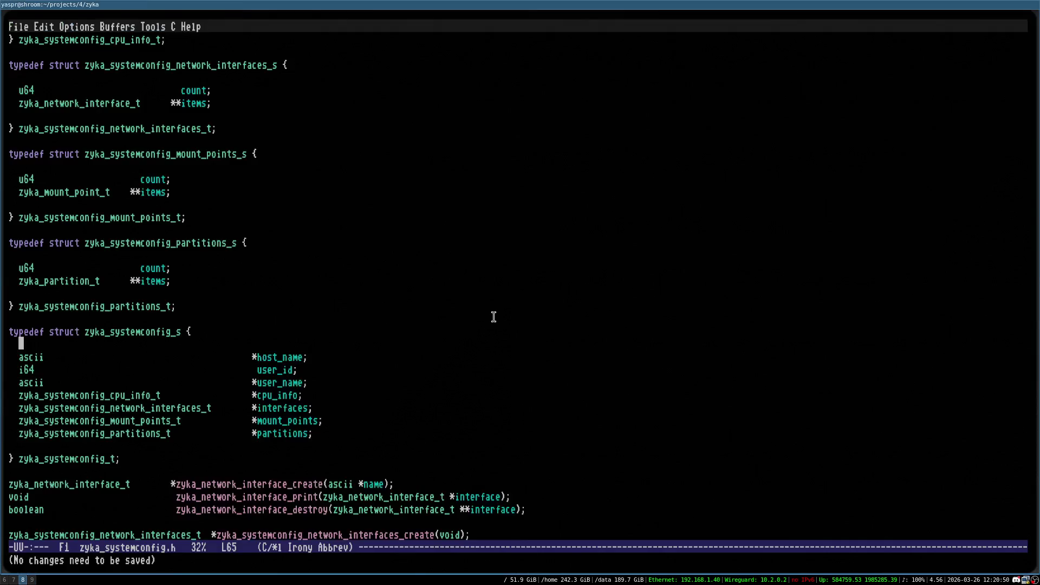
key(super+Return)
text(cd )
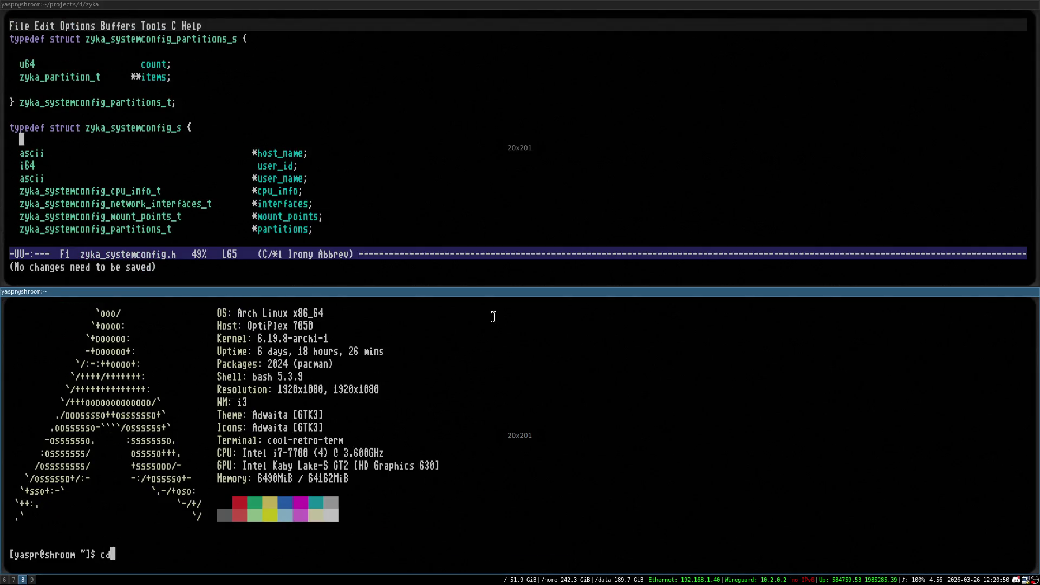
text(remote/sh)
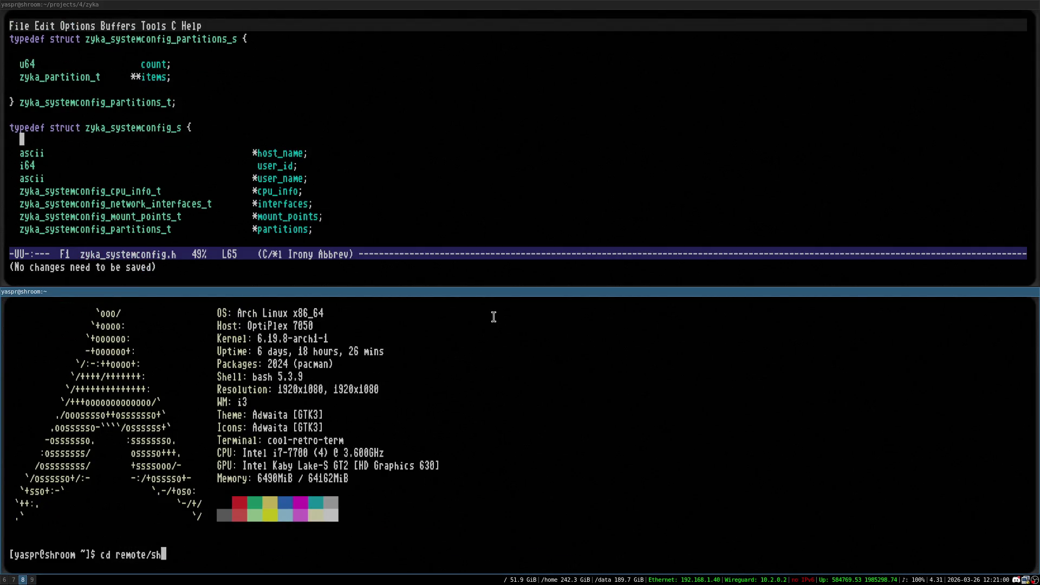
text(iva/pro)
key(Tab)
text(pro)
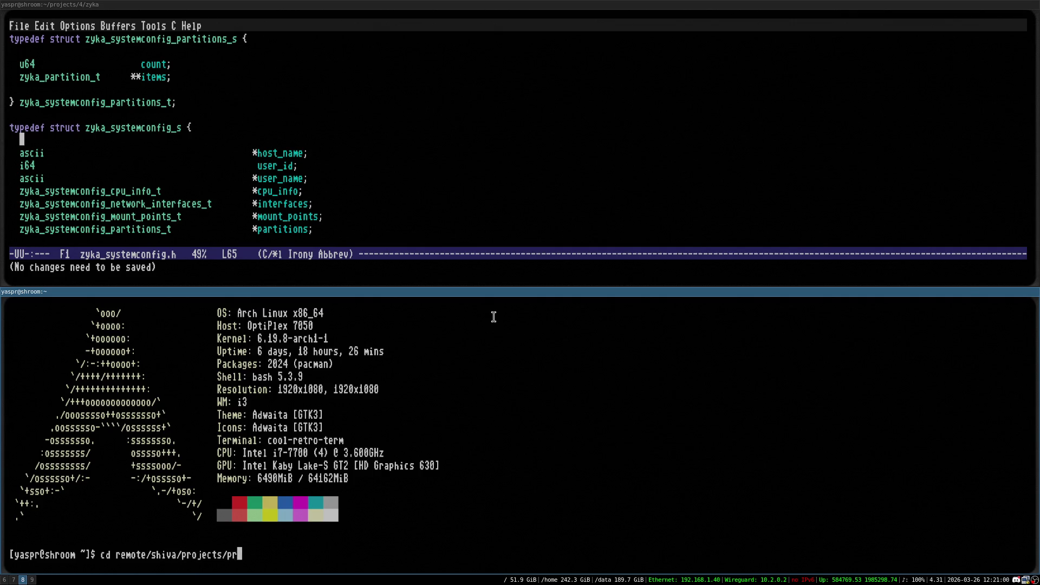
key(Tab)
text(st)
key(Tab)
text(l)
key(Tab)
text(s)
key(Tab)
key(Return)
Step: List the src files and open lp_main.c in Emacs
key(ctrl+l)
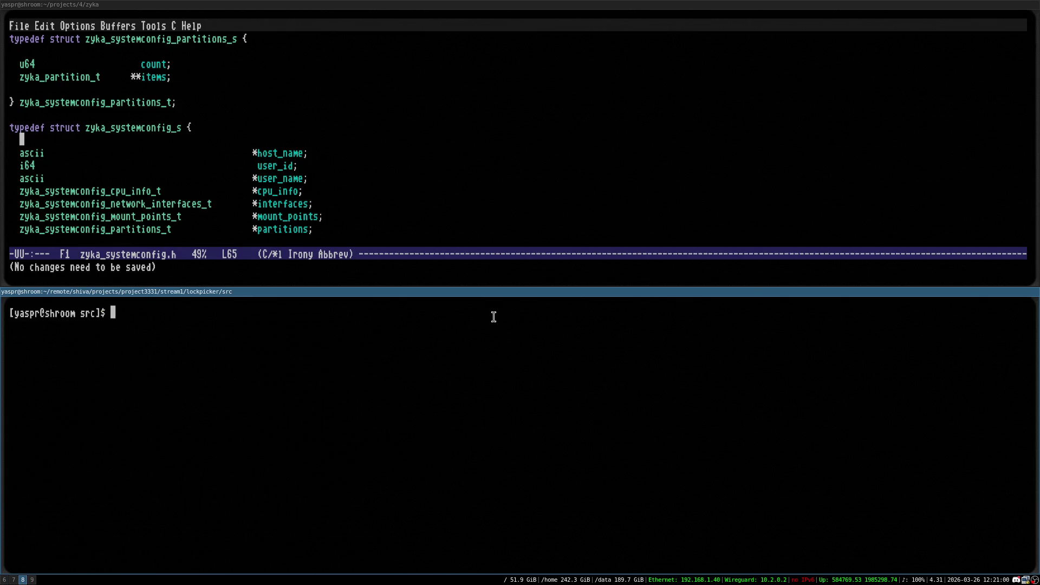
text(ls)
key(Return)
text(emacs lo)
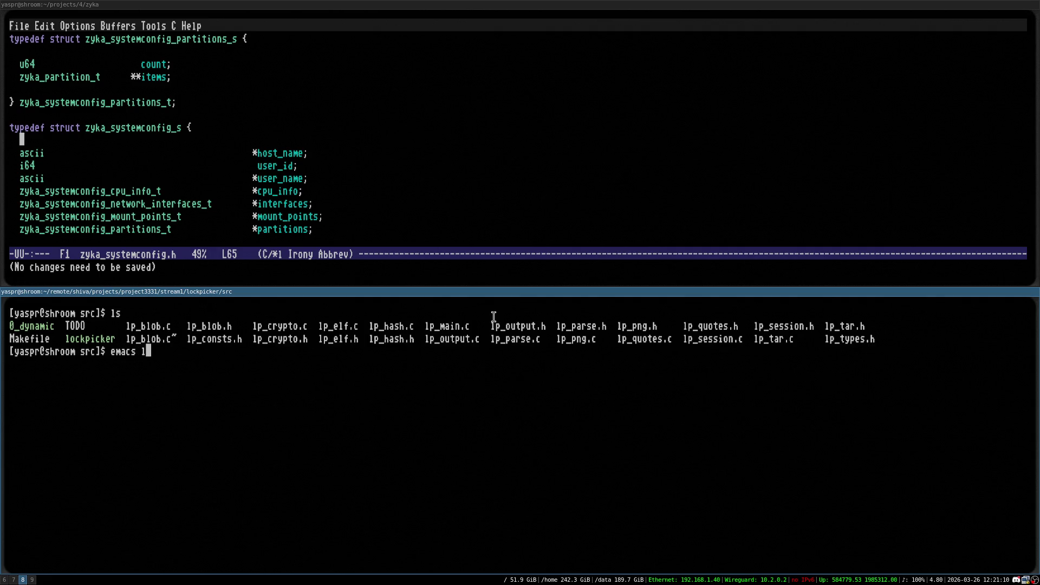
key(Tab)
key(ctrl+c)
text(emacs lp)
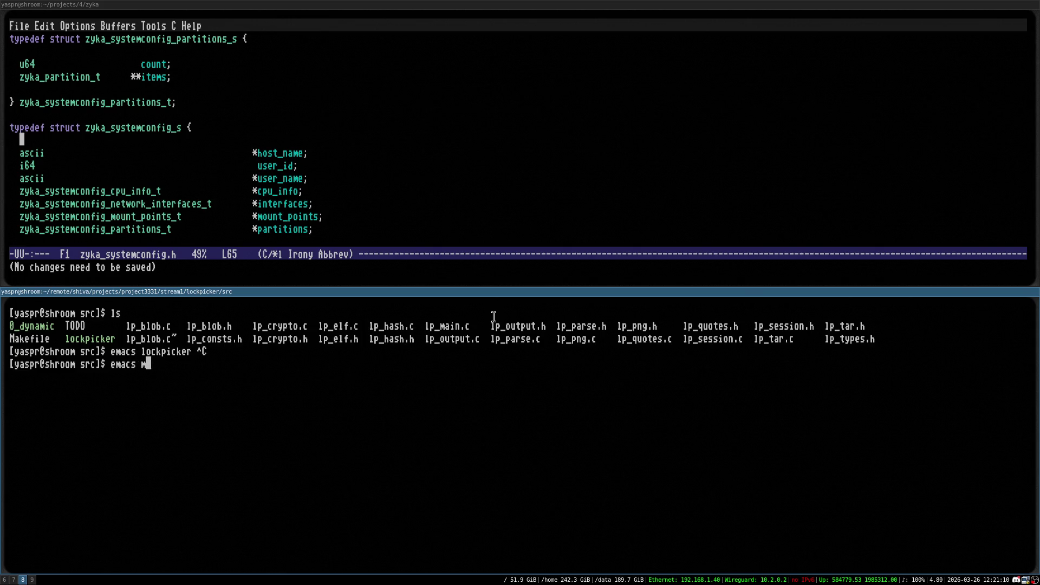
text(_ma)
key(Tab)
key(Return)
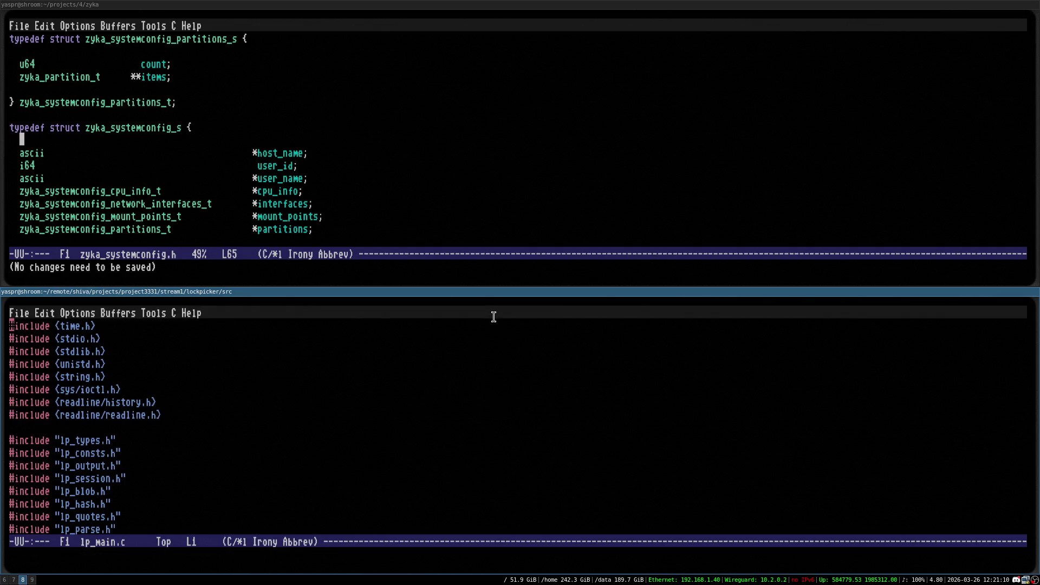
Step: Suspend Emacs to the shell and launch ./lockpicker in a fullscreen terminal
key(Down)
key(Down)
key(ctrl+z)
key(ctrl+l)
text(./lockpicker)
key(Tab)
key(Return)
Step: Run lockpicker's 'help' command and scroll through the full command list
text(help)
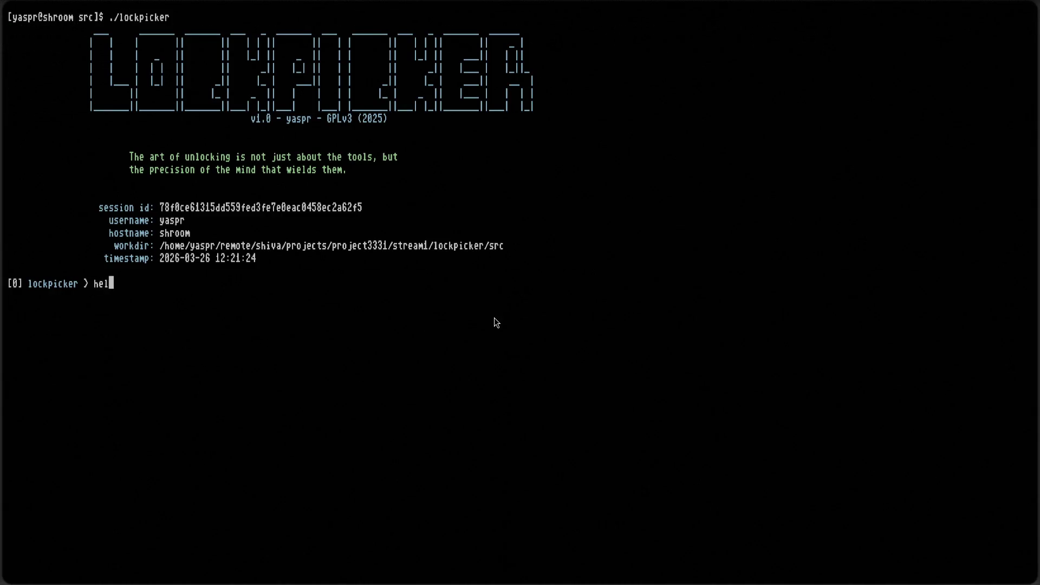
key(Return)
scroll(269, 264, up, 4)
scroll(269, 263, up, 8)
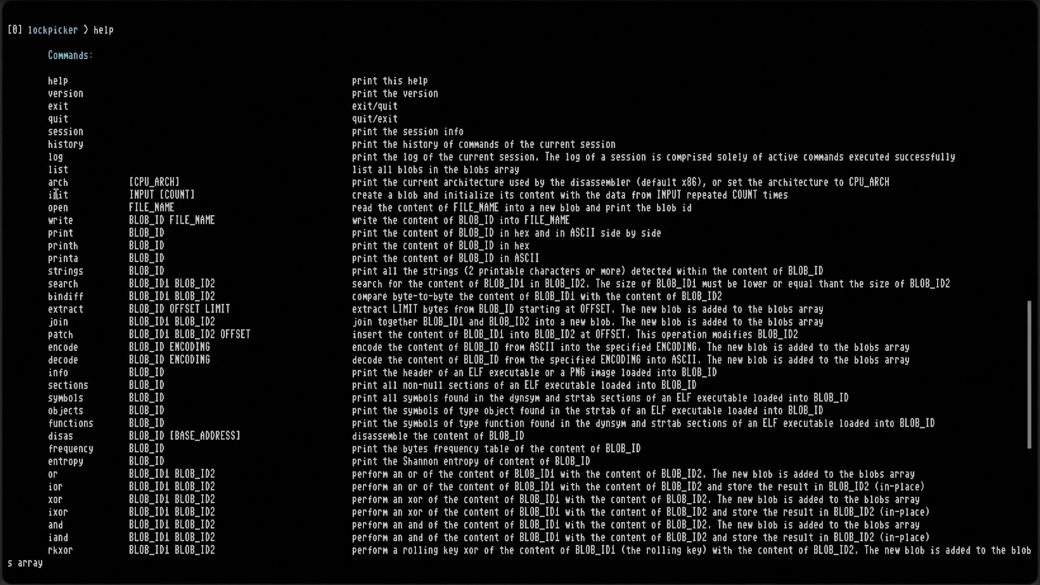
scroll(148, 245, down, 1)
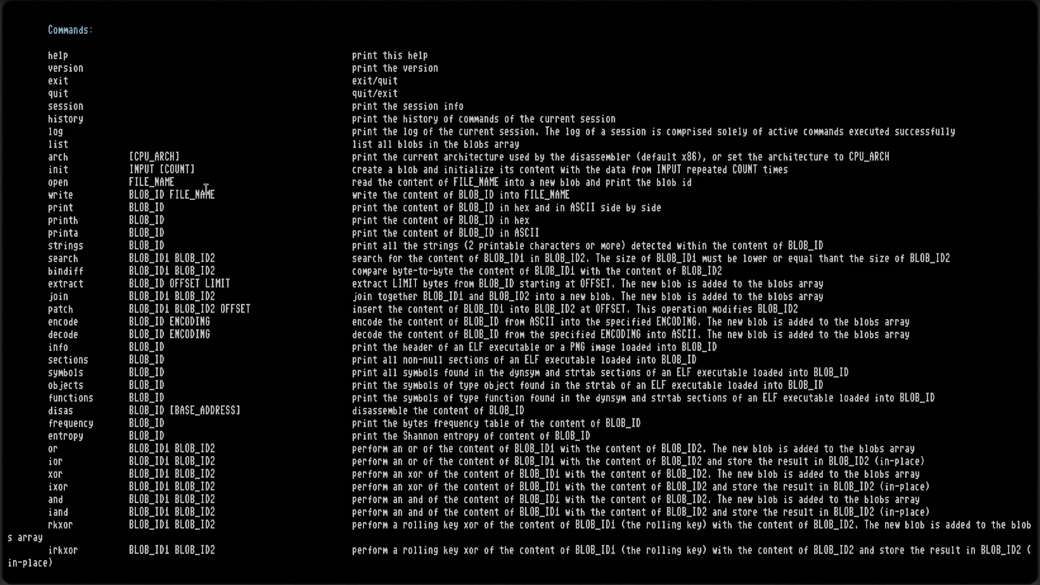
scroll(173, 243, down, 2)
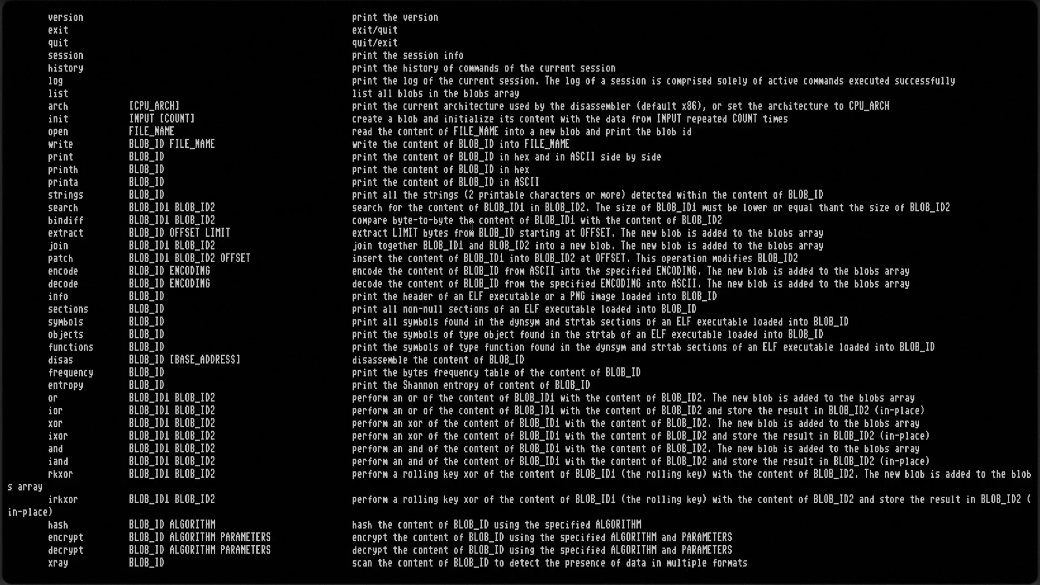
scroll(456, 182, down, 3)
Step: Restore the tiled terminal, exit lockpicker, clear the screen and go to browser workspace 6
key(super+f)
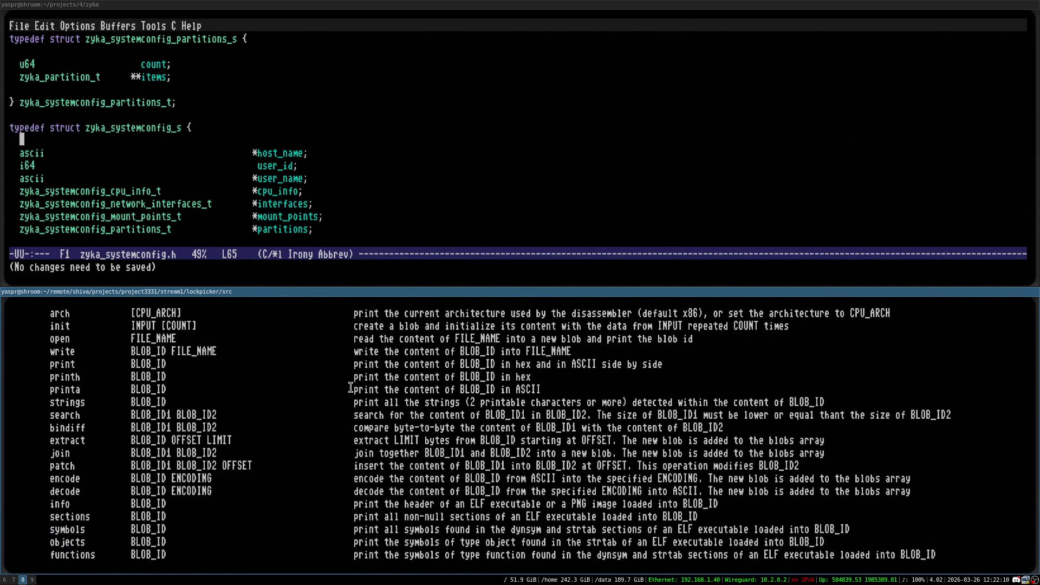
scroll(260, 353, down, 10)
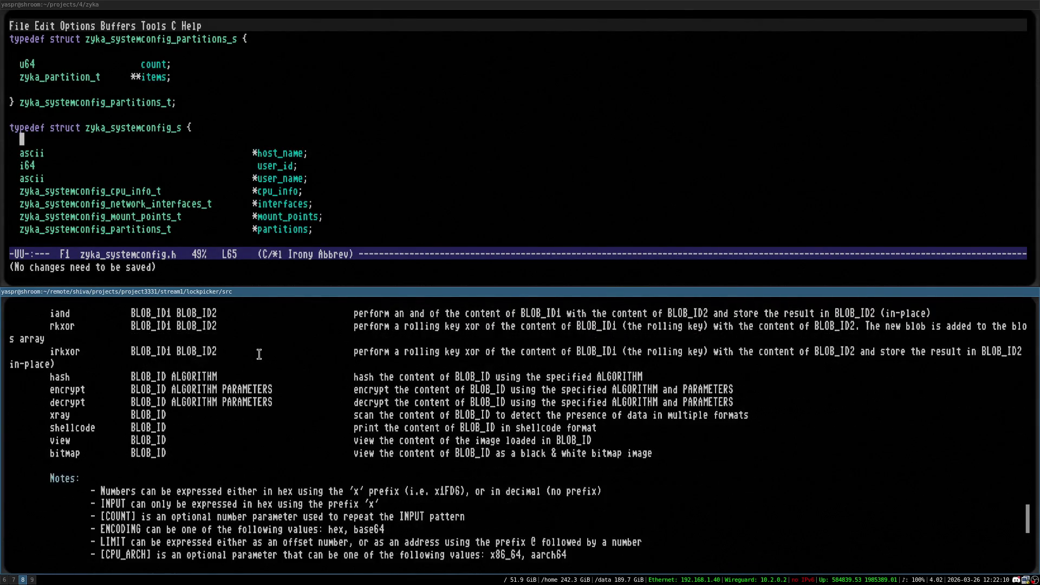
scroll(259, 354, down, 6)
text(exit)
key(Return)
key(ctrl+l)
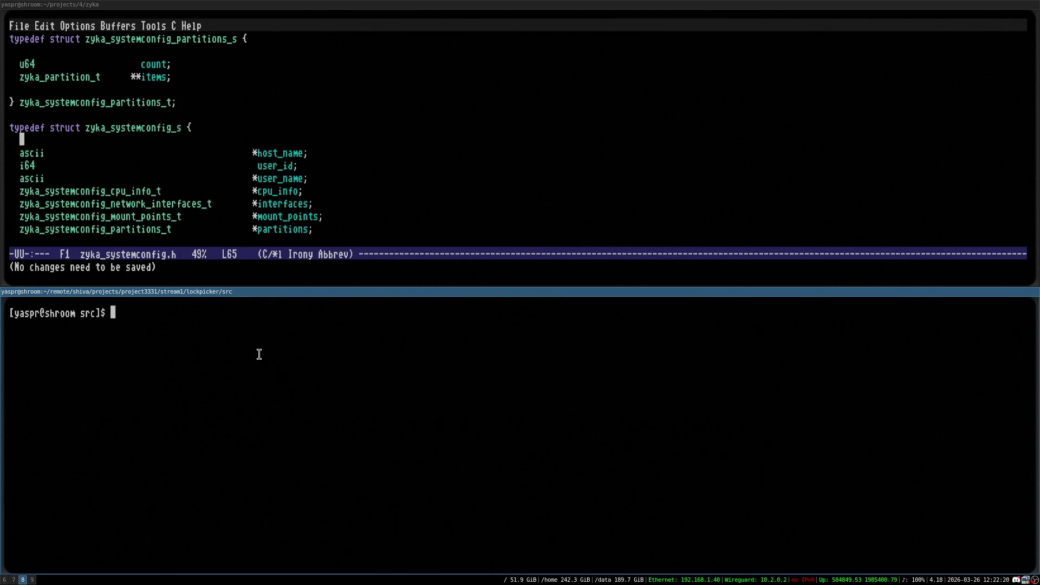
key(super+6)
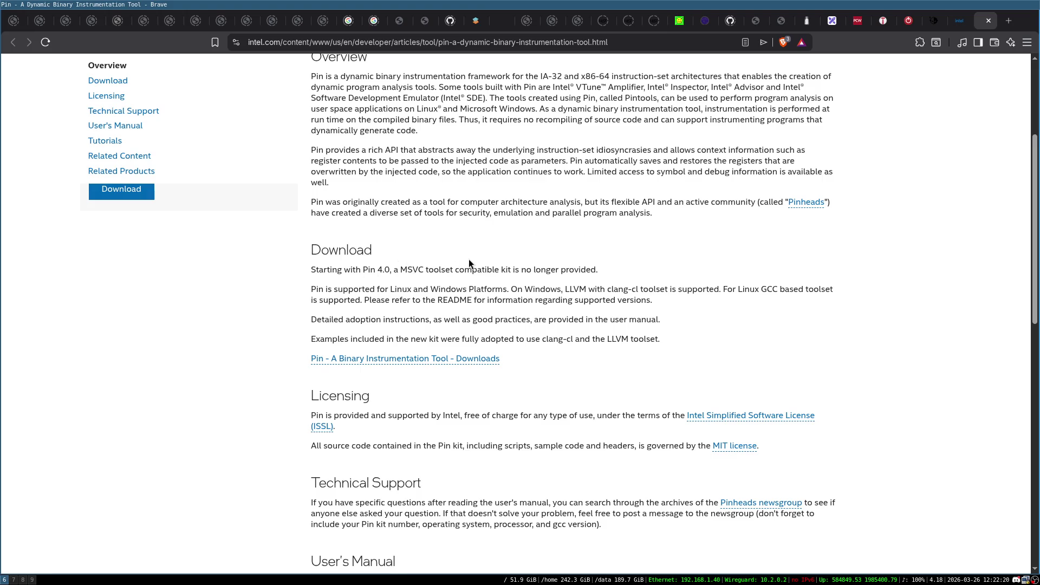
Step: Skim the Intel Pin page and close its tabs
scroll(506, 307, down, 3)
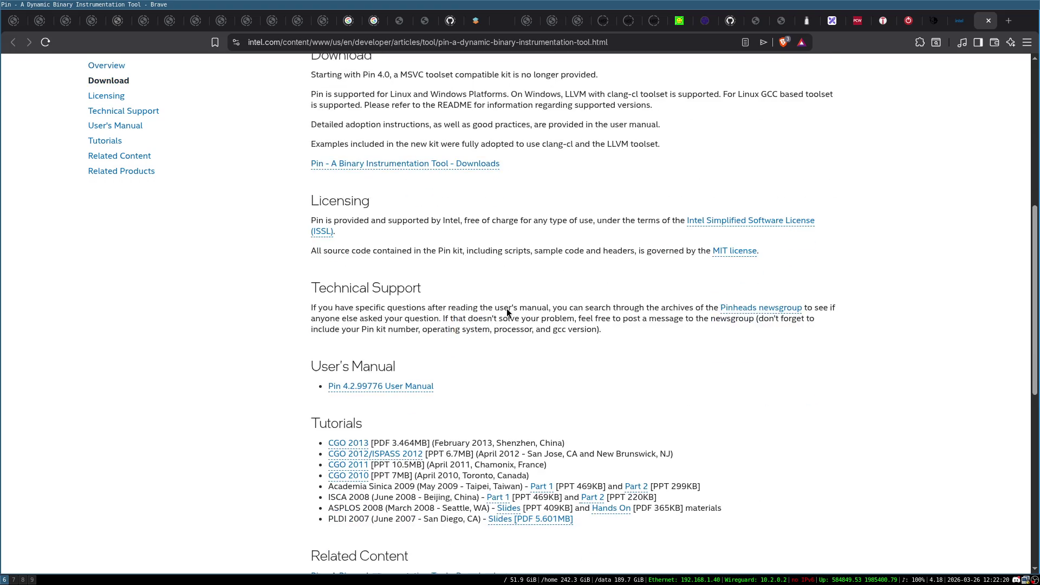
scroll(506, 307, up, 7)
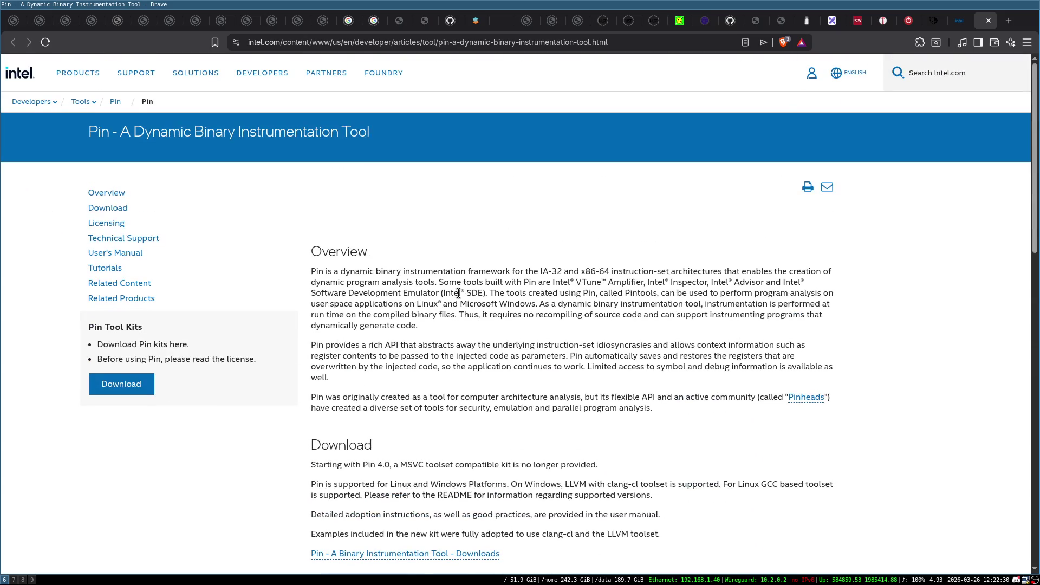
key(ctrl+w)
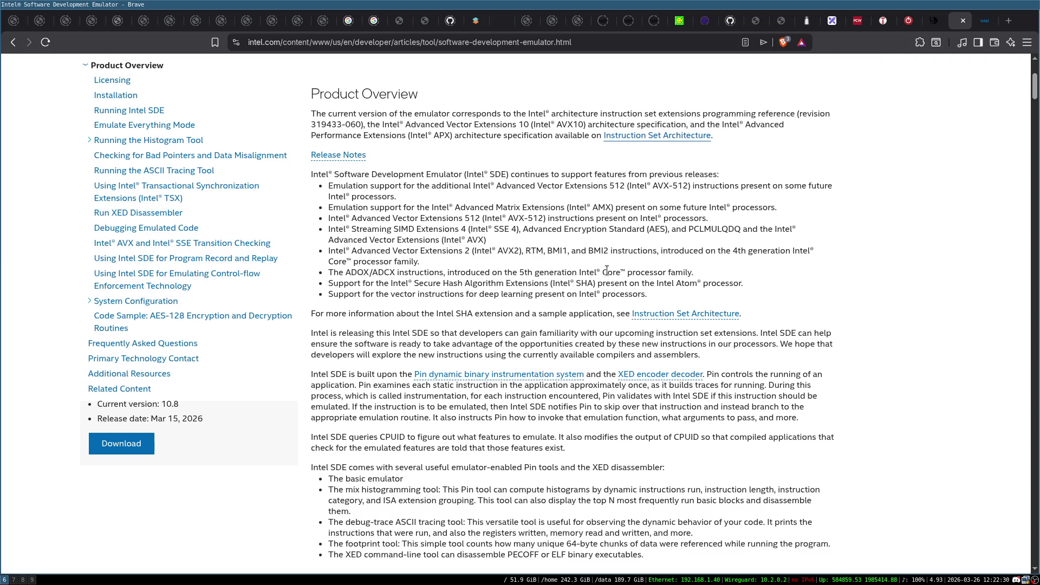
click(985, 21)
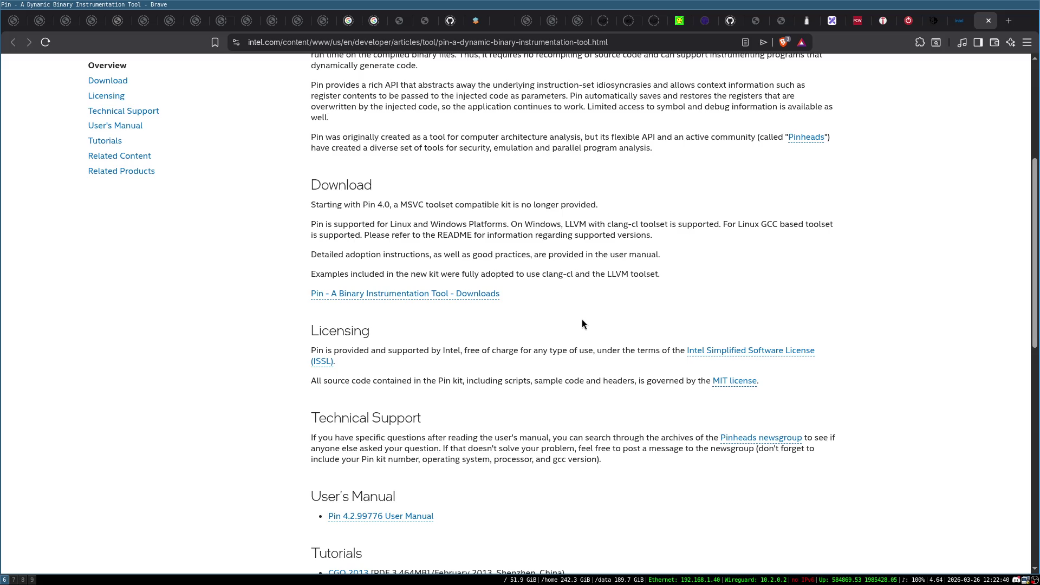
click(988, 21)
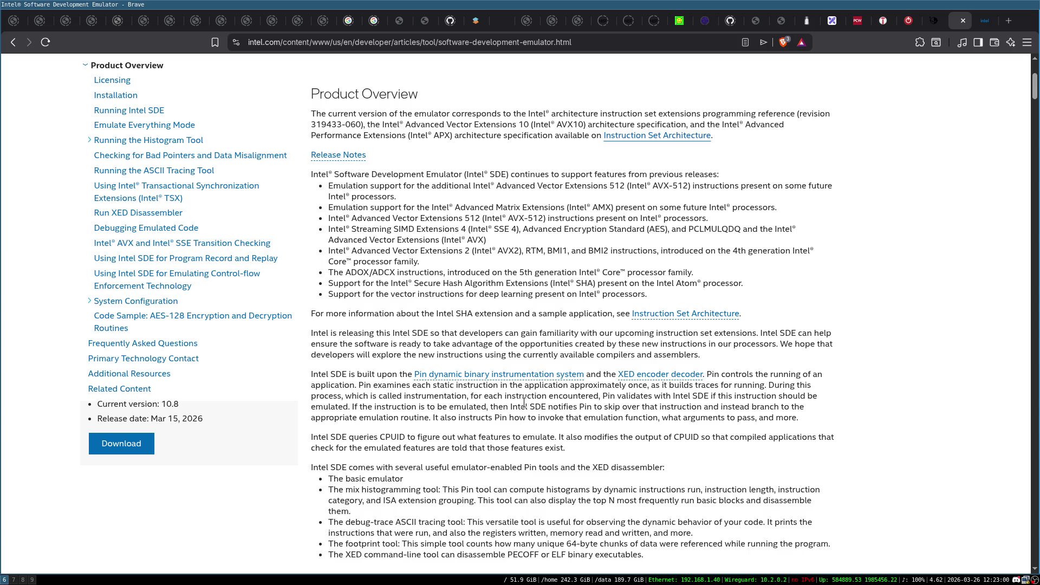
Step: Skim and close the Intel SDE and remaining Pin tabs, returning to the Excalidraw diagram
scroll(530, 255, down, 20)
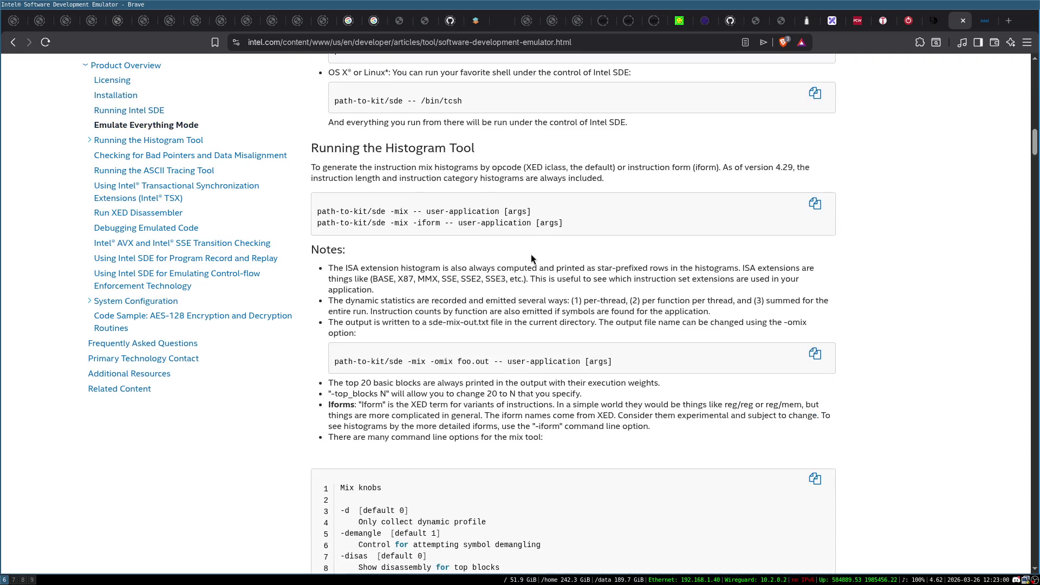
scroll(526, 137, down, 20)
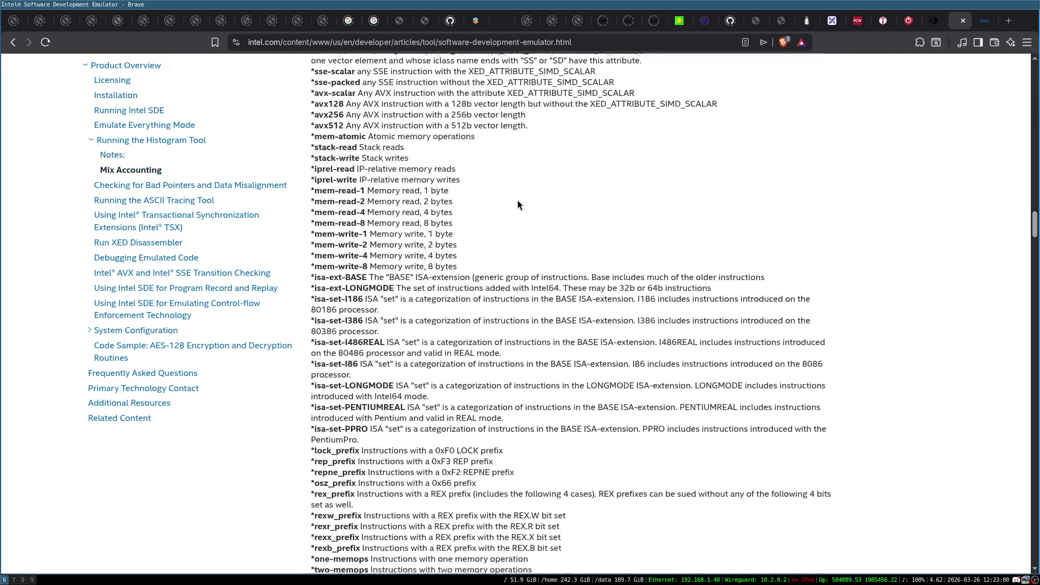
scroll(518, 204, down, 5)
key(ctrl+w)
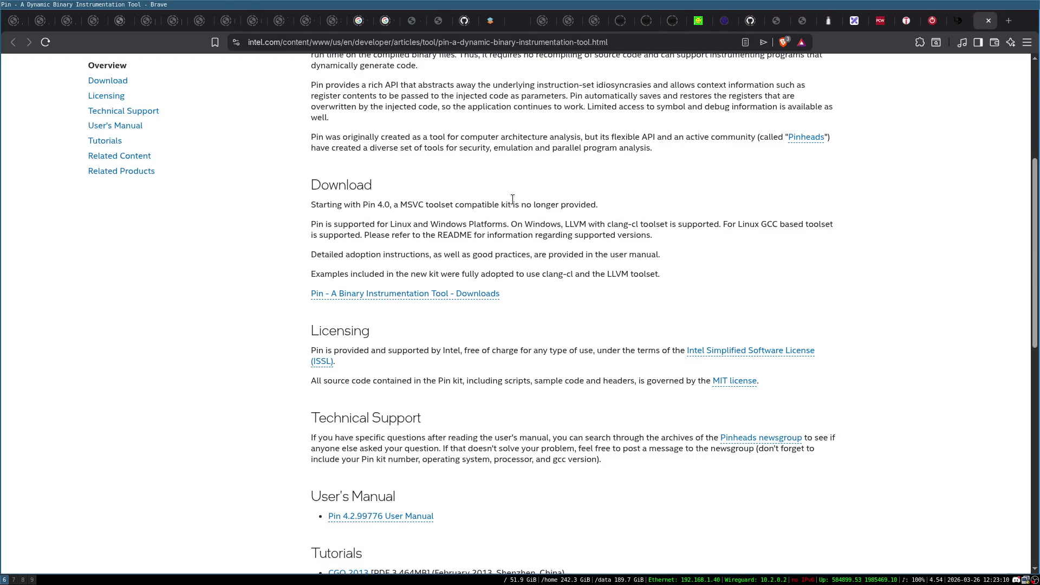
key(ctrl+w)
click(878, 21)
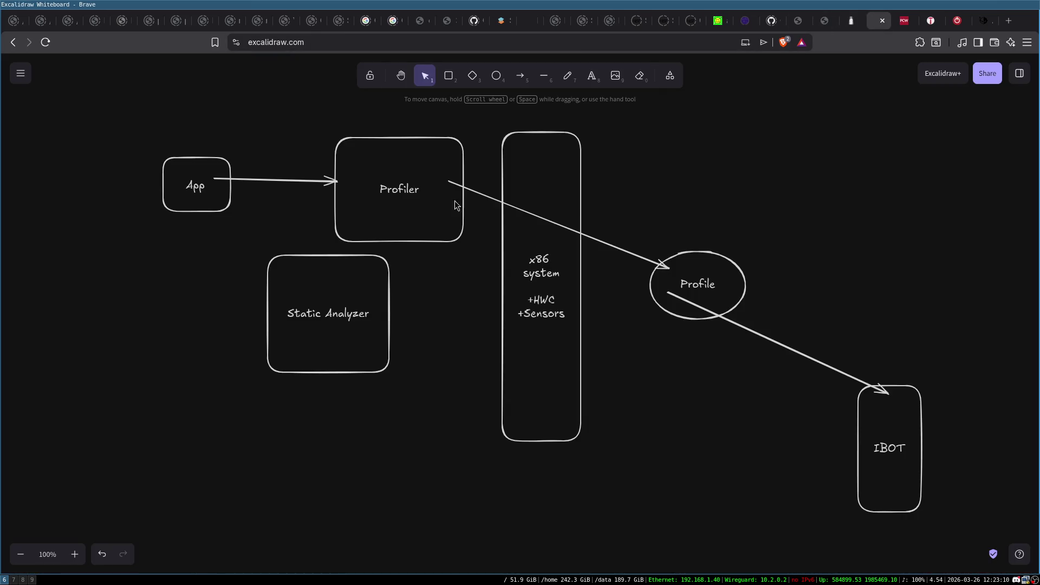
Step: Move Static Analyzer lower-left and draw arrows App→Static Analyzer→Profiler
click(535, 242)
drag(311, 325, 266, 349)
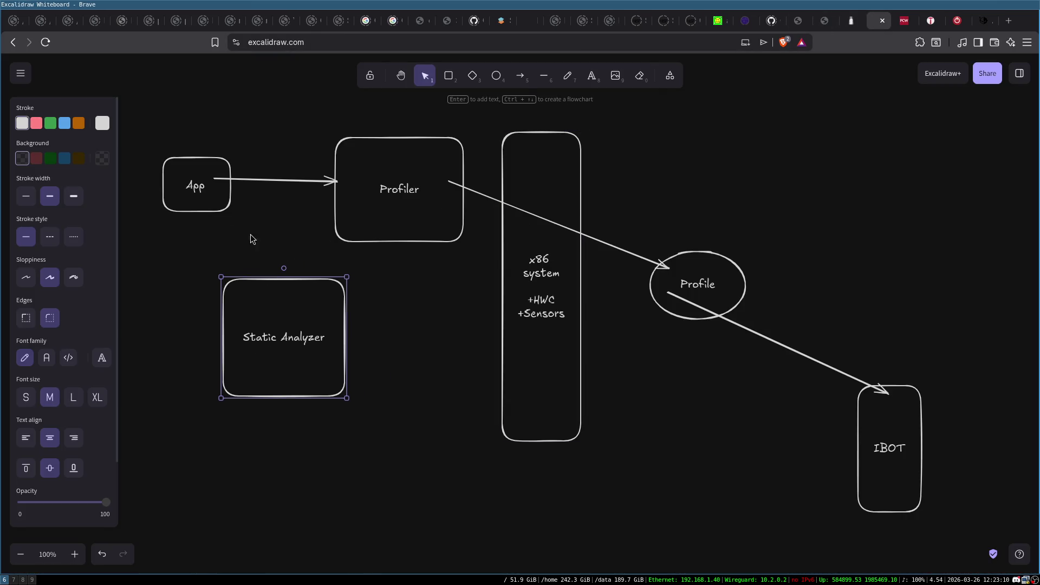
click(520, 76)
drag(210, 205, 253, 284)
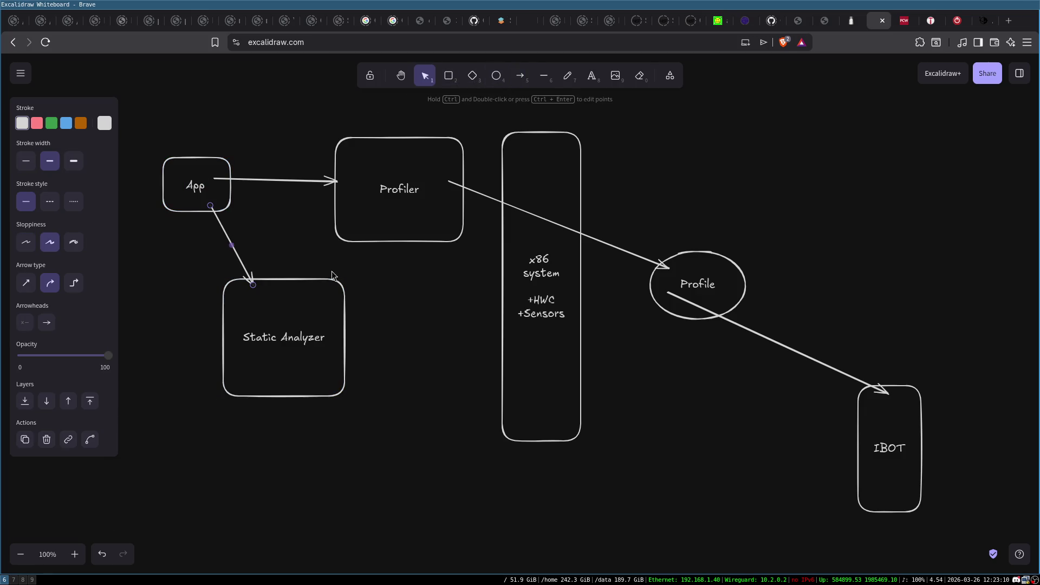
click(520, 75)
drag(289, 320, 367, 236)
Step: Bend the Profiler-to-Profile arrow's midpoint up so it arcs over the x86 system box
click(421, 187)
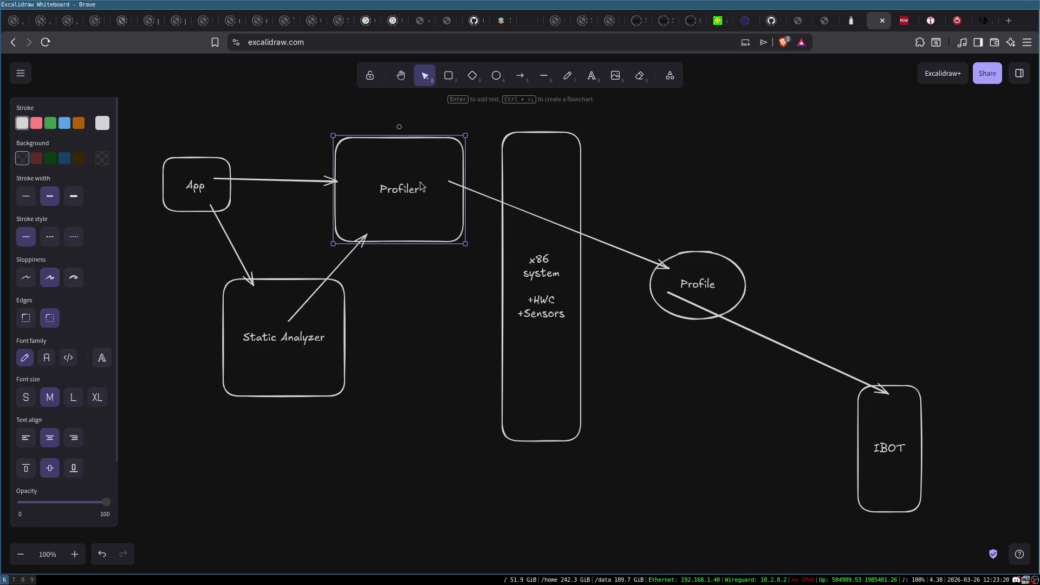
click(185, 177)
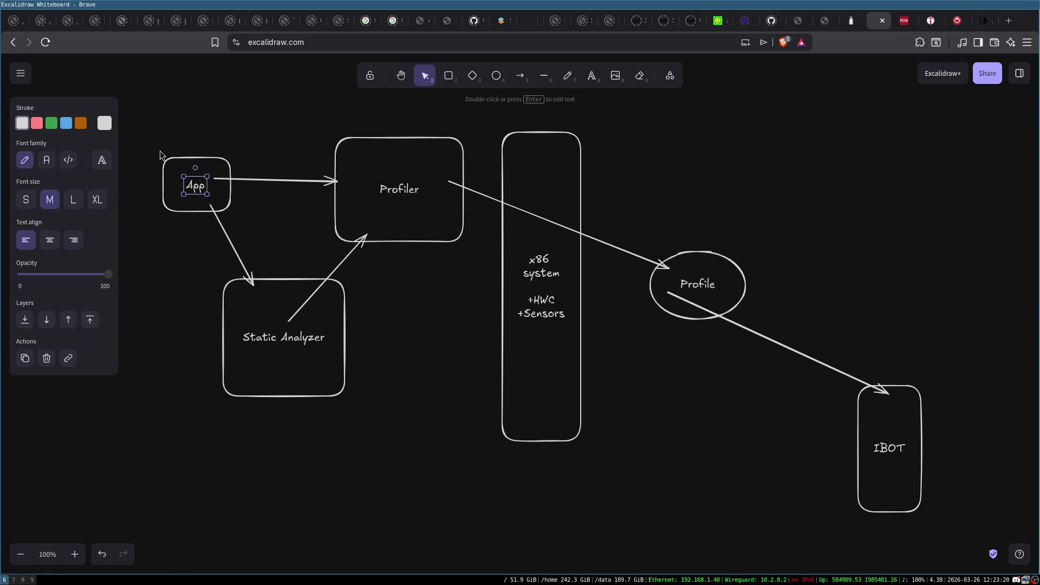
click(398, 165)
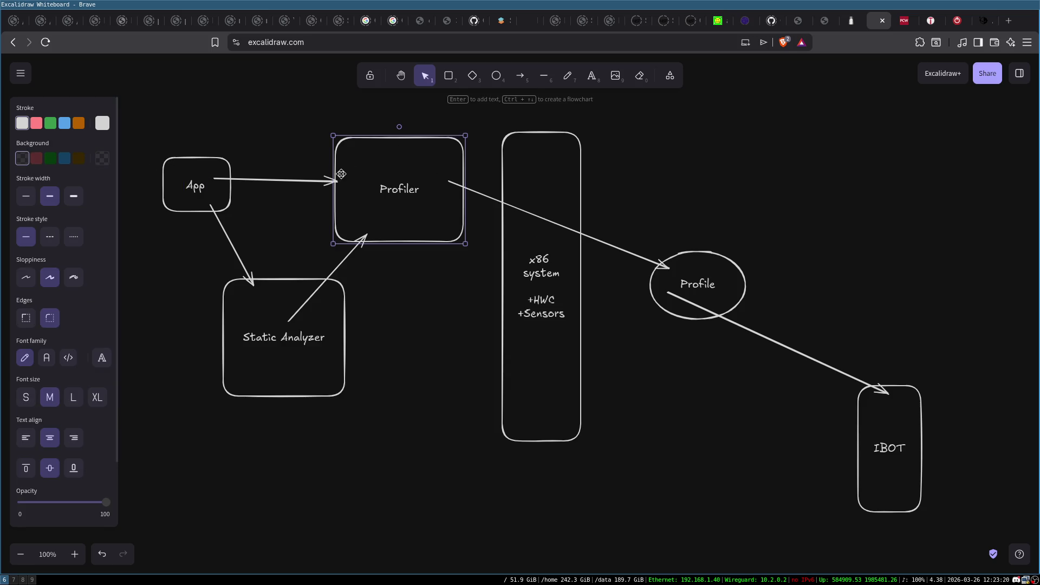
mouse_move(154, 142)
mouse_down()
mouse_move(277, 216)
mouse_move(266, 223)
mouse_up()
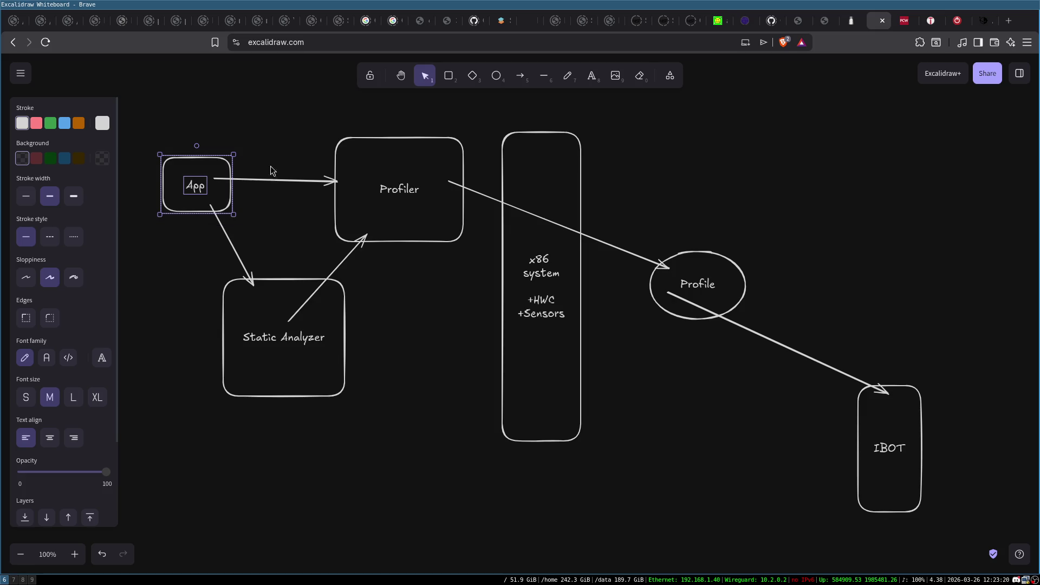
click(252, 142)
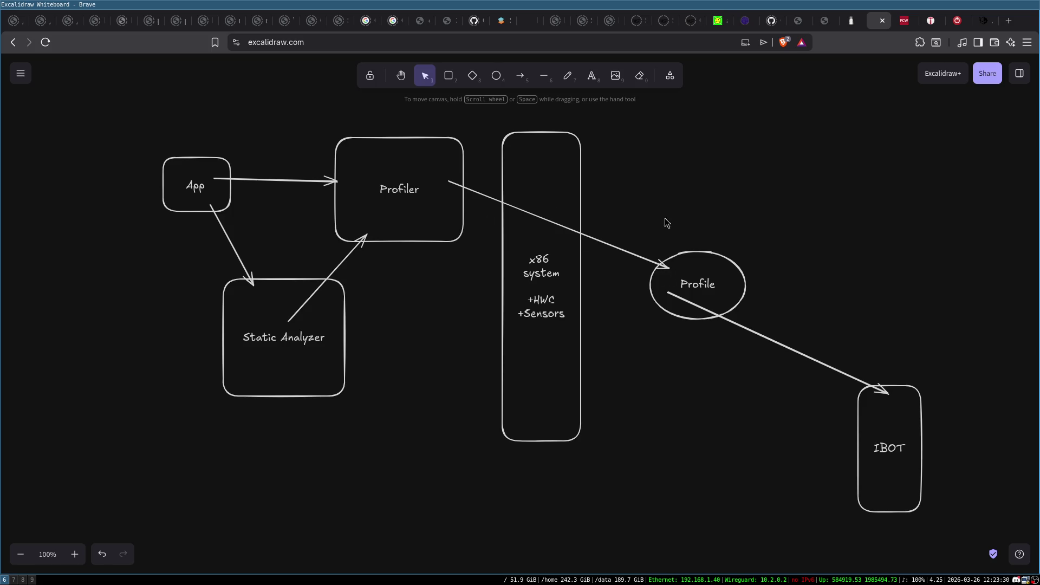
click(549, 231)
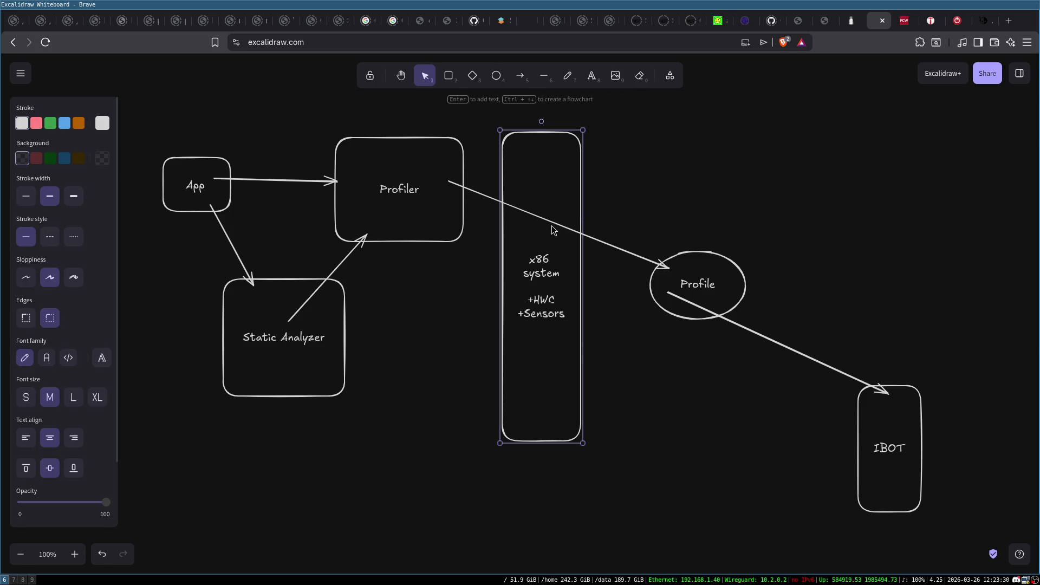
click(598, 243)
mouse_move(560, 227)
mouse_down()
mouse_move(569, 108)
mouse_move(535, 110)
mouse_move(550, 104)
mouse_up()
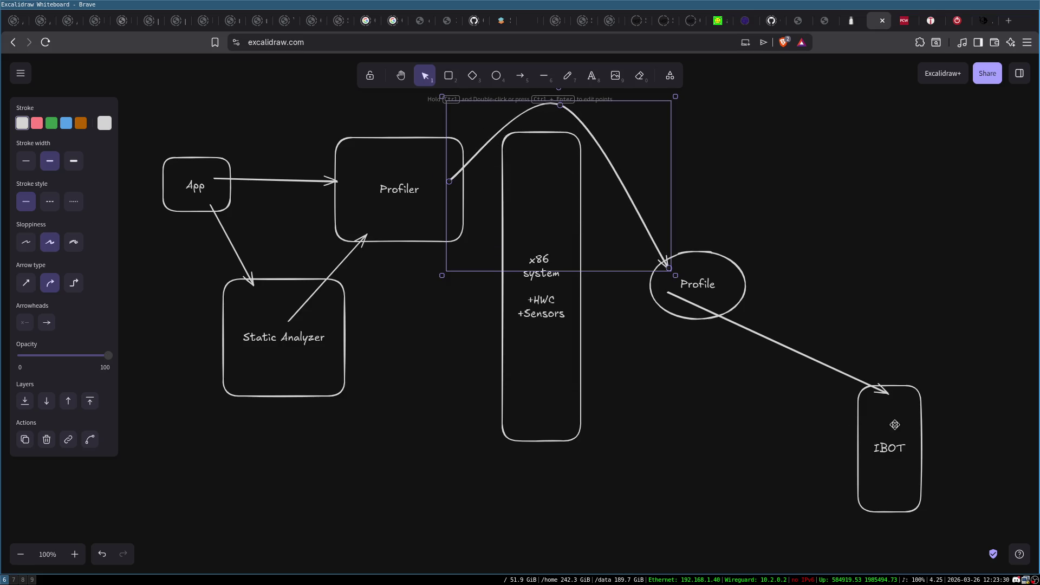
Step: Add '(JIT)' on a new line under the IBOT label
click(891, 448)
double_click(891, 450)
key(End)
key(Return)
text(JI)
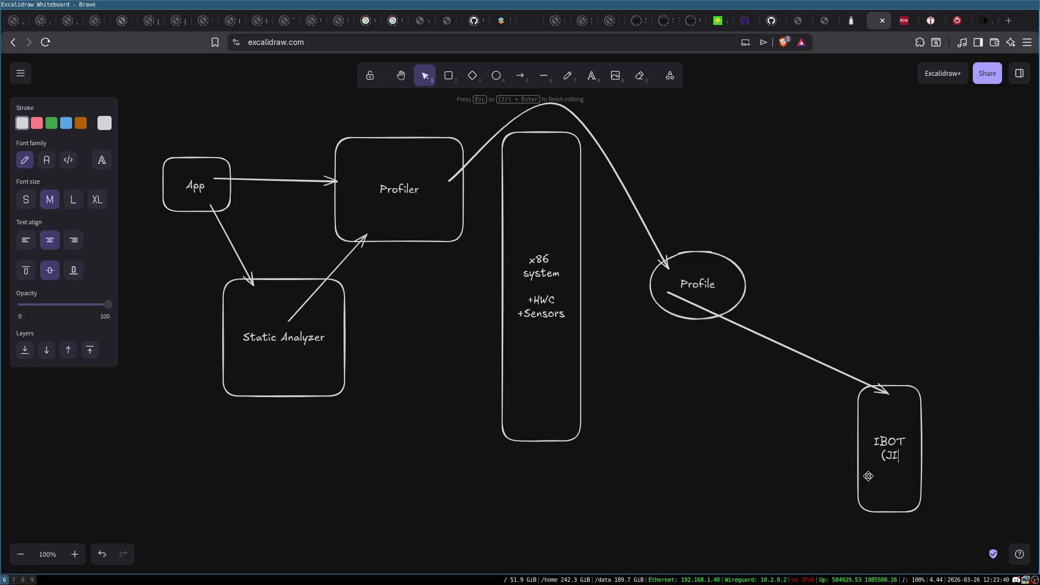
text(T+Emu))
key(BackSpace)
key(BackSpace)
key(BackSpace)
Step: Move the IBOT (JIT) box about 100 px up and nudge the Profile ellipse left
click(875, 300)
mouse_move(926, 373)
mouse_down()
mouse_move(934, 285)
mouse_move(934, 296)
mouse_up()
click(679, 303)
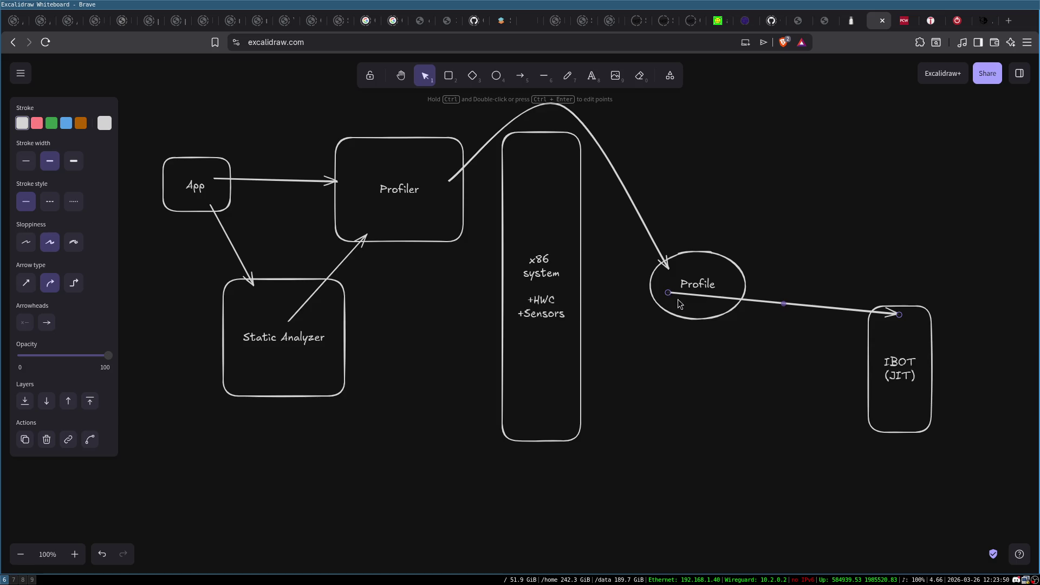
mouse_move(672, 297)
mouse_down()
mouse_move(717, 301)
mouse_move(655, 301)
mouse_move(718, 300)
mouse_up()
Step: Reattach the Profile-to-IBOT arrow's start to the Profile ellipse's edge
click(662, 365)
click(652, 298)
click(799, 385)
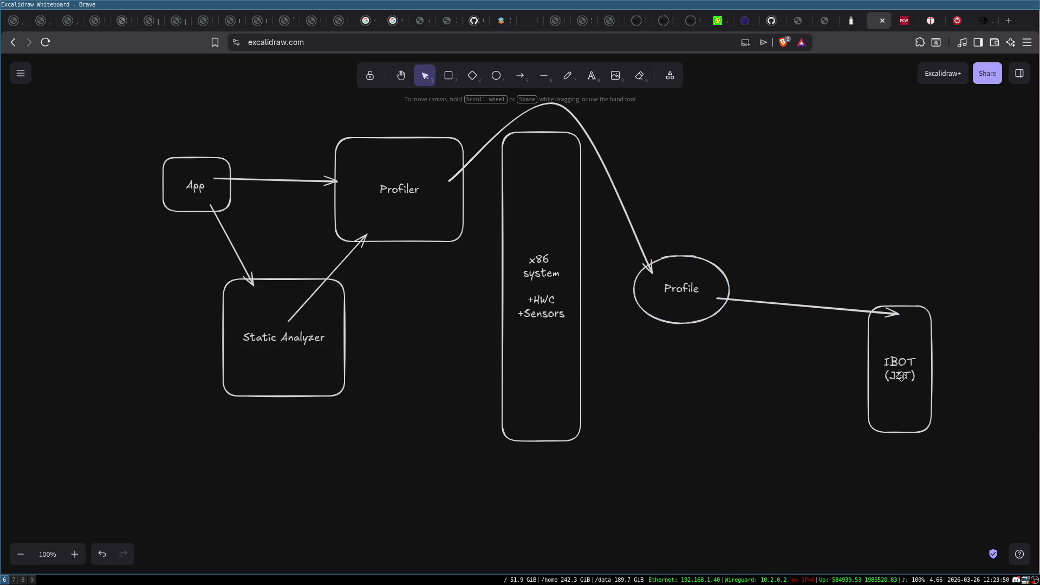
click(900, 376)
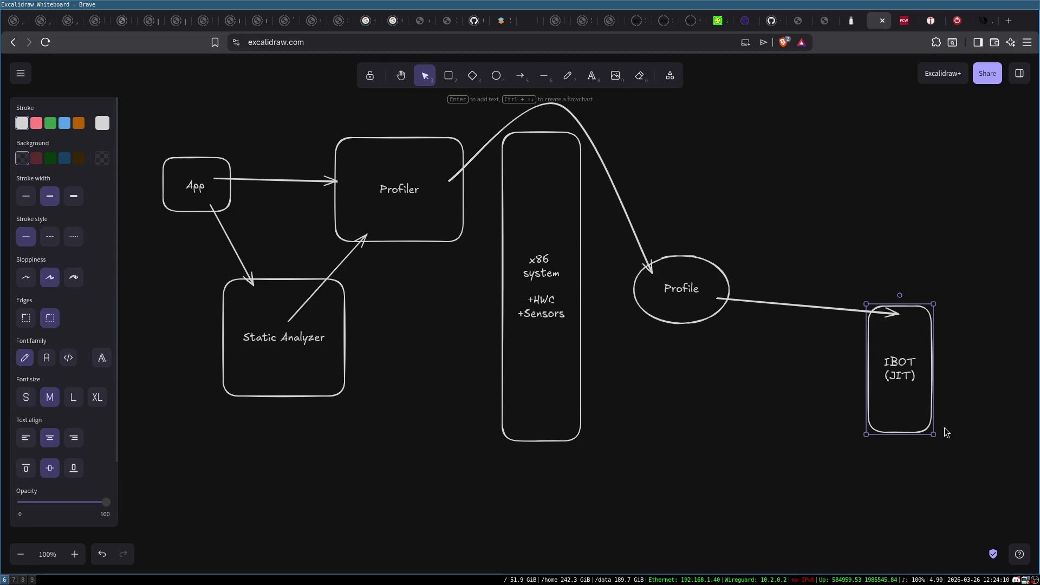
Step: Duplicate the App box to a spot below Profile, next to IBOT, and label it 'App'
click(821, 196)
click(710, 282)
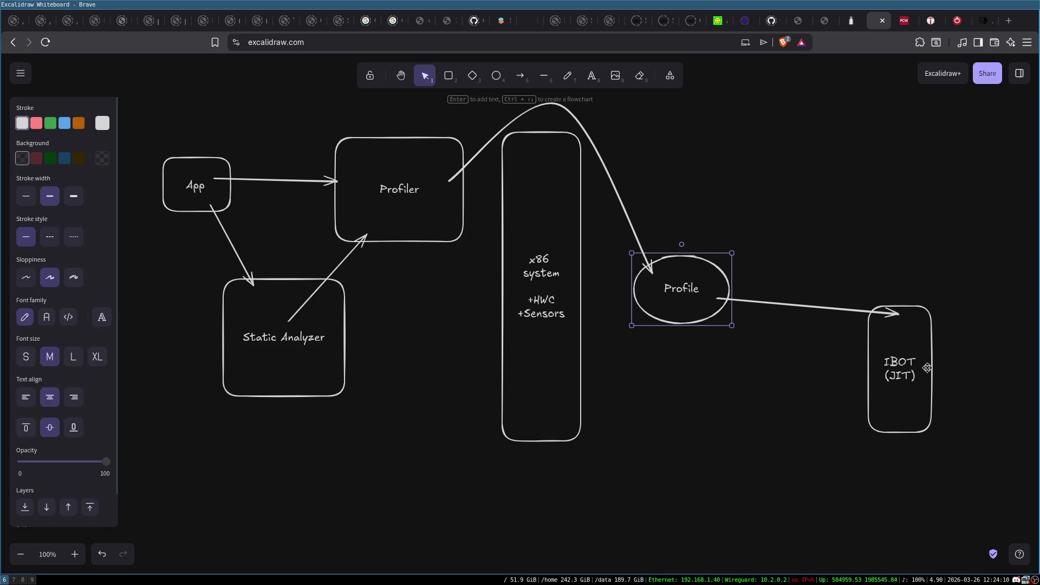
click(161, 179)
mouse_move(161, 179)
mouse_down()
mouse_move(506, 457)
mouse_move(746, 401)
mouse_up()
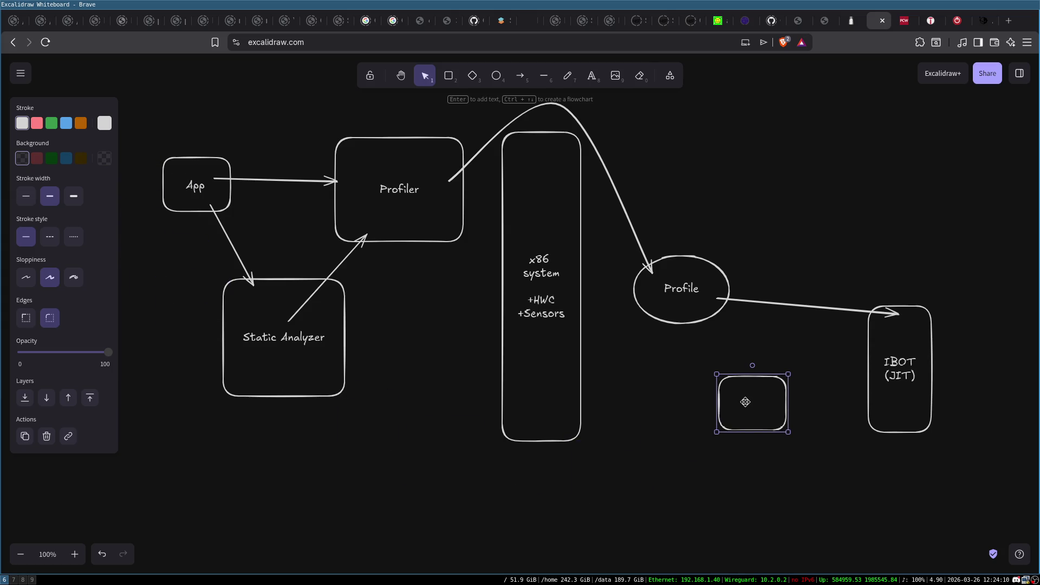
double_click(745, 402)
text(App)
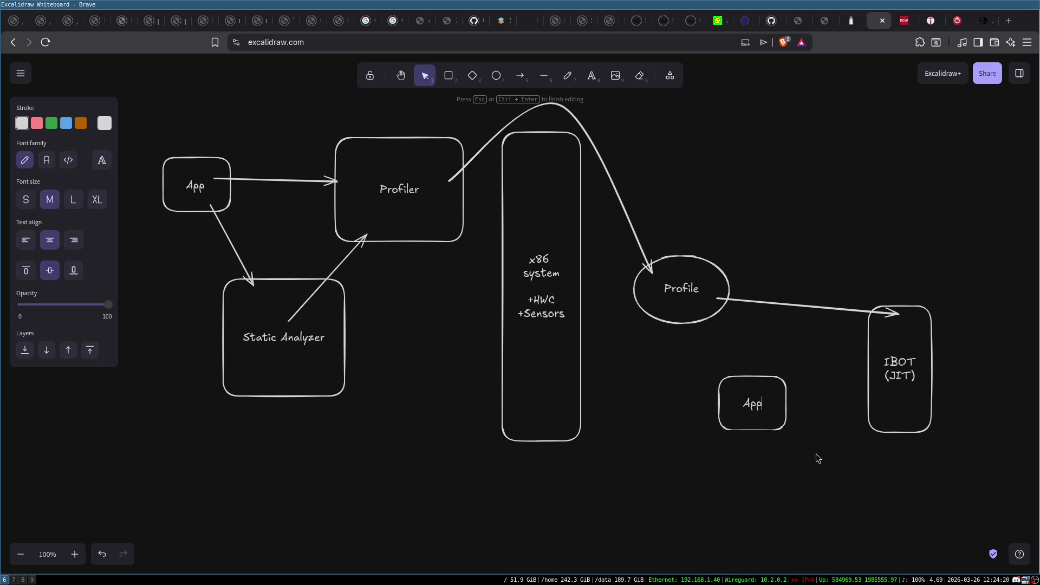
click(815, 453)
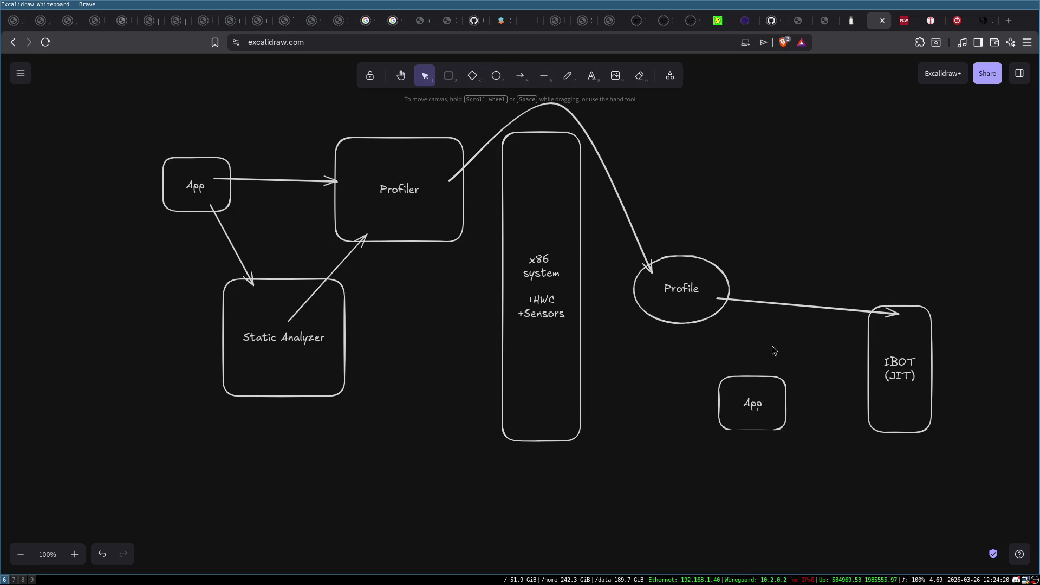
Step: Draw an arrow from the new App box into IBOT (JIT), then shift IBOT further left
click(520, 76)
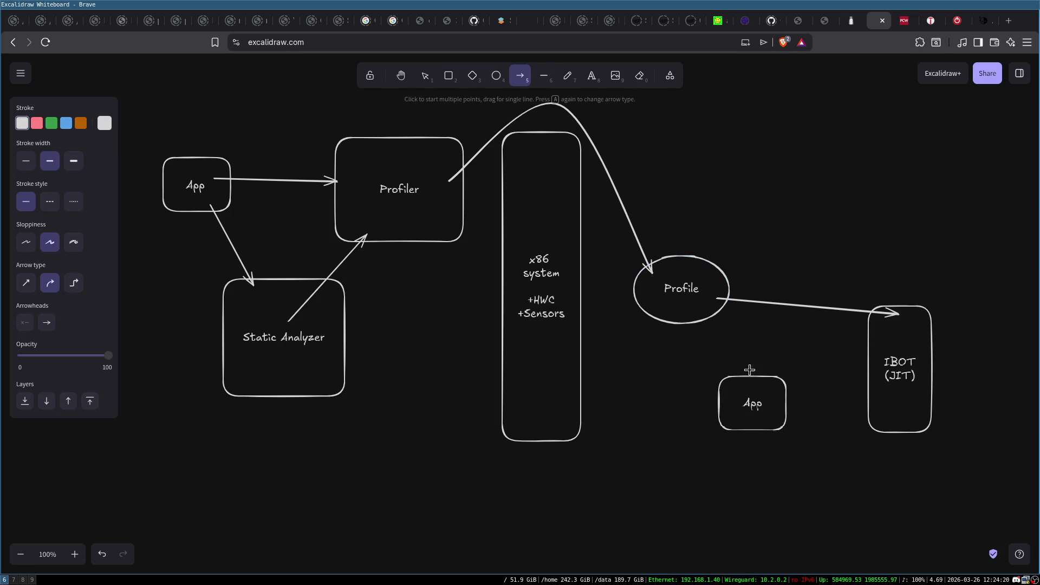
drag(782, 396, 879, 397)
drag(911, 351, 849, 345)
click(767, 386)
Step: Copy the new App box and paste the copy to the right of IBOT
mouse_move(715, 356)
mouse_down()
mouse_move(802, 454)
mouse_move(938, 313)
mouse_move(936, 355)
mouse_up()
key(ctrl+c)
key(ctrl+v)
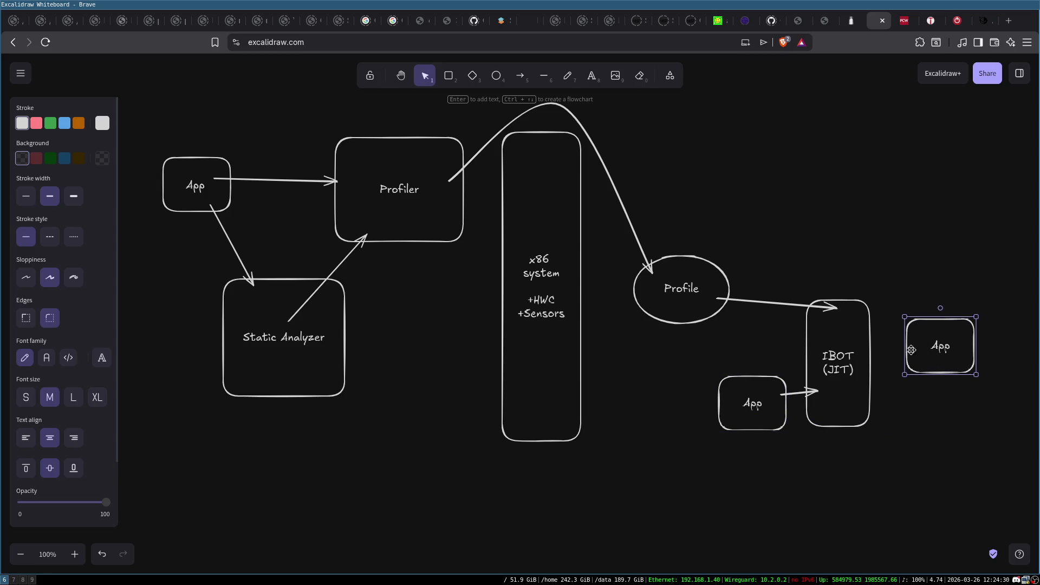
click(940, 395)
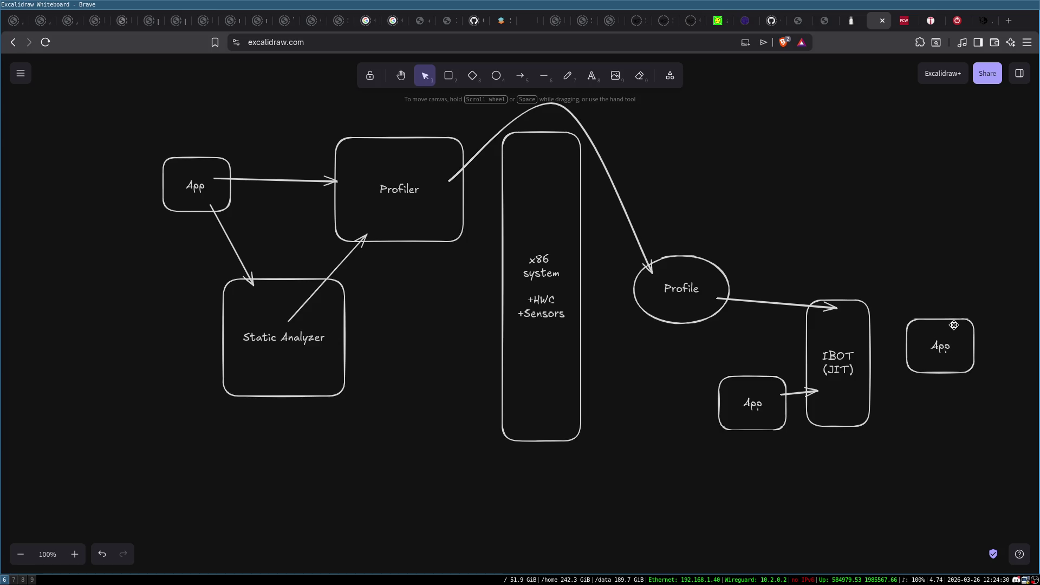
click(844, 337)
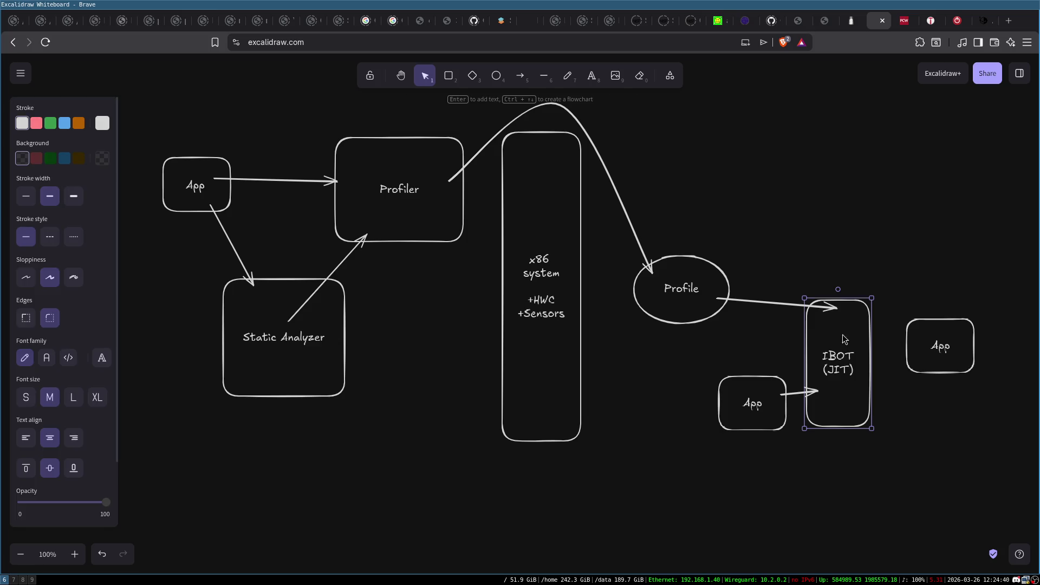
Step: Draw a tall rectangle right of IBOT (JIT) and move it clear of IBOT
click(447, 76)
mouse_move(850, 203)
mouse_down()
mouse_move(929, 350)
mouse_move(930, 506)
mouse_up()
click(951, 356)
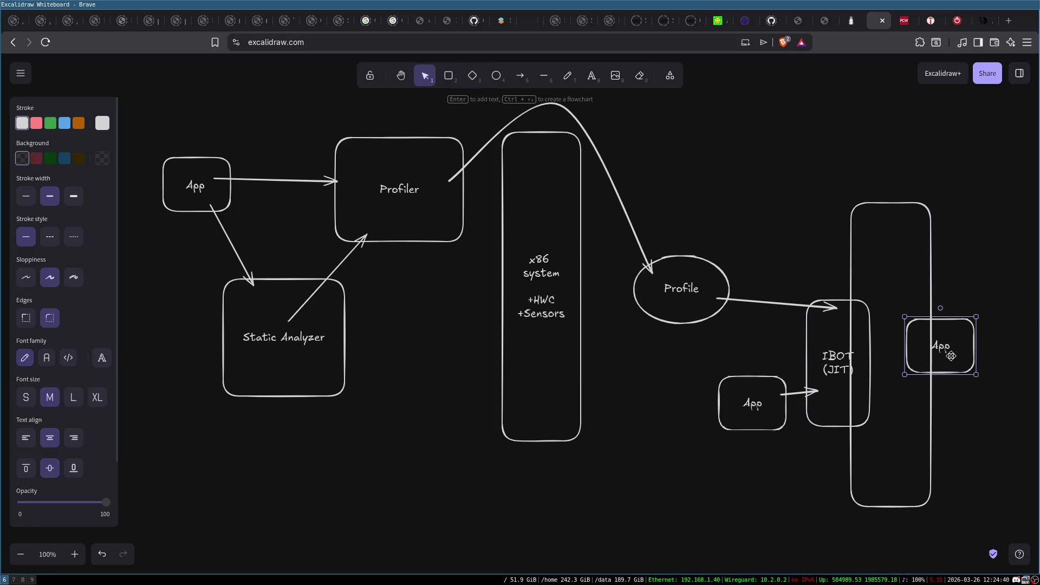
click(979, 309)
click(931, 319)
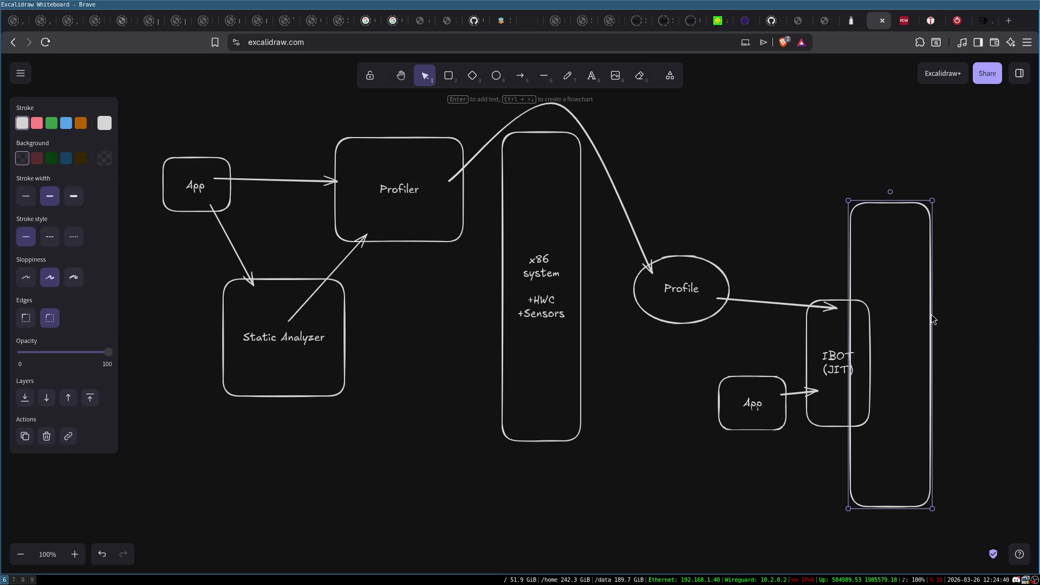
mouse_move(910, 306)
mouse_down()
mouse_move(956, 309)
mouse_move(943, 313)
mouse_up()
Step: Label the tall rectangle 'OS Loader' on two lines
double_click(928, 347)
text(OS)
key(Return)
text(Loader)
click(703, 156)
Step: Select the App, OS Loader, IBOT and Profile shapes in turn, ending on the left group
click(741, 414)
click(951, 295)
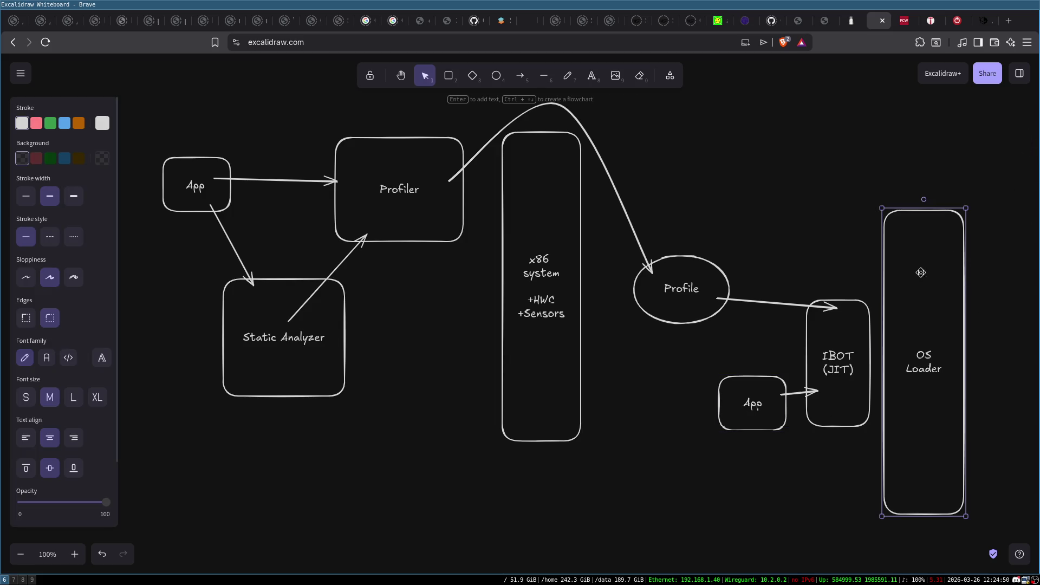
click(842, 335)
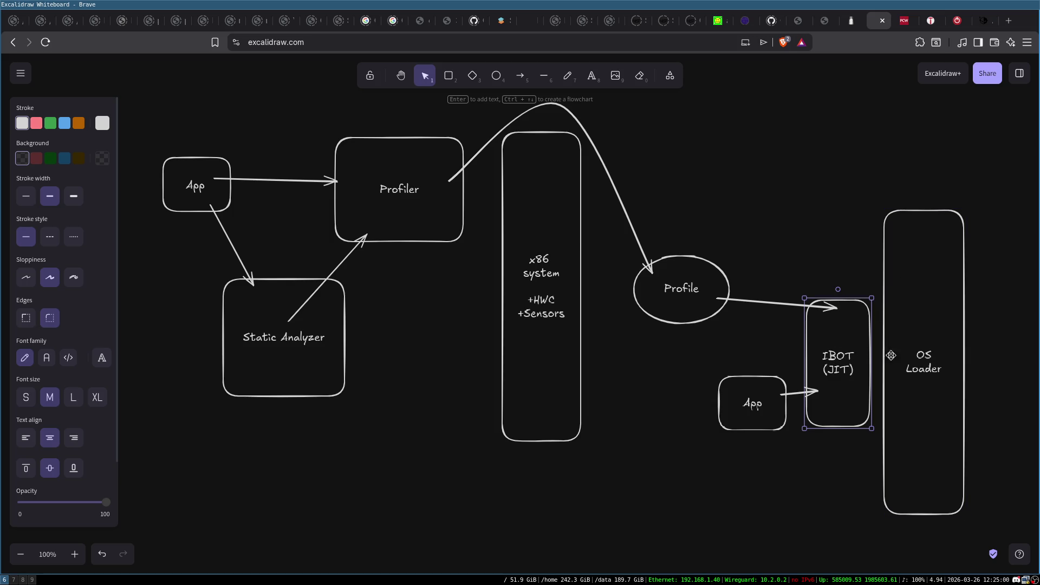
click(749, 412)
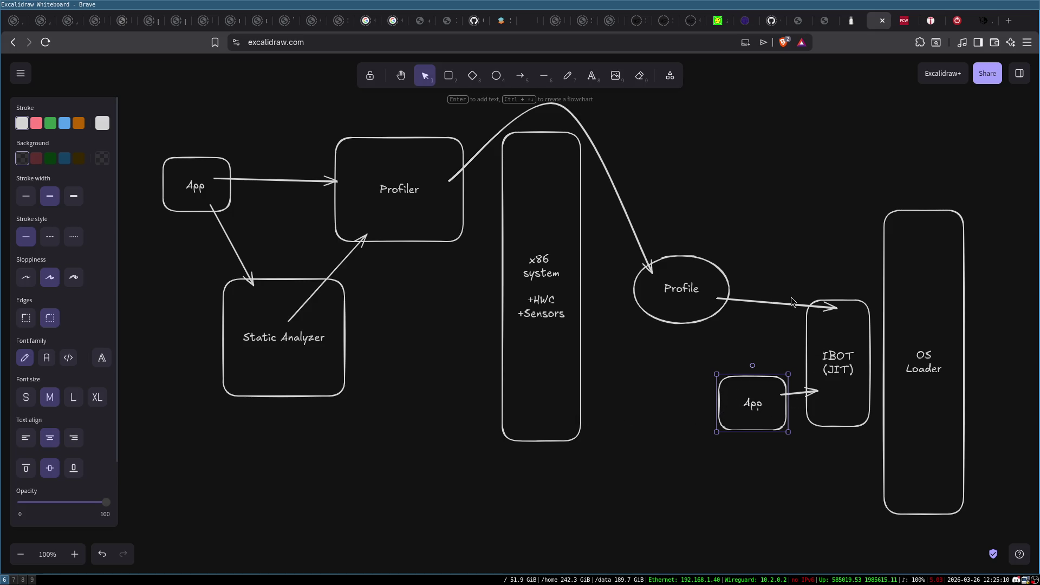
click(698, 282)
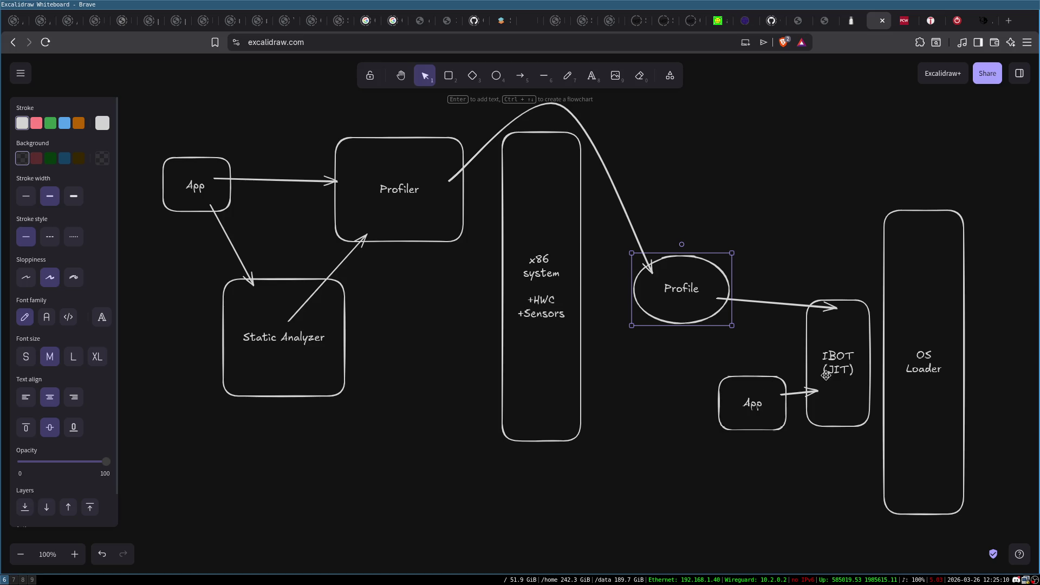
mouse_move(691, 354)
mouse_down()
mouse_move(800, 436)
mouse_move(805, 460)
mouse_up()
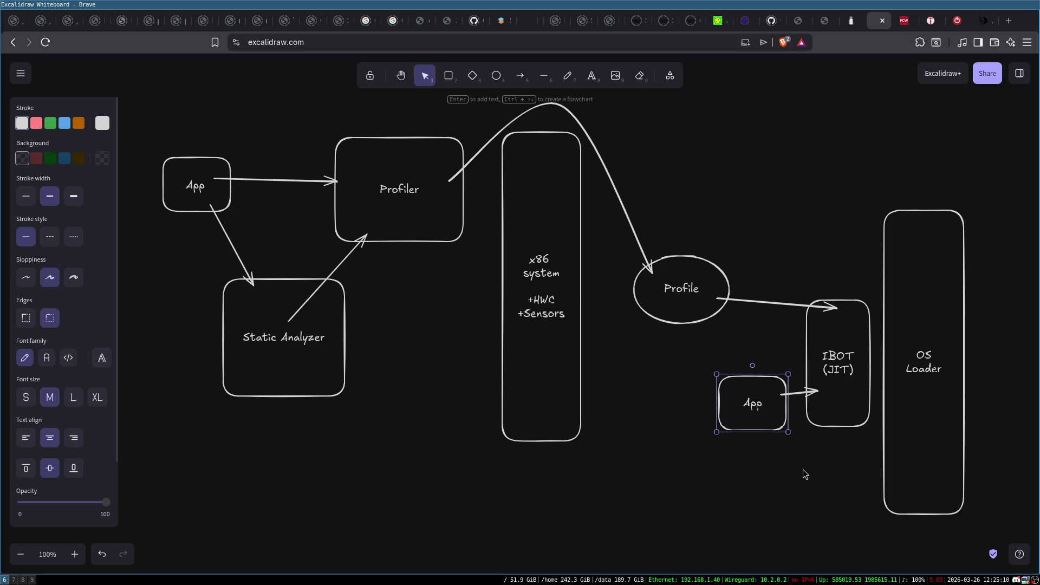
click(804, 472)
mouse_move(146, 131)
mouse_down()
mouse_move(332, 271)
mouse_move(594, 515)
mouse_up()
Step: Enclose App, Profiler, Static Analyzer and x86 system in a large rectangle labelled 'Intel test system'
click(594, 515)
click(449, 75)
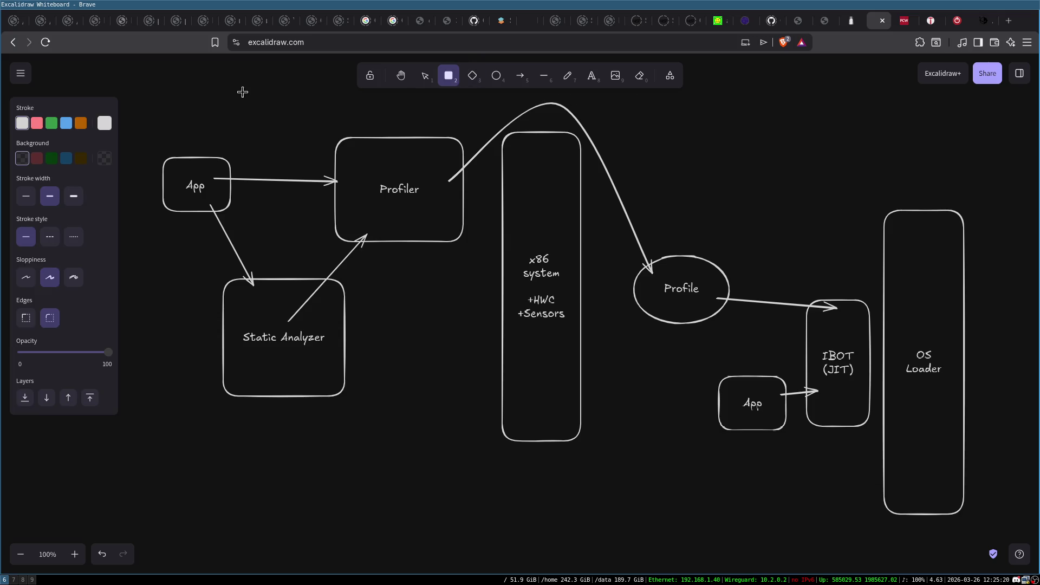
mouse_move(151, 99)
mouse_down()
mouse_move(557, 356)
mouse_move(625, 479)
mouse_move(635, 477)
mouse_move(612, 480)
mouse_up()
double_click(337, 464)
text(Intel te)
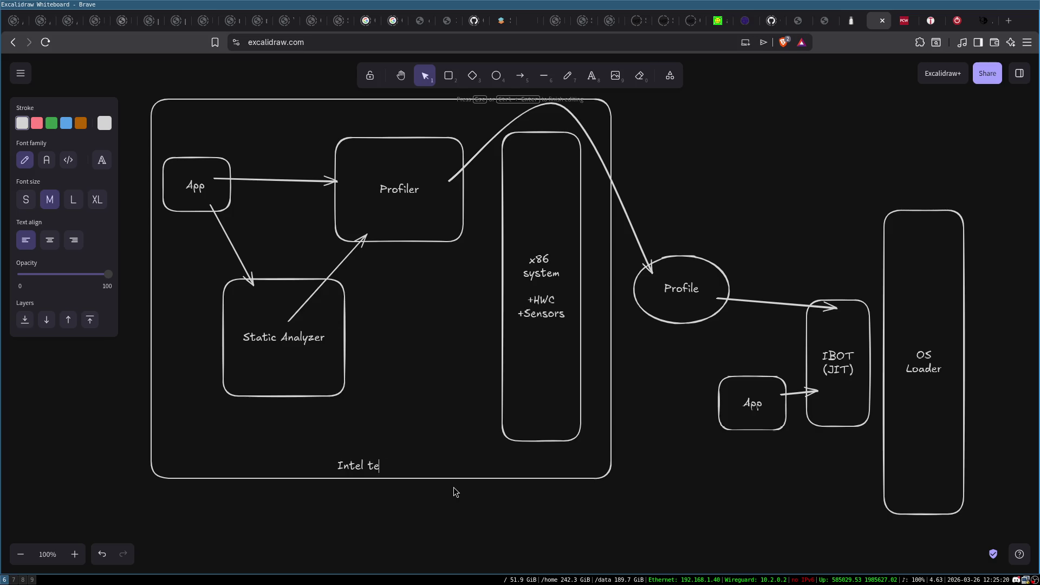
text(st system)
click(477, 523)
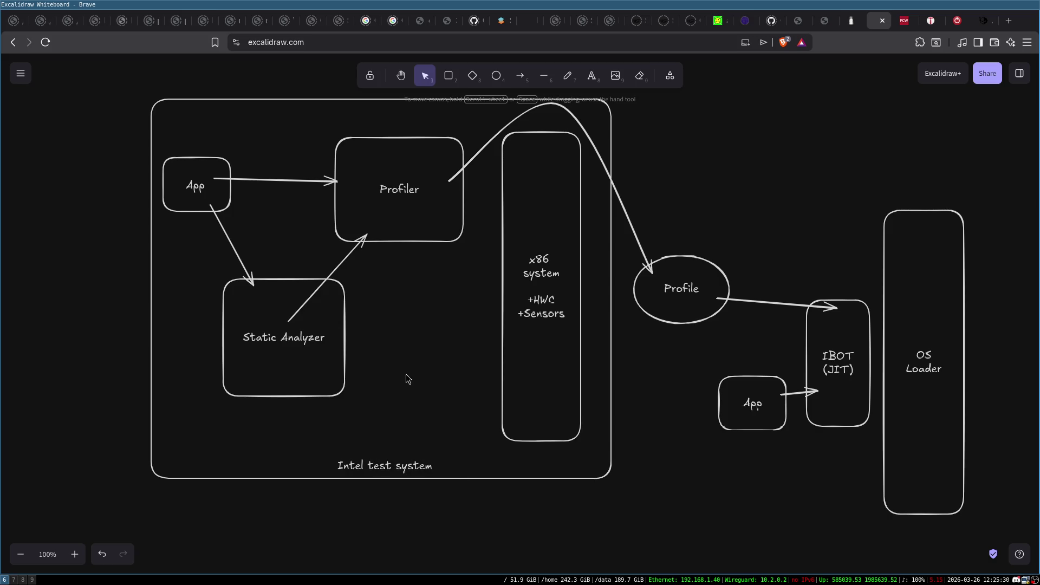
click(751, 412)
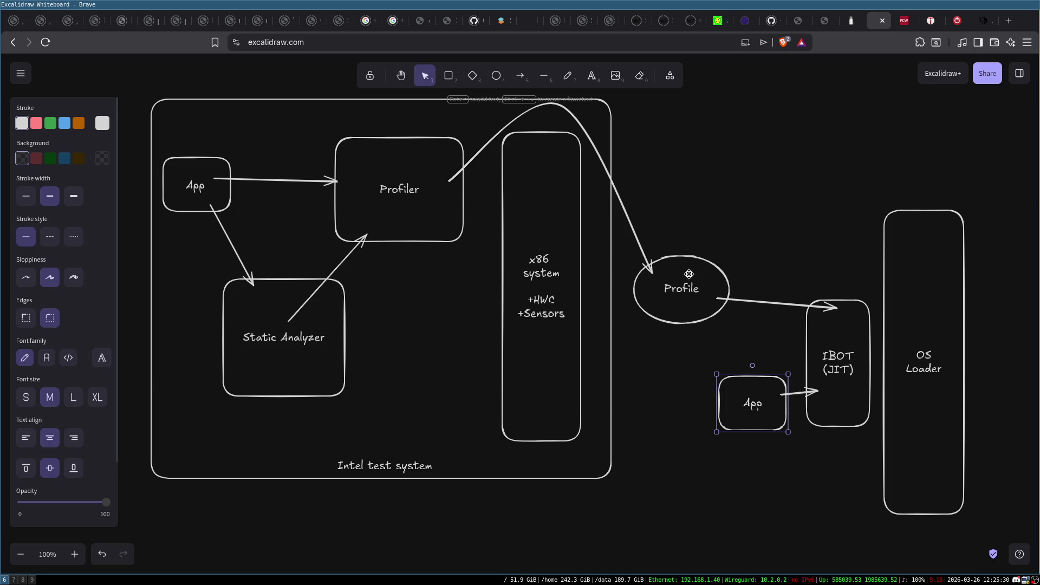
click(838, 338)
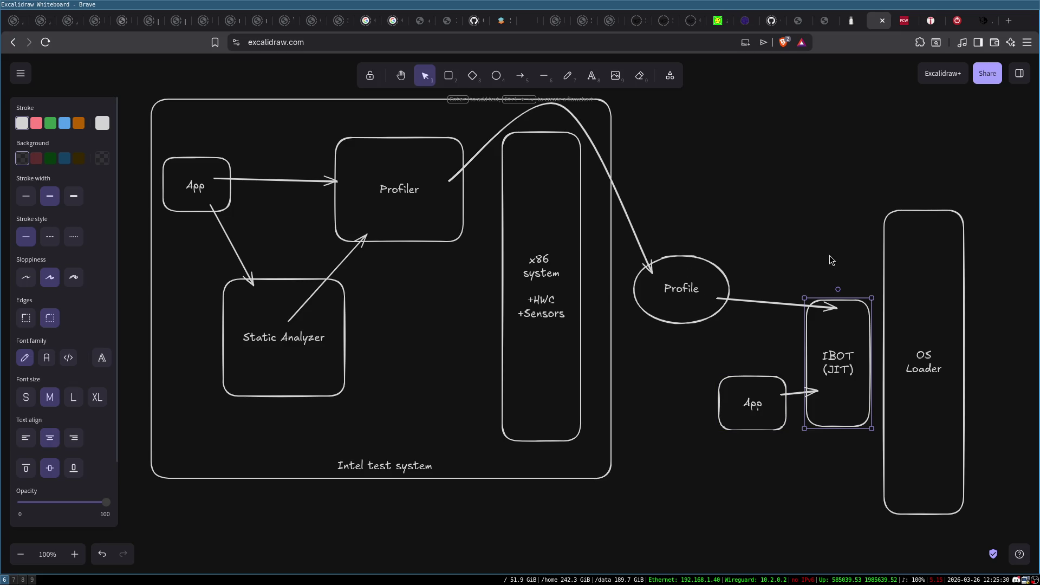
click(832, 260)
click(838, 313)
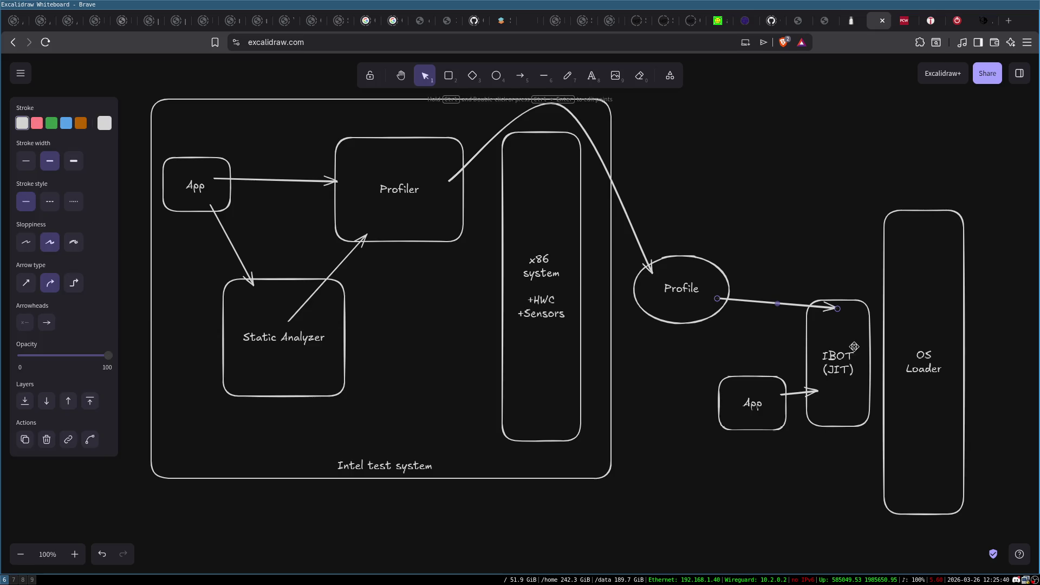
click(835, 262)
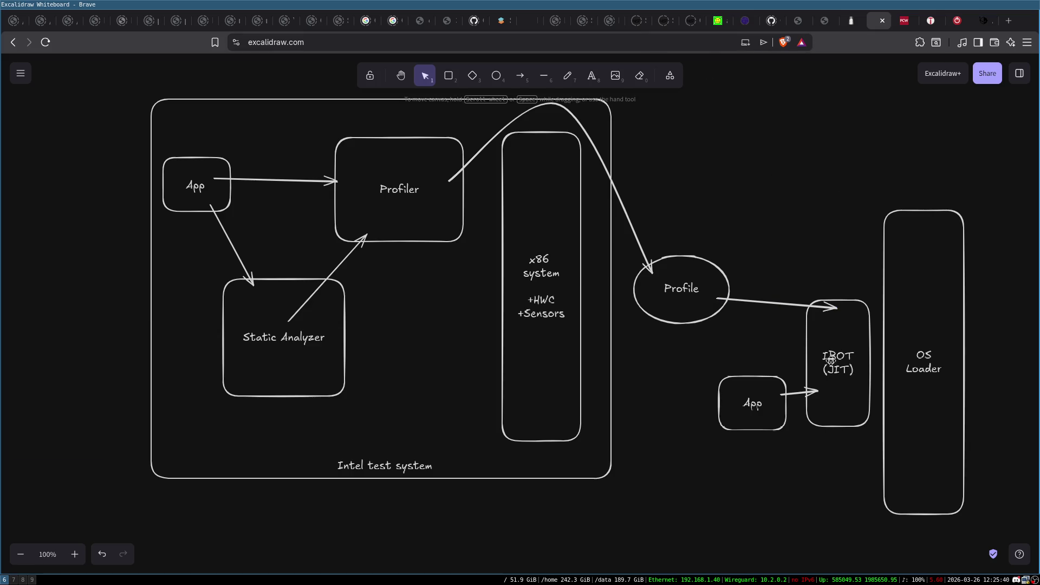
click(759, 399)
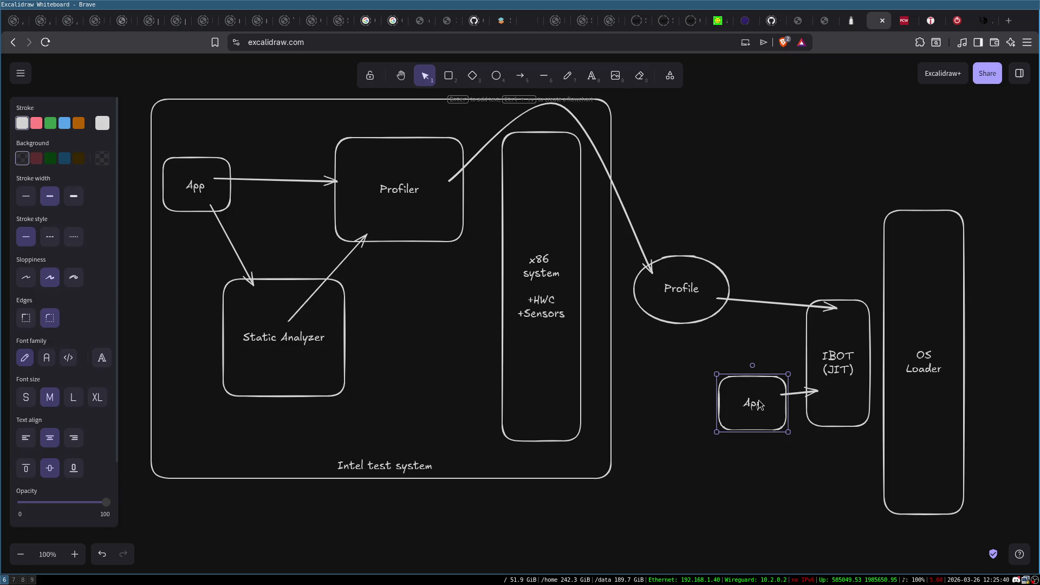
click(695, 292)
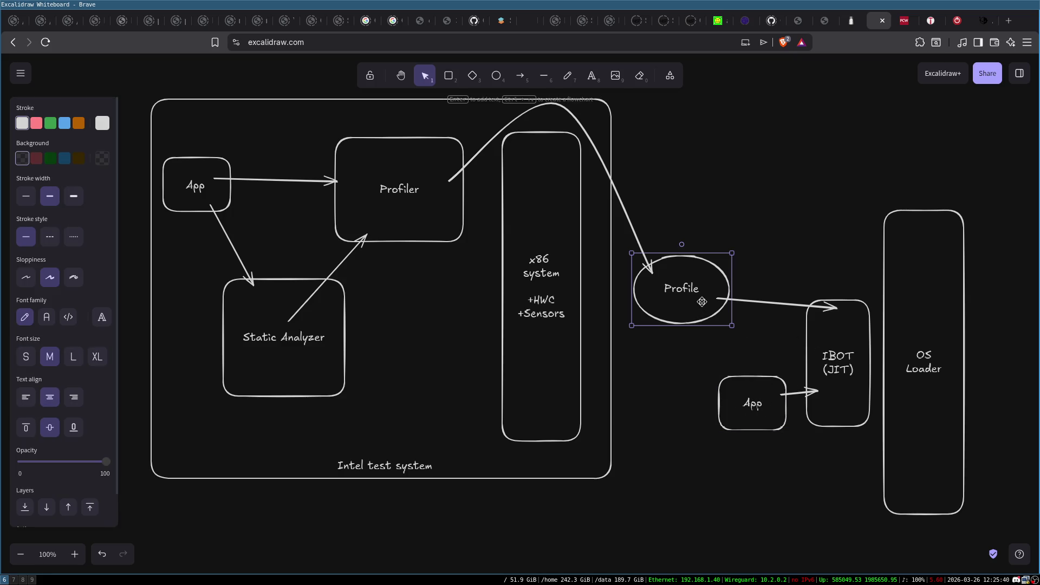
click(823, 369)
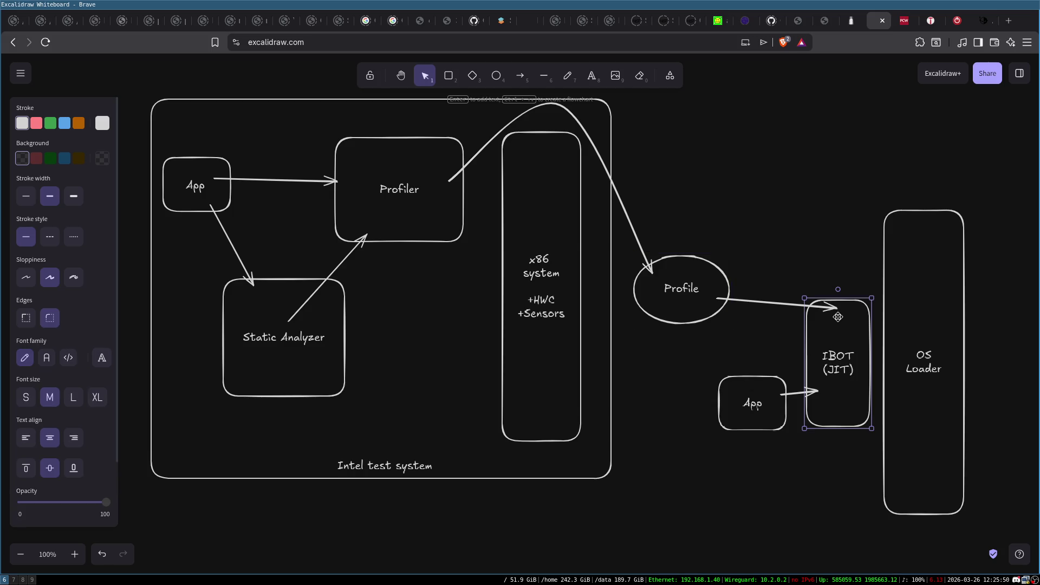
click(746, 404)
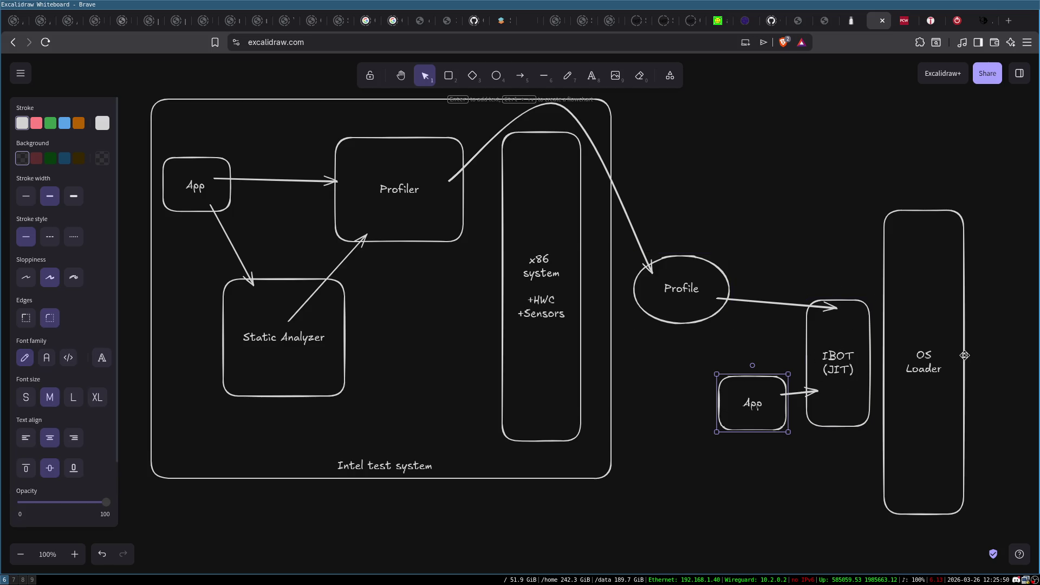
click(449, 76)
mouse_move(723, 439)
mouse_down()
mouse_move(805, 518)
mouse_move(785, 461)
mouse_move(748, 482)
mouse_move(761, 516)
mouse_up()
Step: Duplicate the small function box and label the stack function0, function1 and function2
key(ctrl+d)
key(ctrl+d)
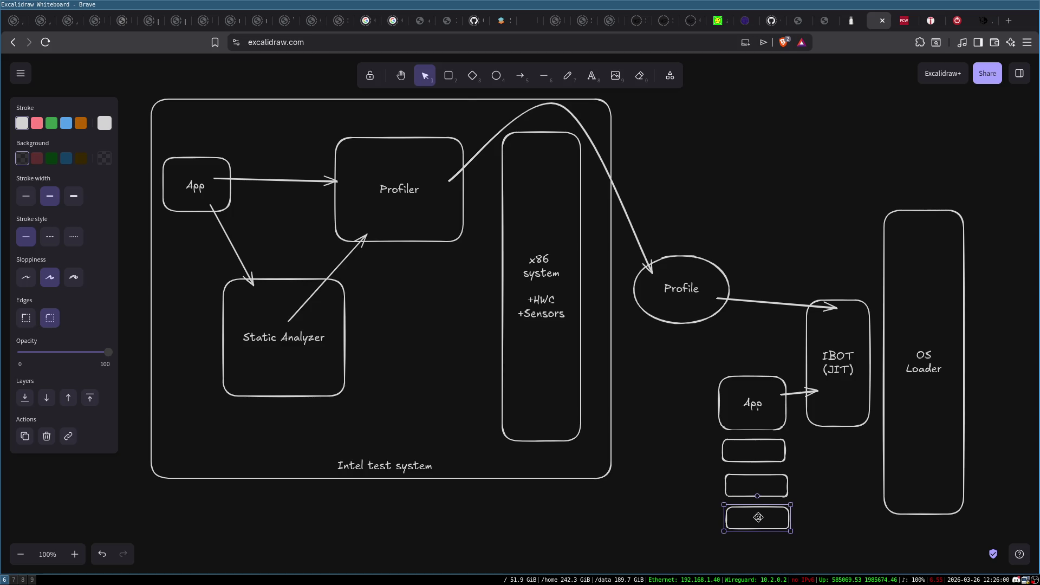
double_click(755, 452)
text(function0)
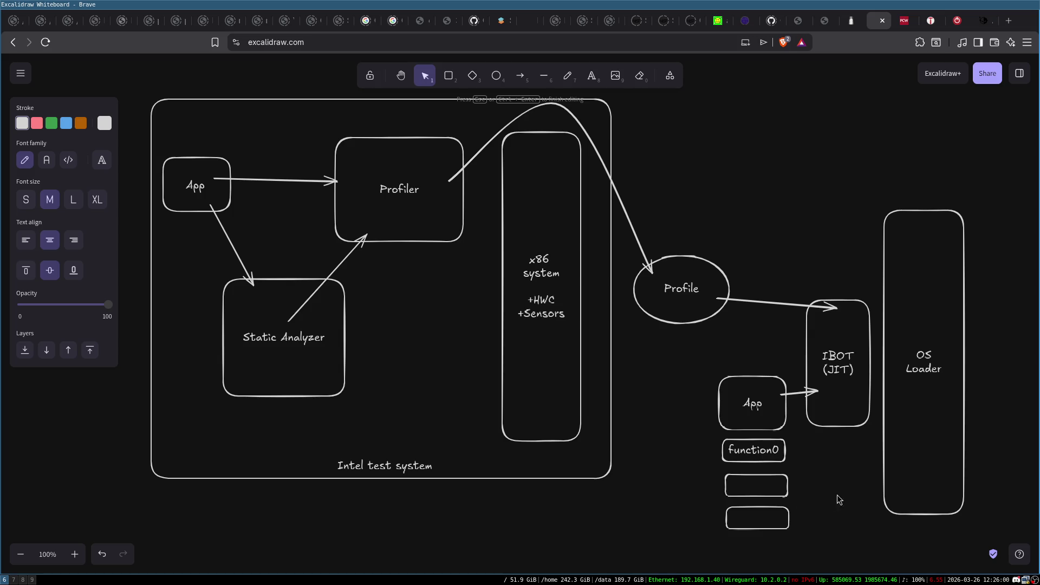
text(nction1)
double_click(752, 518)
text(function2)
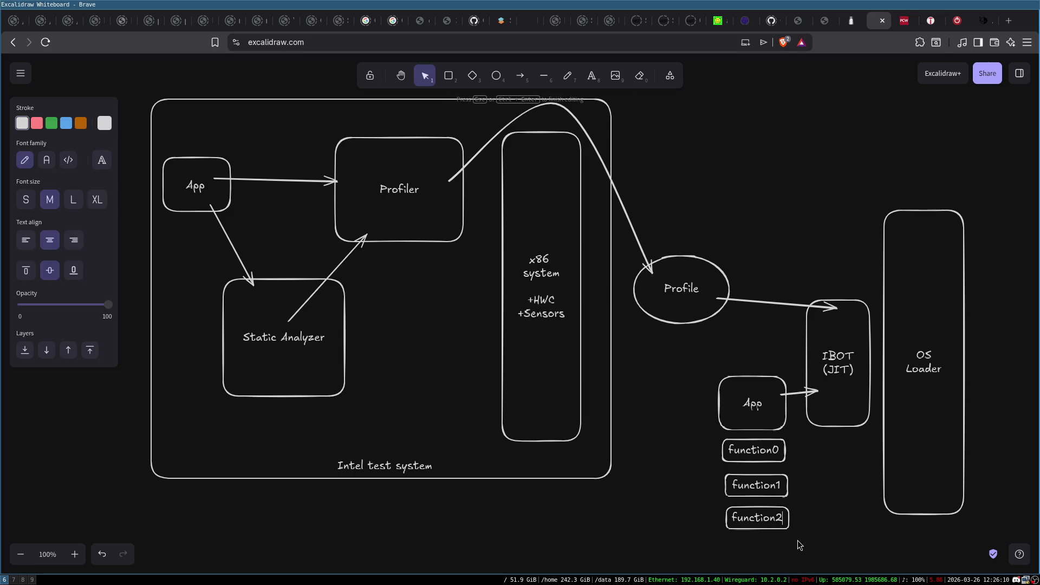
click(805, 498)
Step: Pull a duplicate of the function0 box into the OS Loader box
click(777, 450)
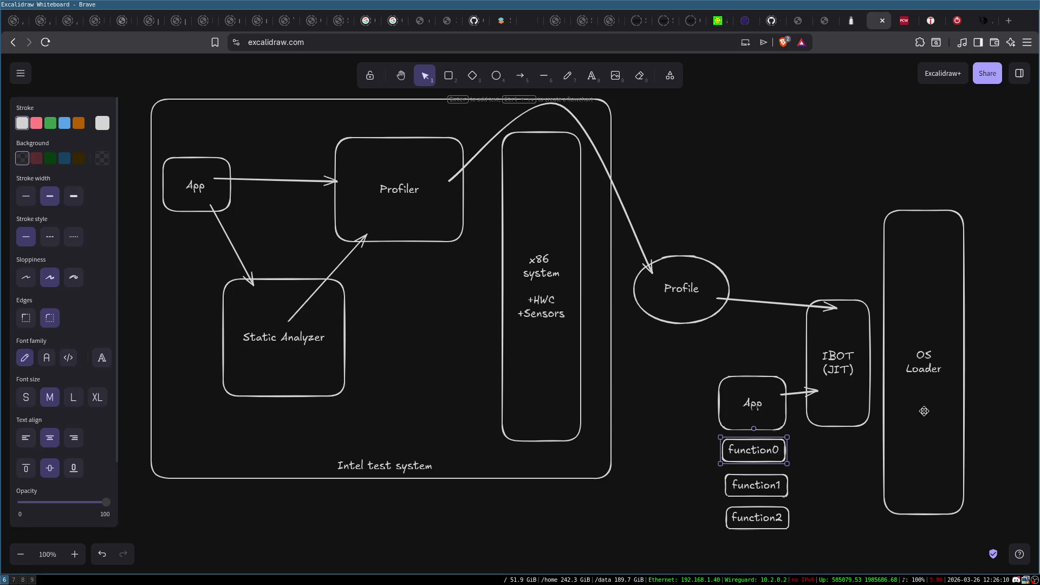
click(844, 375)
click(768, 454)
click(677, 282)
click(780, 451)
mouse_move(784, 455)
mouse_down()
mouse_move(942, 453)
mouse_move(923, 434)
mouse_move(923, 450)
mouse_up()
Step: Append '+' to the copied box's label so it reads function0+
double_click(927, 454)
key(End)
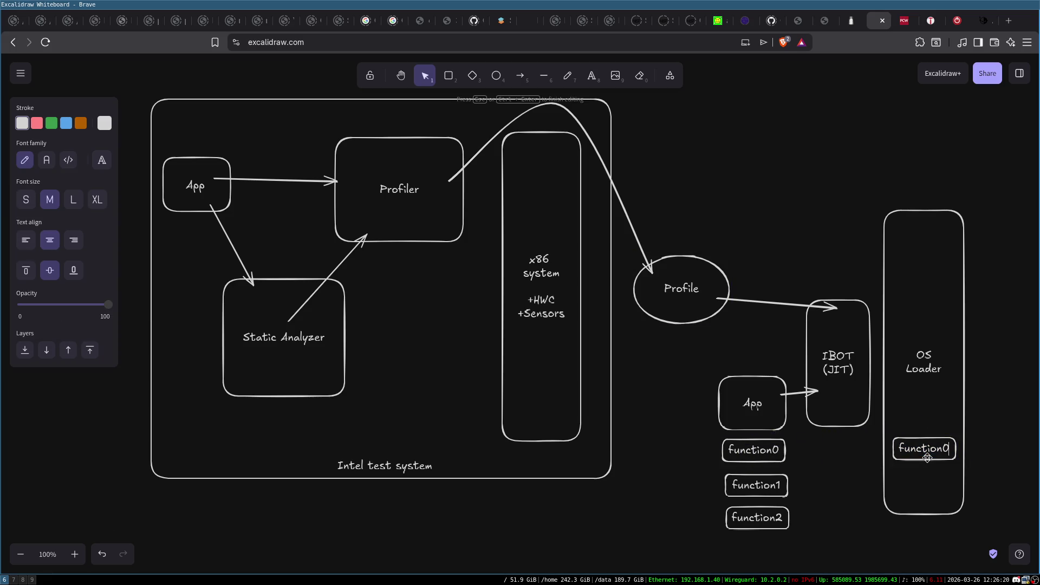
text(+)
click(797, 458)
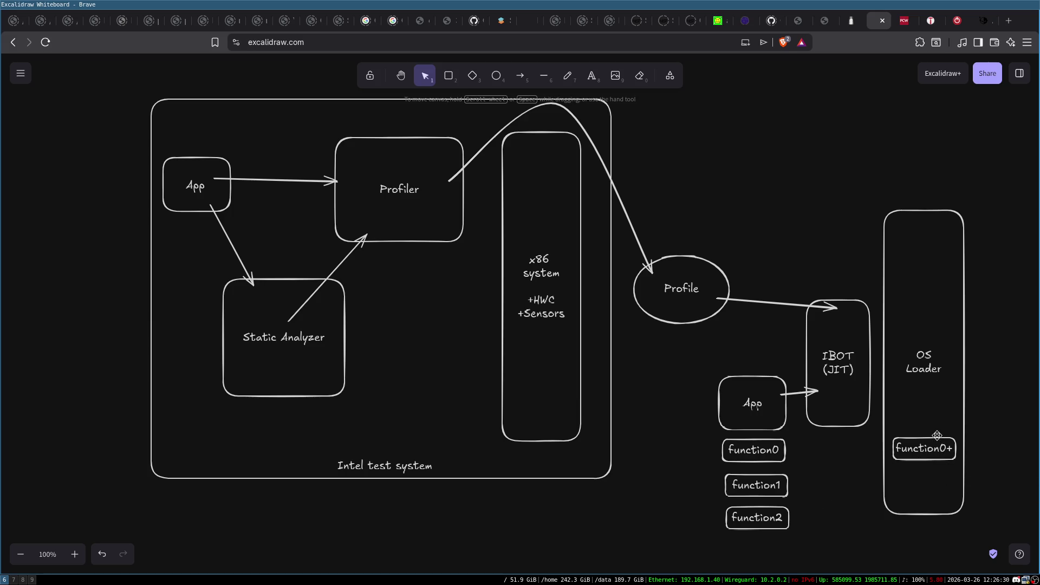
click(679, 283)
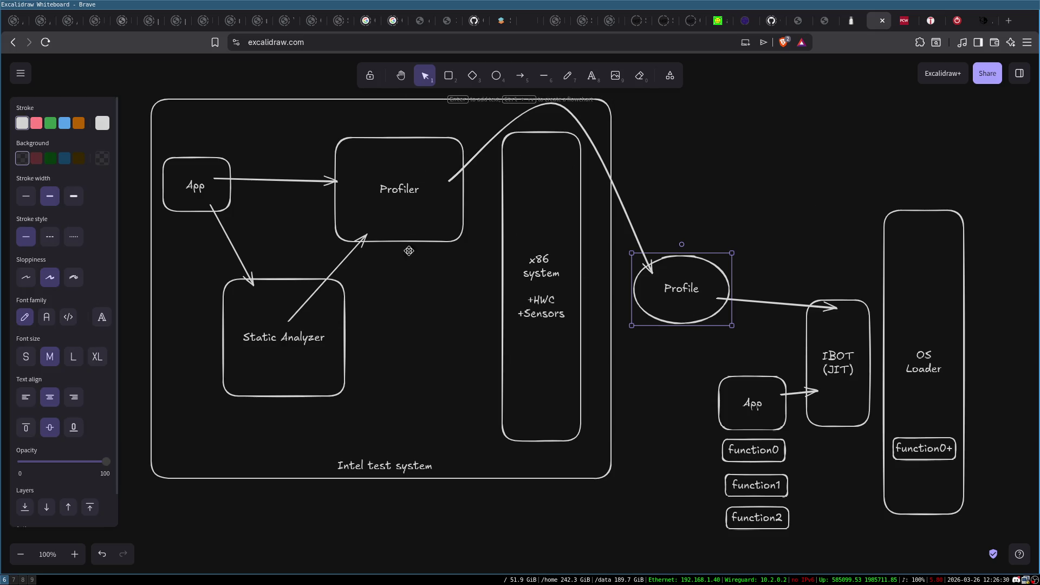
drag(145, 85, 639, 574)
Step: Select the IBOT (JIT), Profile and lower App shapes in turn to inspect them
click(845, 217)
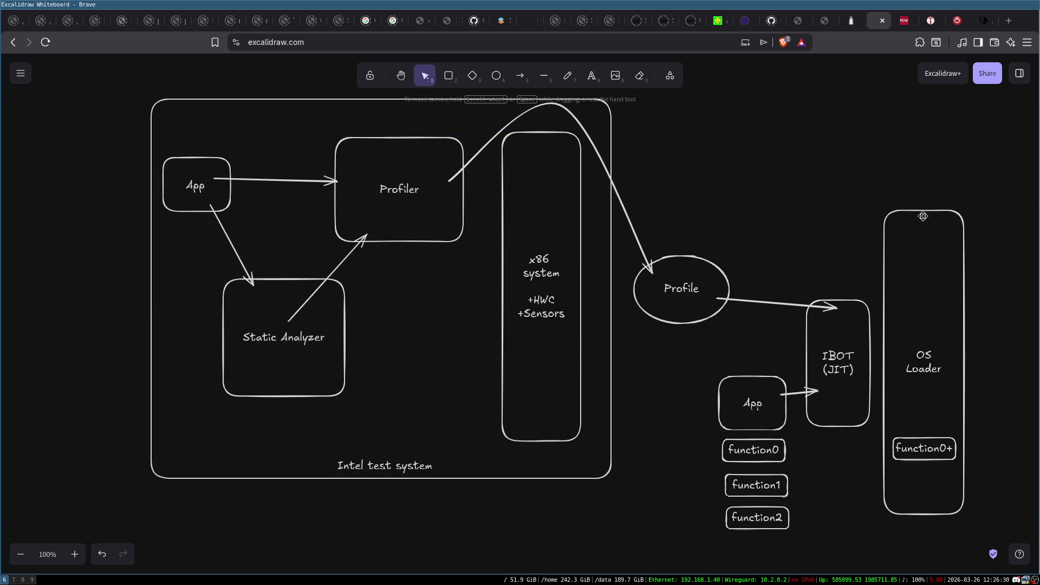
click(844, 328)
click(807, 230)
click(696, 285)
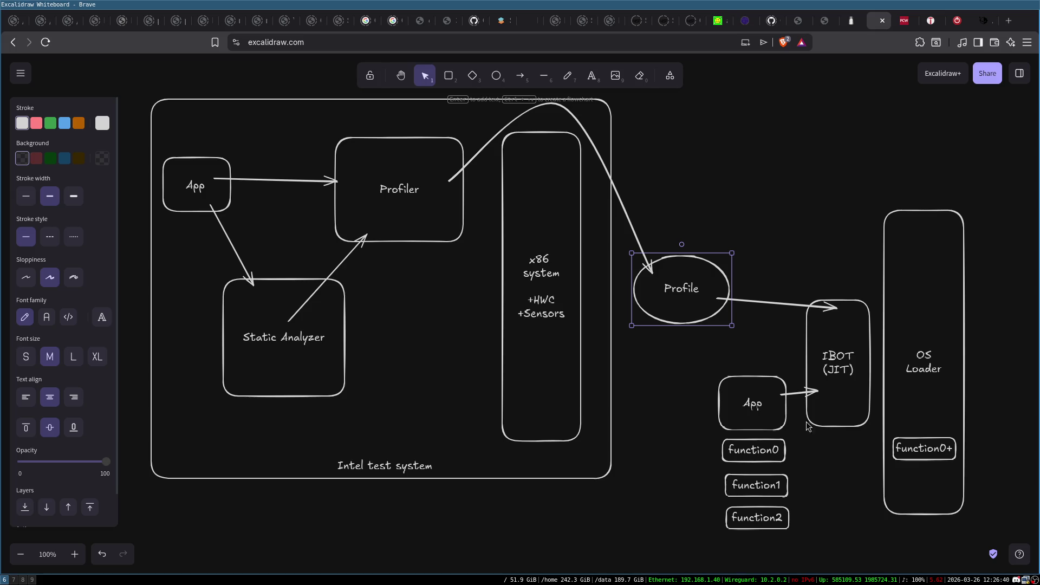
click(835, 450)
drag(801, 254, 864, 503)
double_click(853, 372)
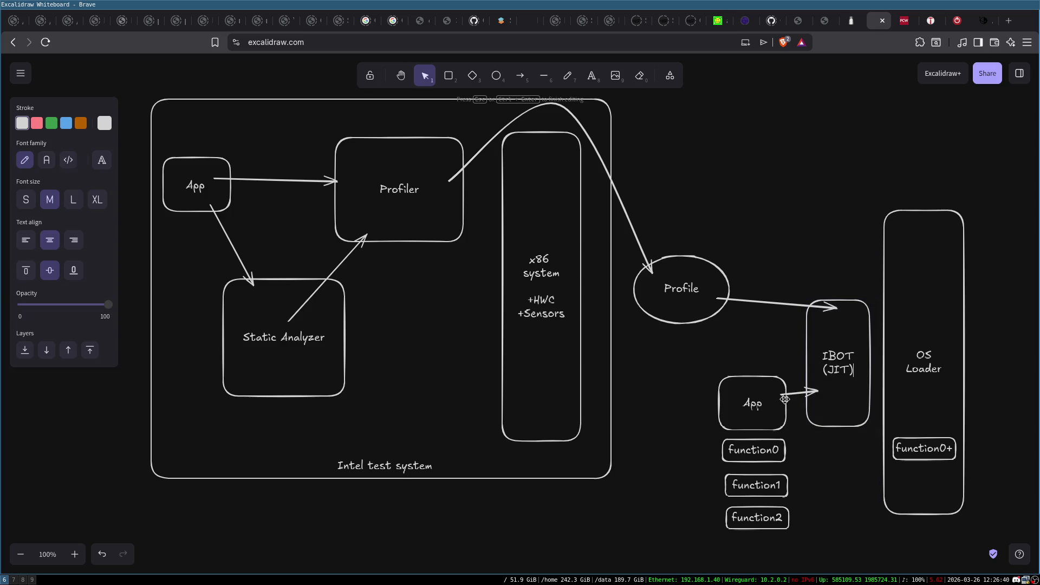
click(755, 408)
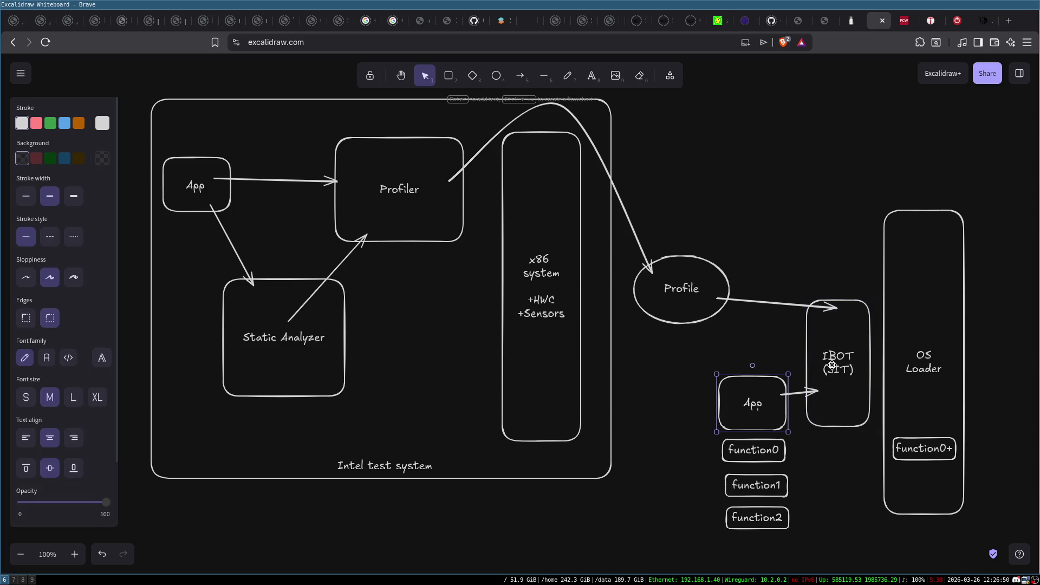
Step: Select the function0–function2 boxes, function0+, Profile and IBOT one after another
click(689, 282)
drag(685, 437, 834, 538)
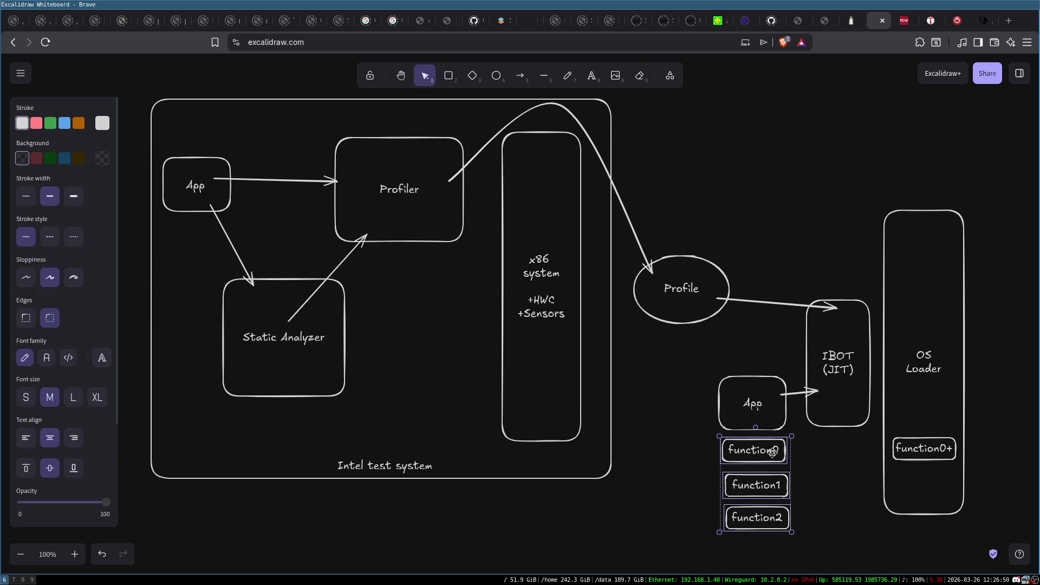
click(813, 472)
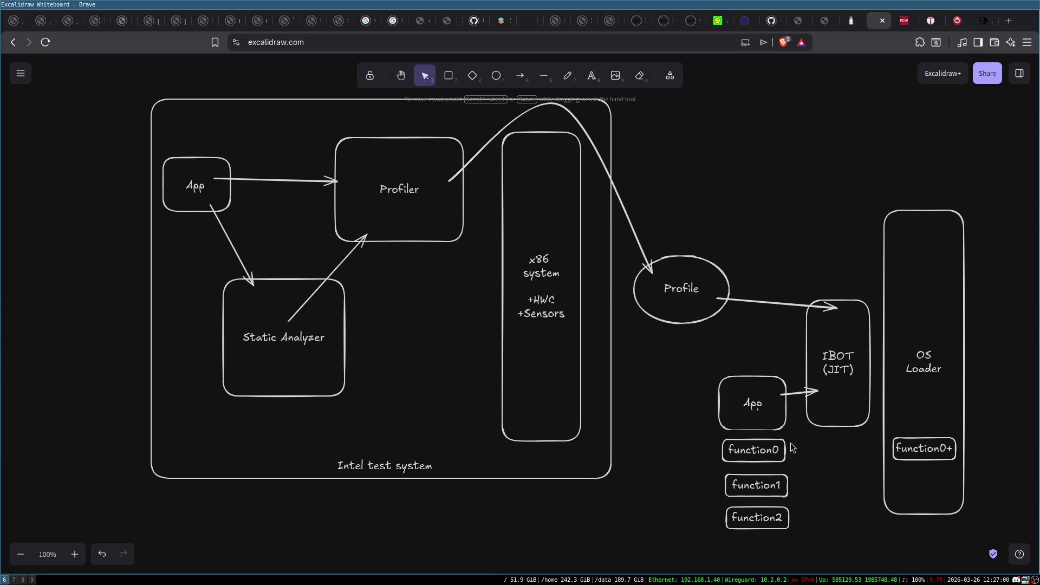
click(767, 447)
click(930, 445)
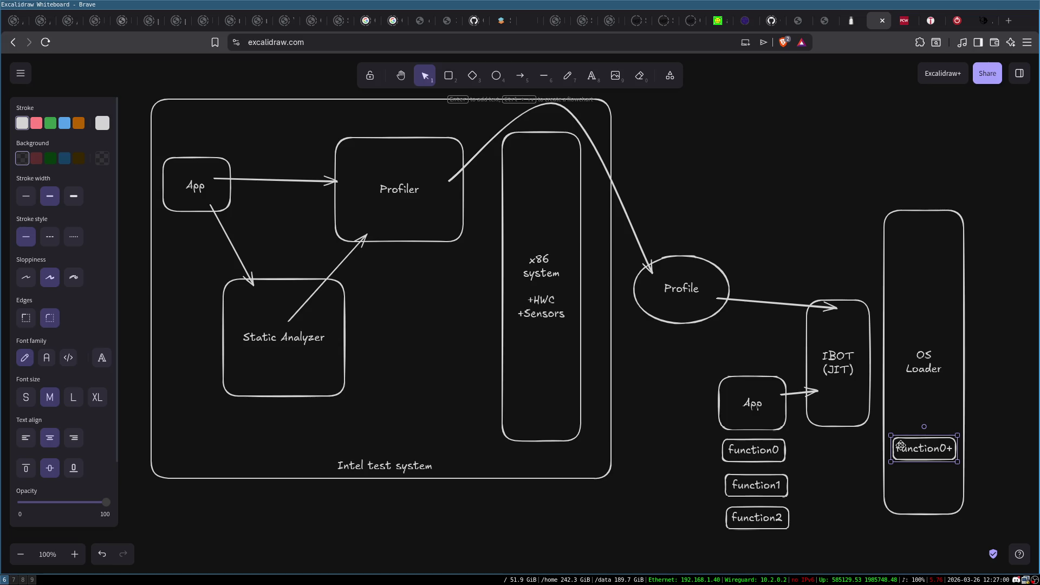
click(700, 309)
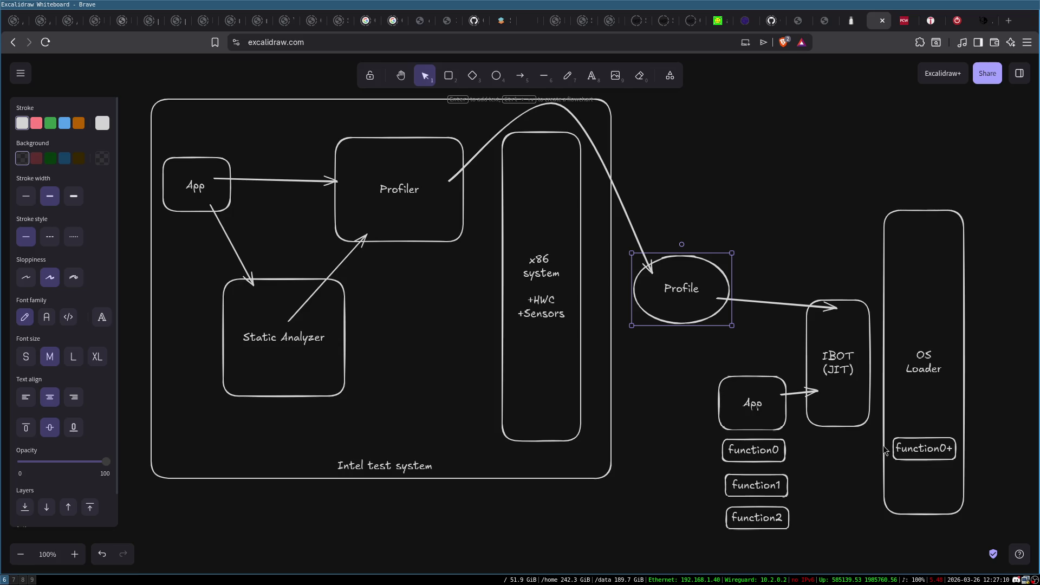
click(630, 277)
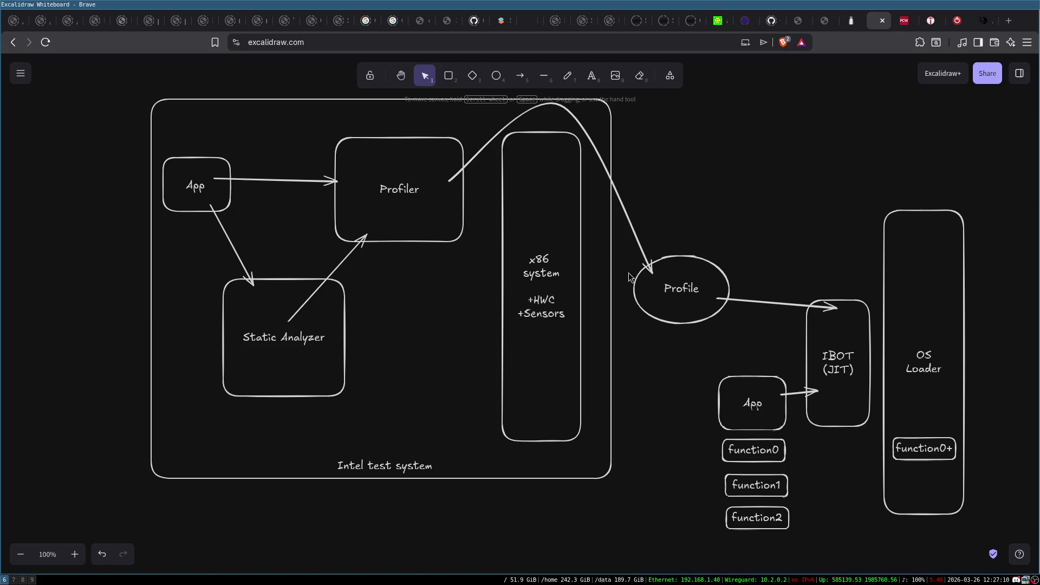
click(753, 450)
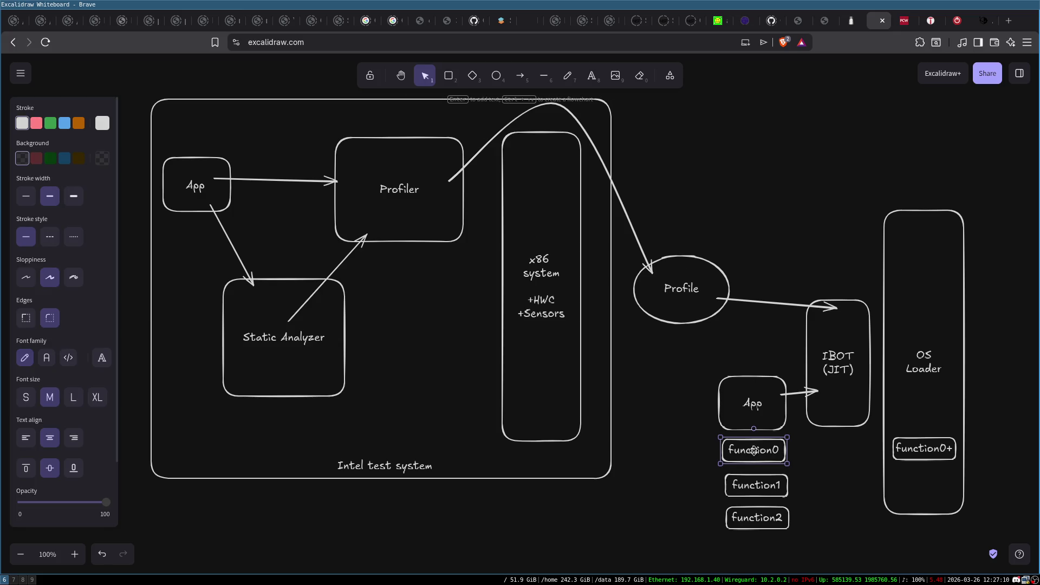
click(693, 261)
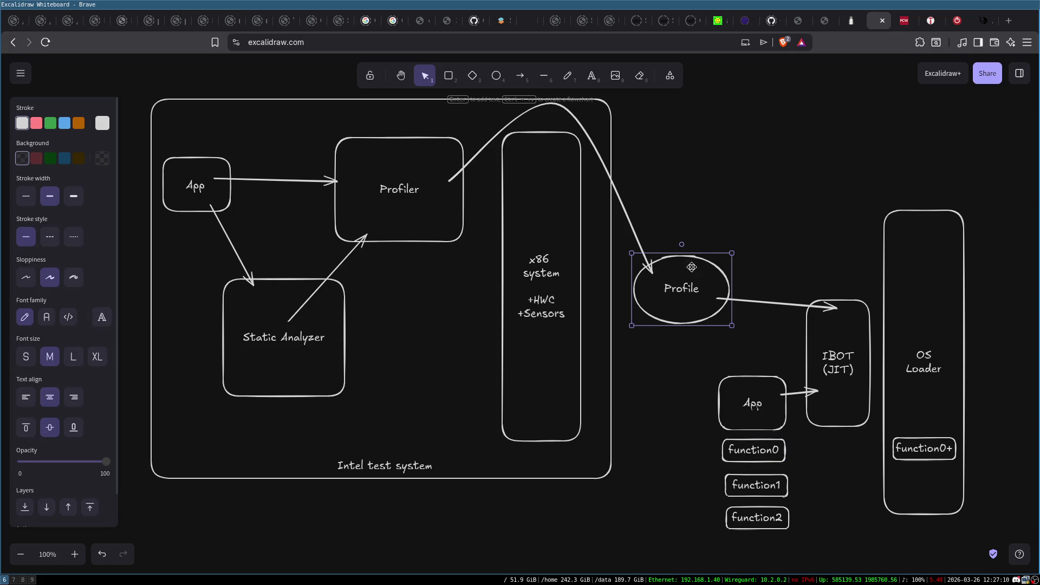
click(834, 386)
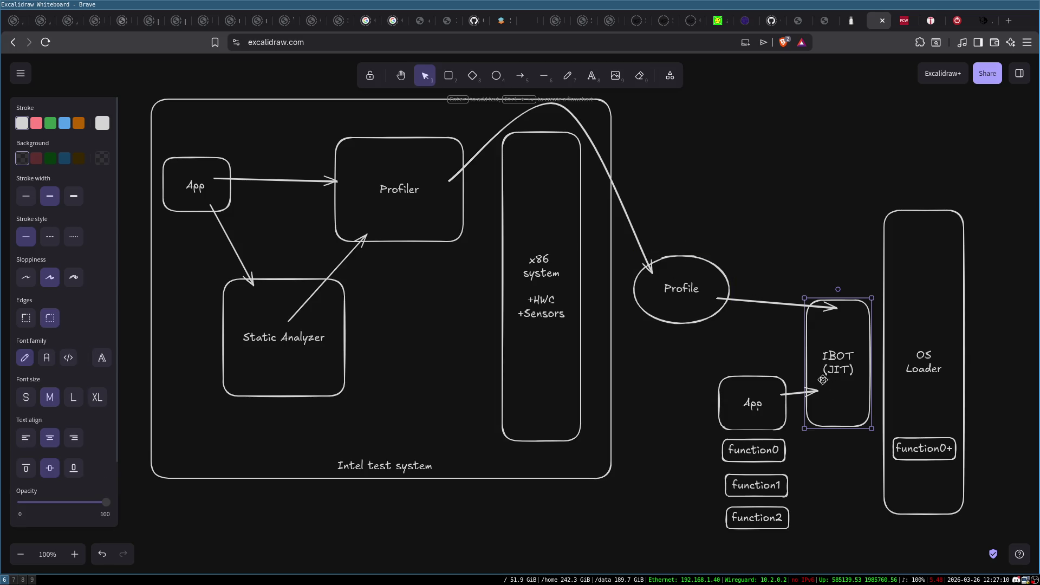
click(735, 455)
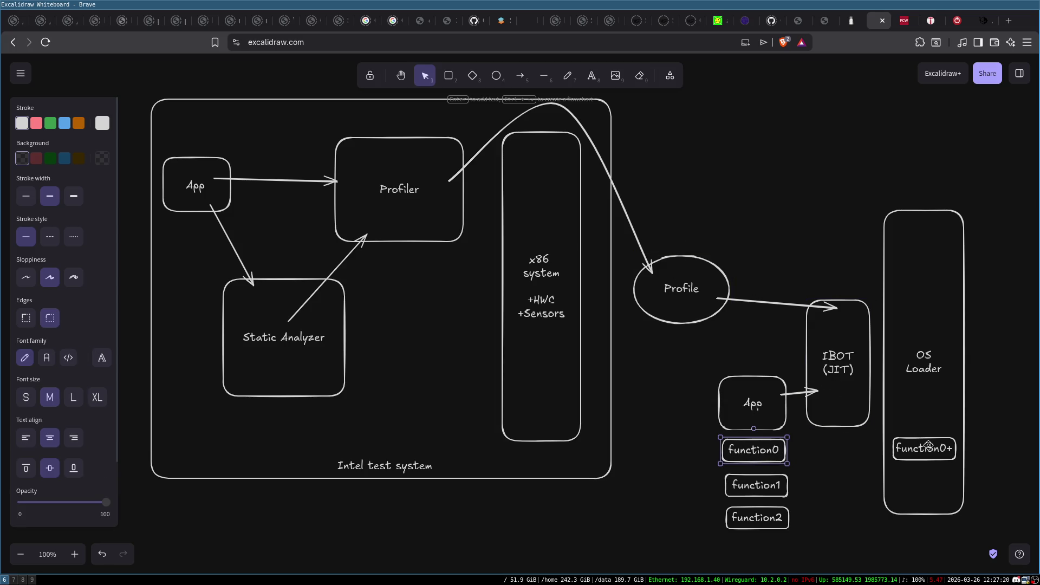
click(792, 449)
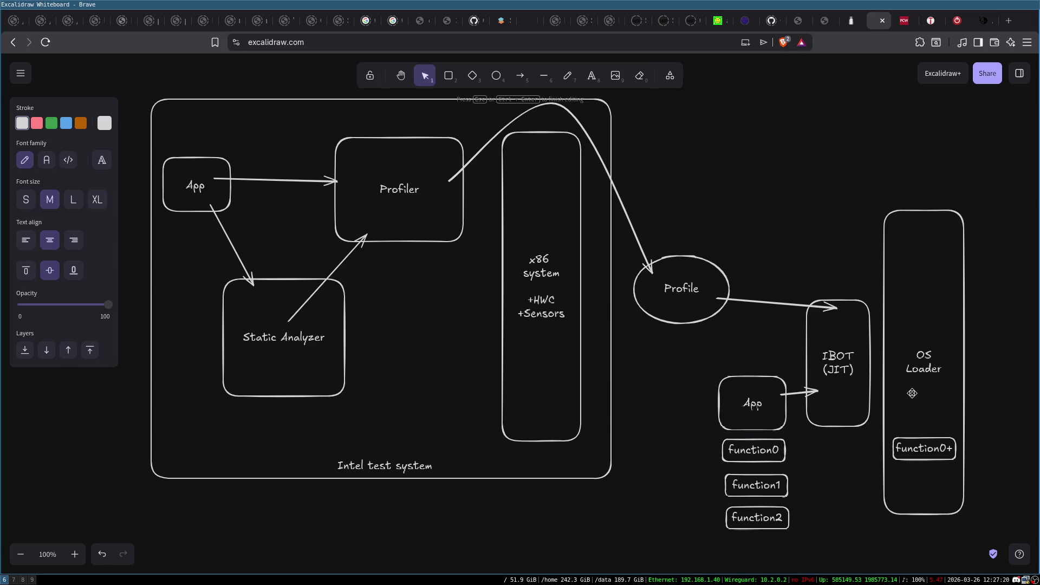
Step: Nudge the OS Loader box slightly left, then slightly right, back into place
click(916, 397)
double_click(925, 448)
double_click(925, 448)
click(923, 435)
mouse_move(921, 440)
mouse_down()
mouse_move(953, 440)
mouse_move(916, 444)
mouse_up()
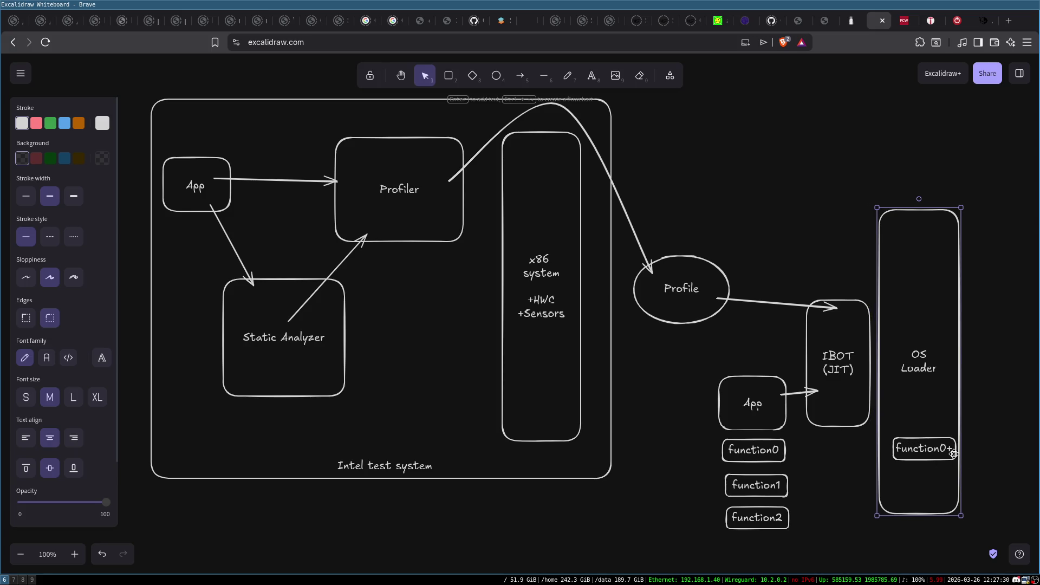
click(778, 451)
click(855, 358)
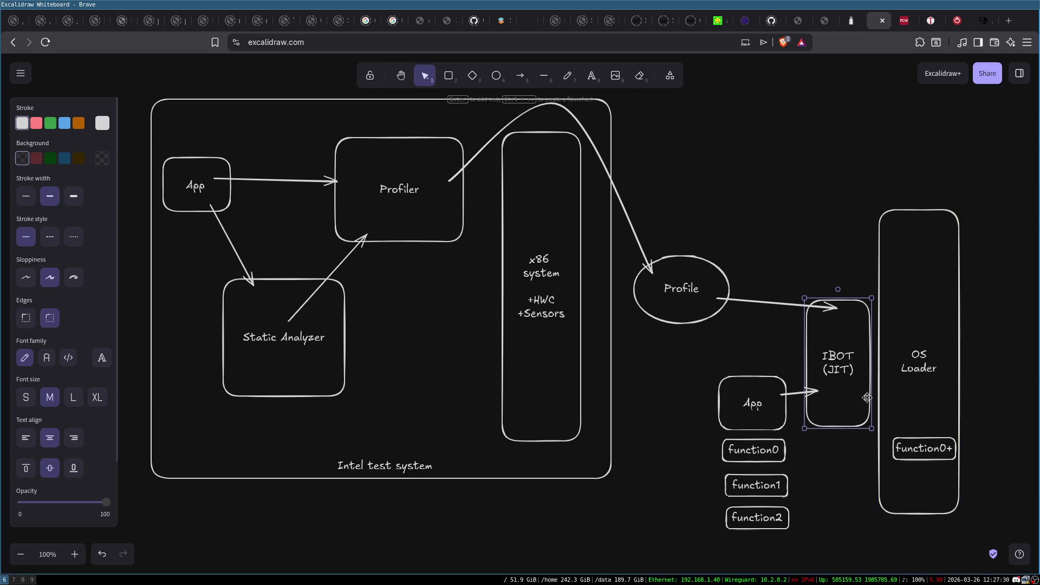
drag(960, 475, 965, 474)
Step: Select every element with Ctrl+A and delete the whole diagram
click(204, 83)
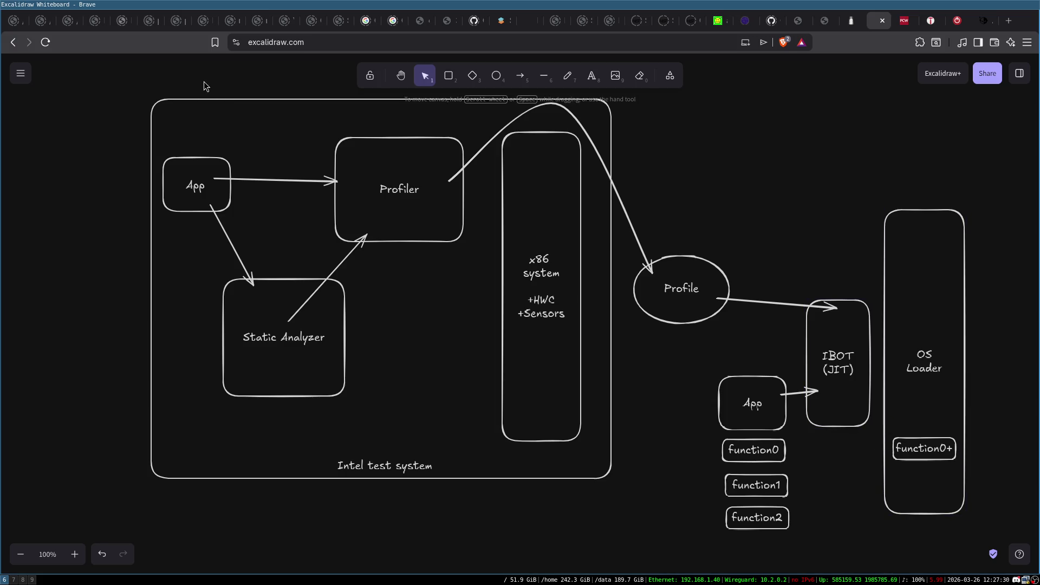
key(ctrl+a)
key(Delete)
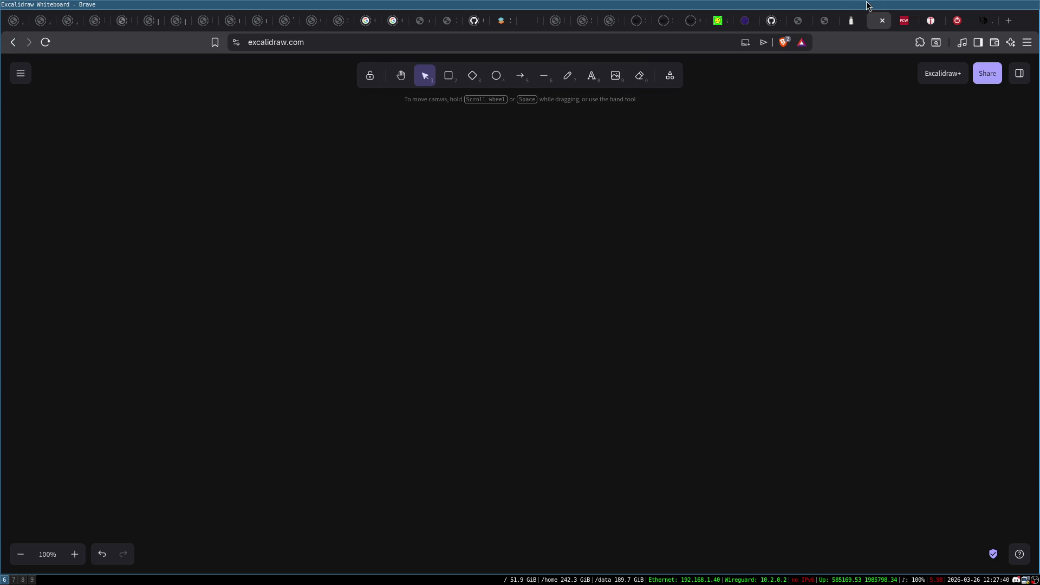
Step: Return to the PCWorld Core Ultra article and scroll down to the IBOT gaming benchmark charts
click(906, 21)
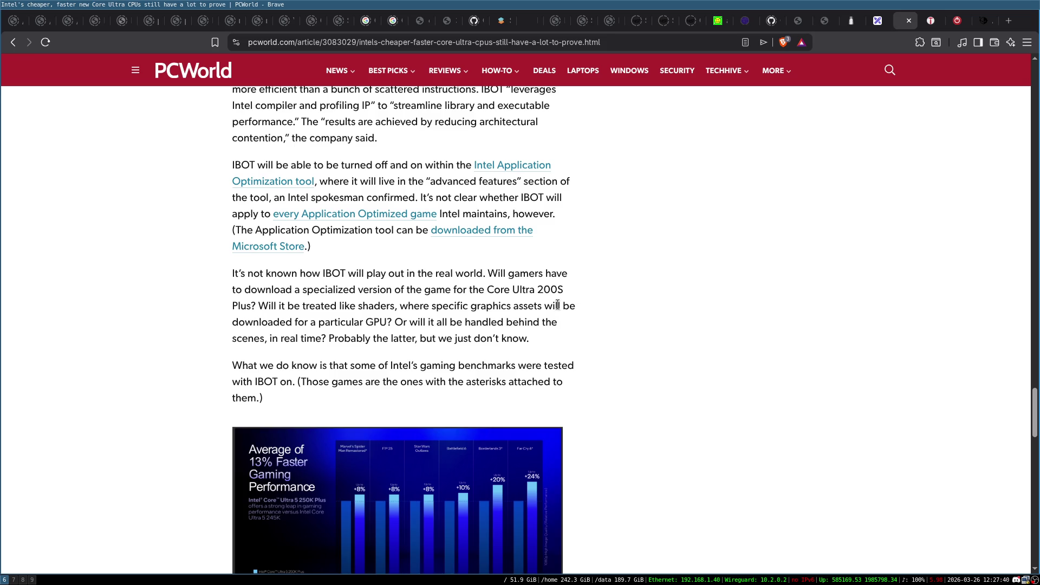
scroll(558, 305, down, 3)
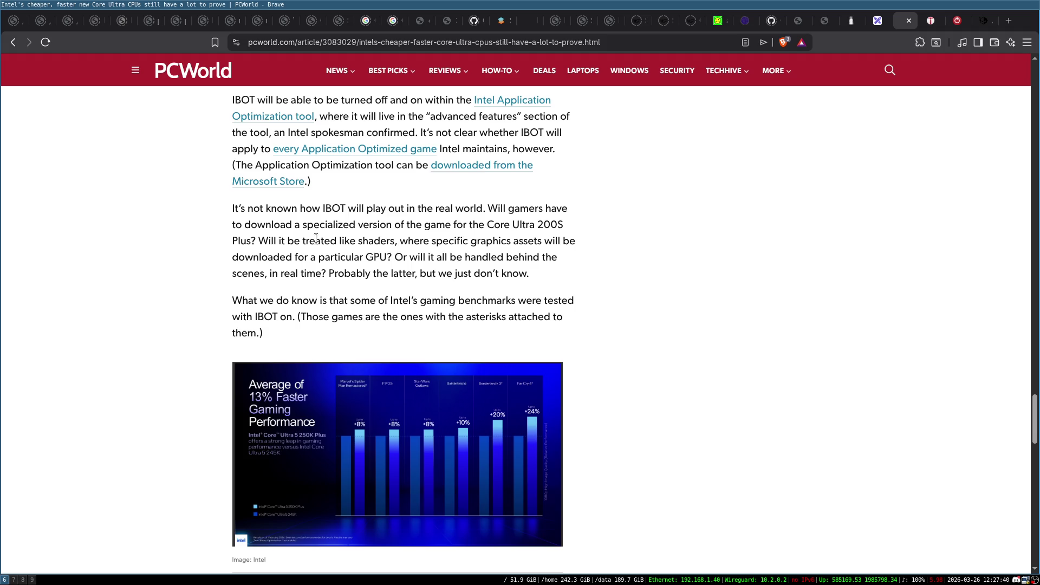
scroll(315, 239, down, 15)
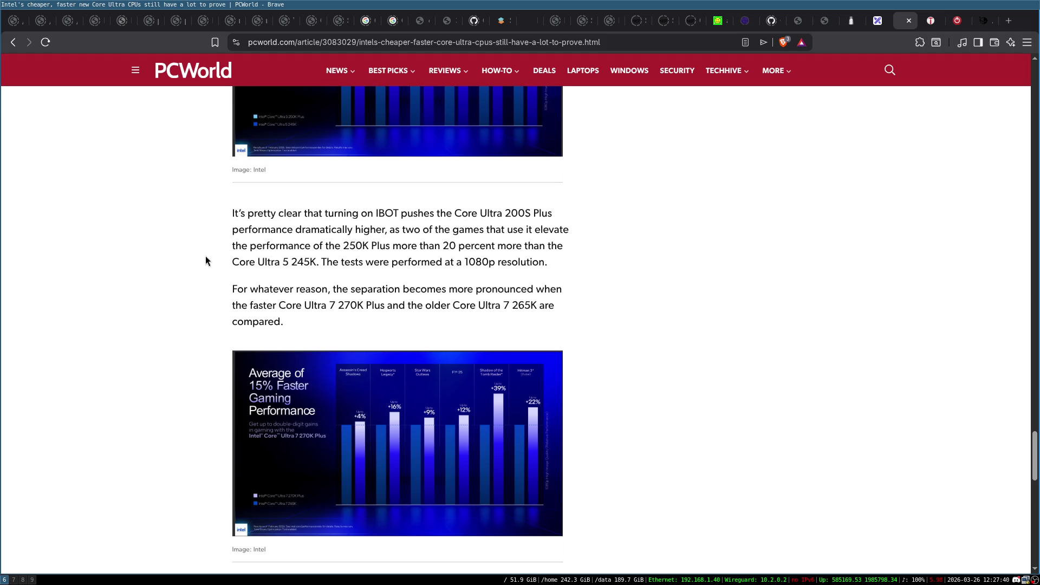